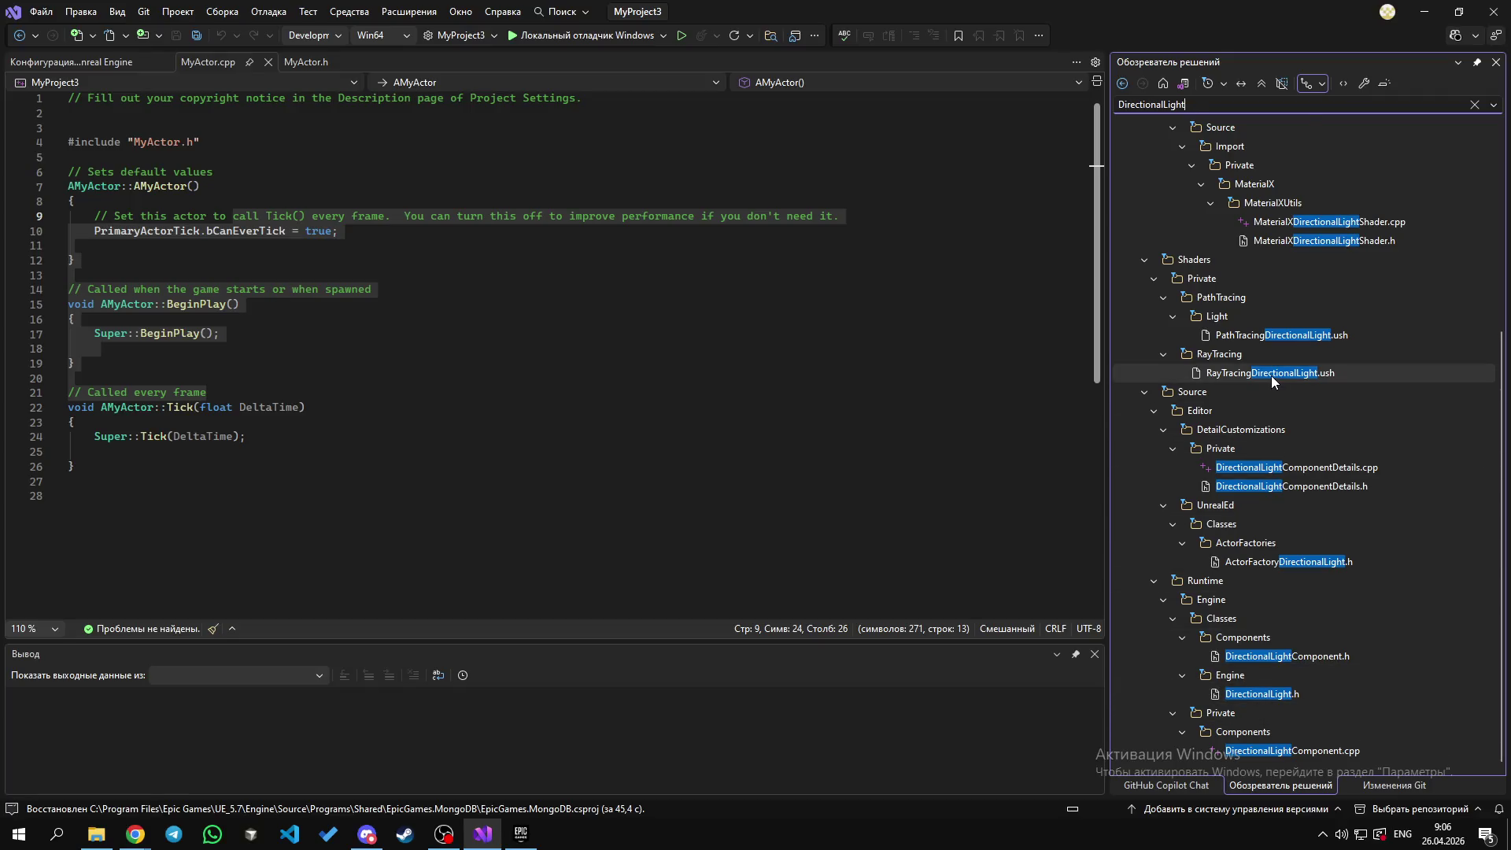
Step: Open DirectionalLight.h from the search results
scroll(1272, 375, "up", 5)
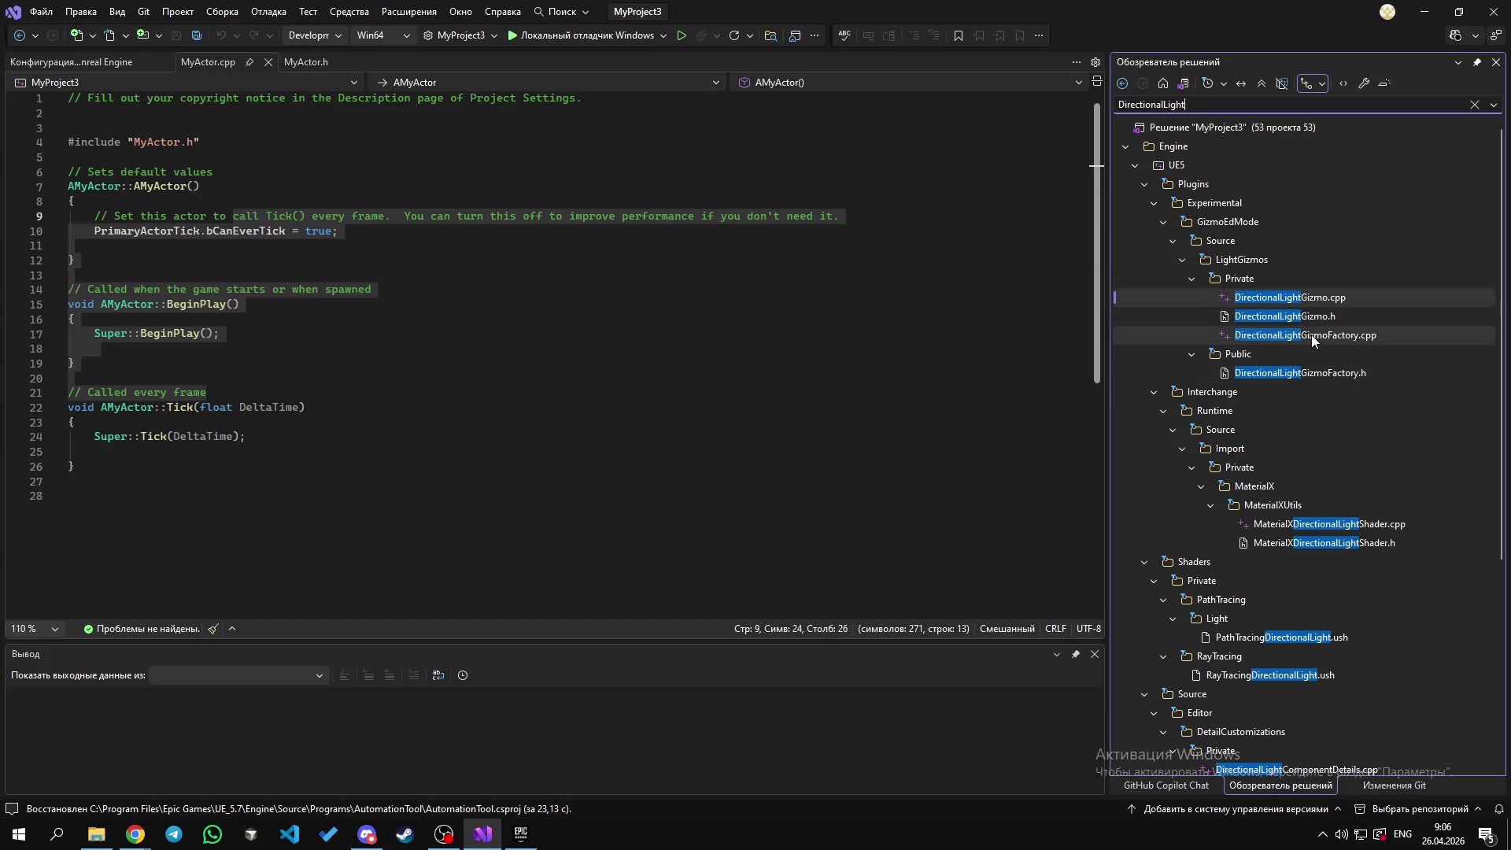
scroll(1303, 414, "down", 2)
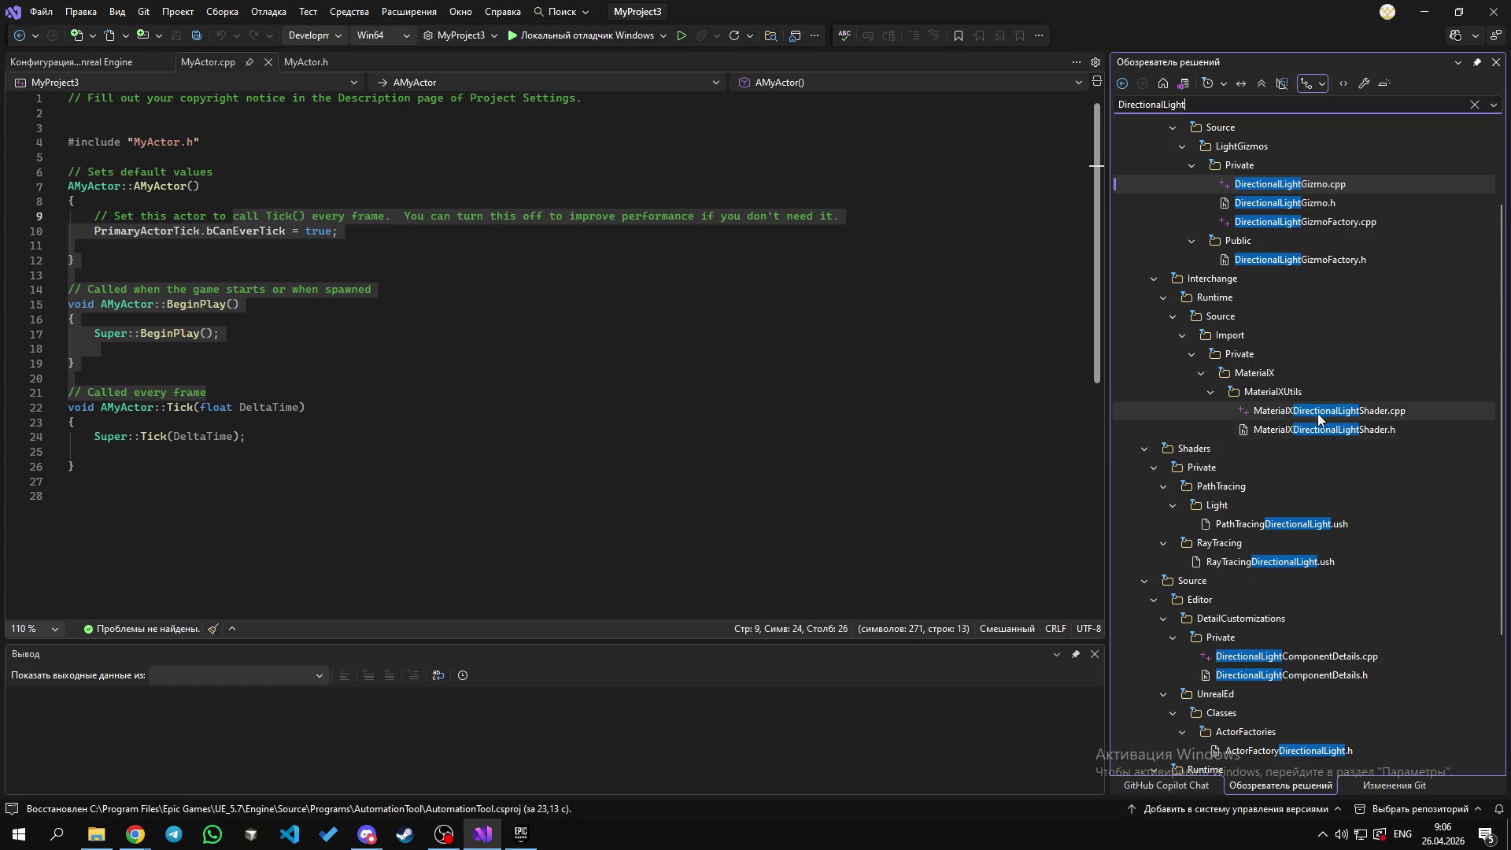
scroll(1311, 445, "down", 1)
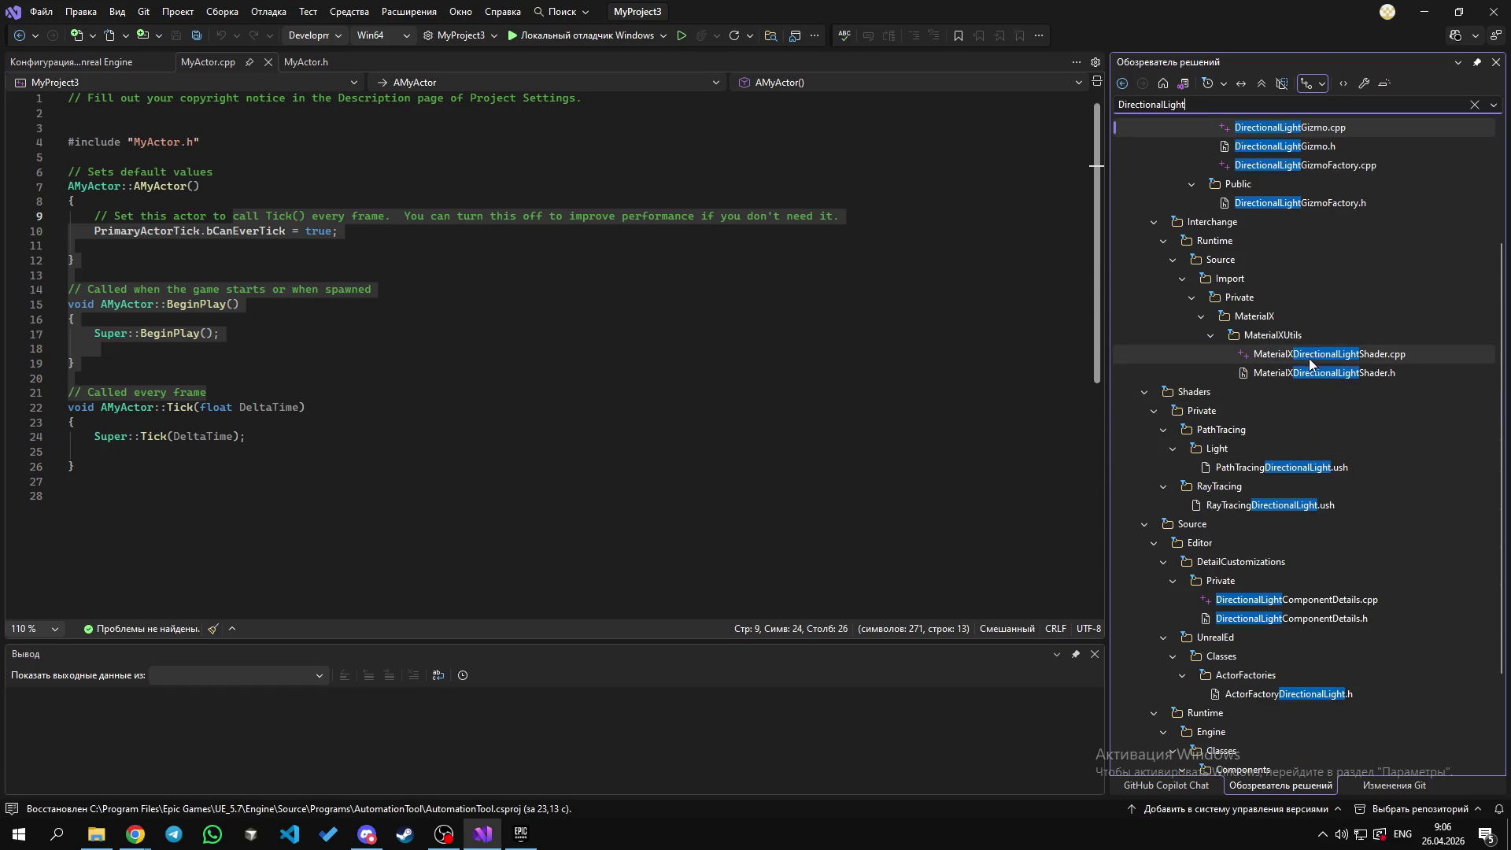
scroll(1310, 357, "down", 3)
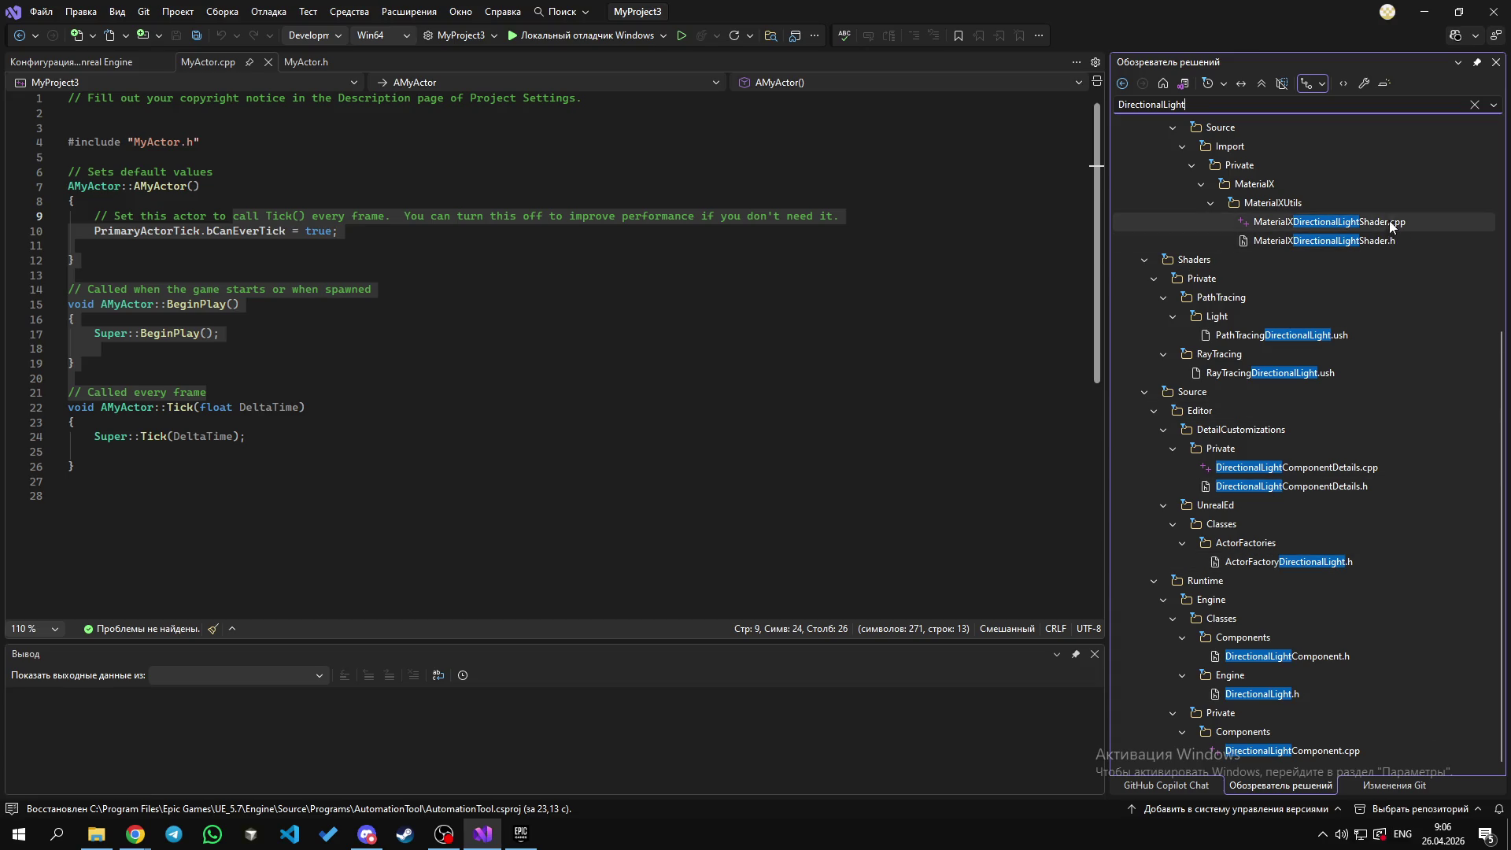
scroll(1392, 231, "up", 3)
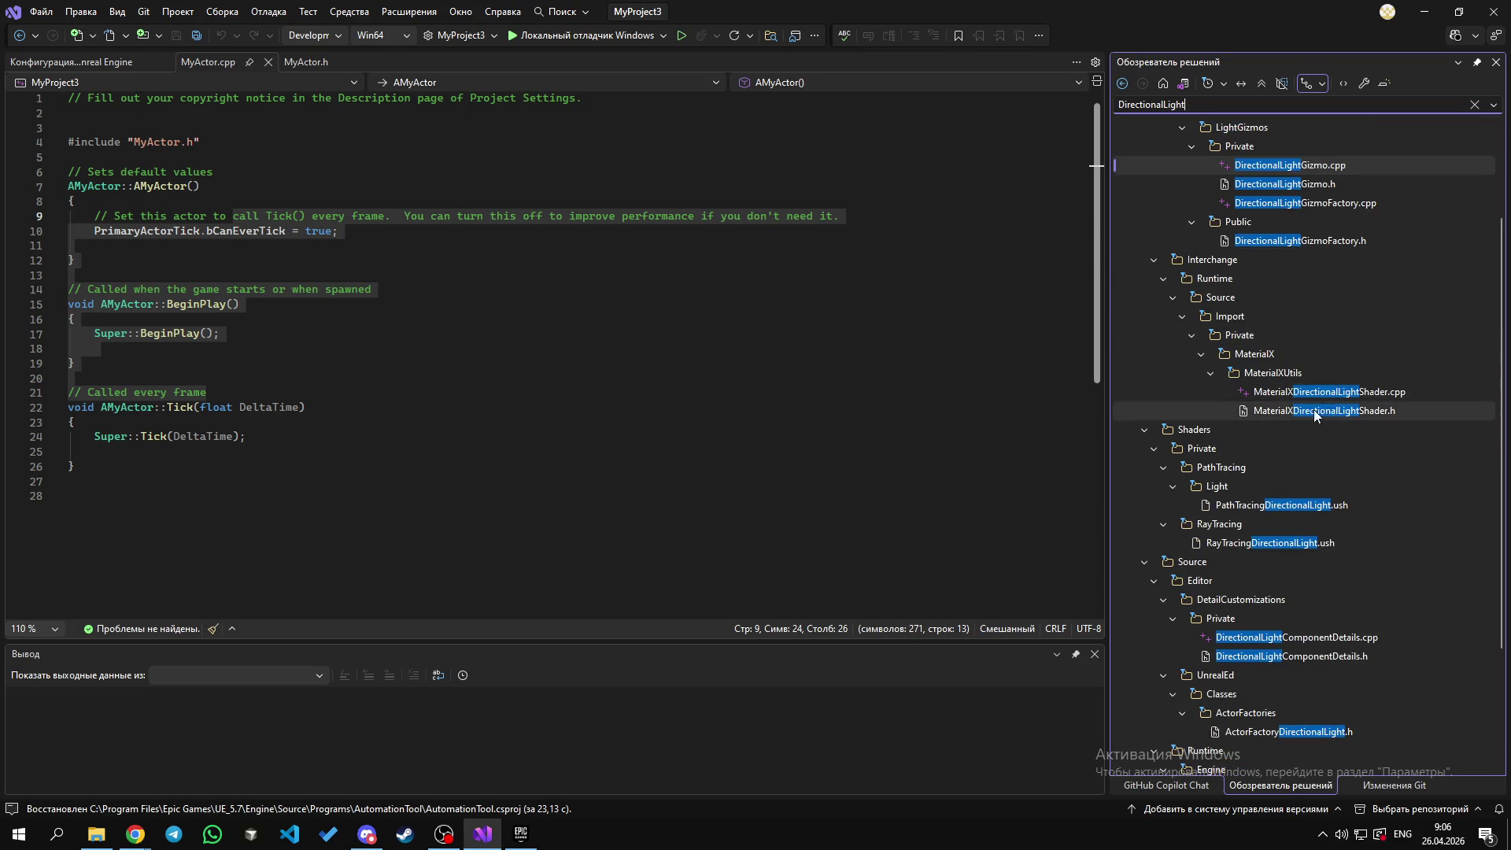
scroll(1295, 325, "up", 1)
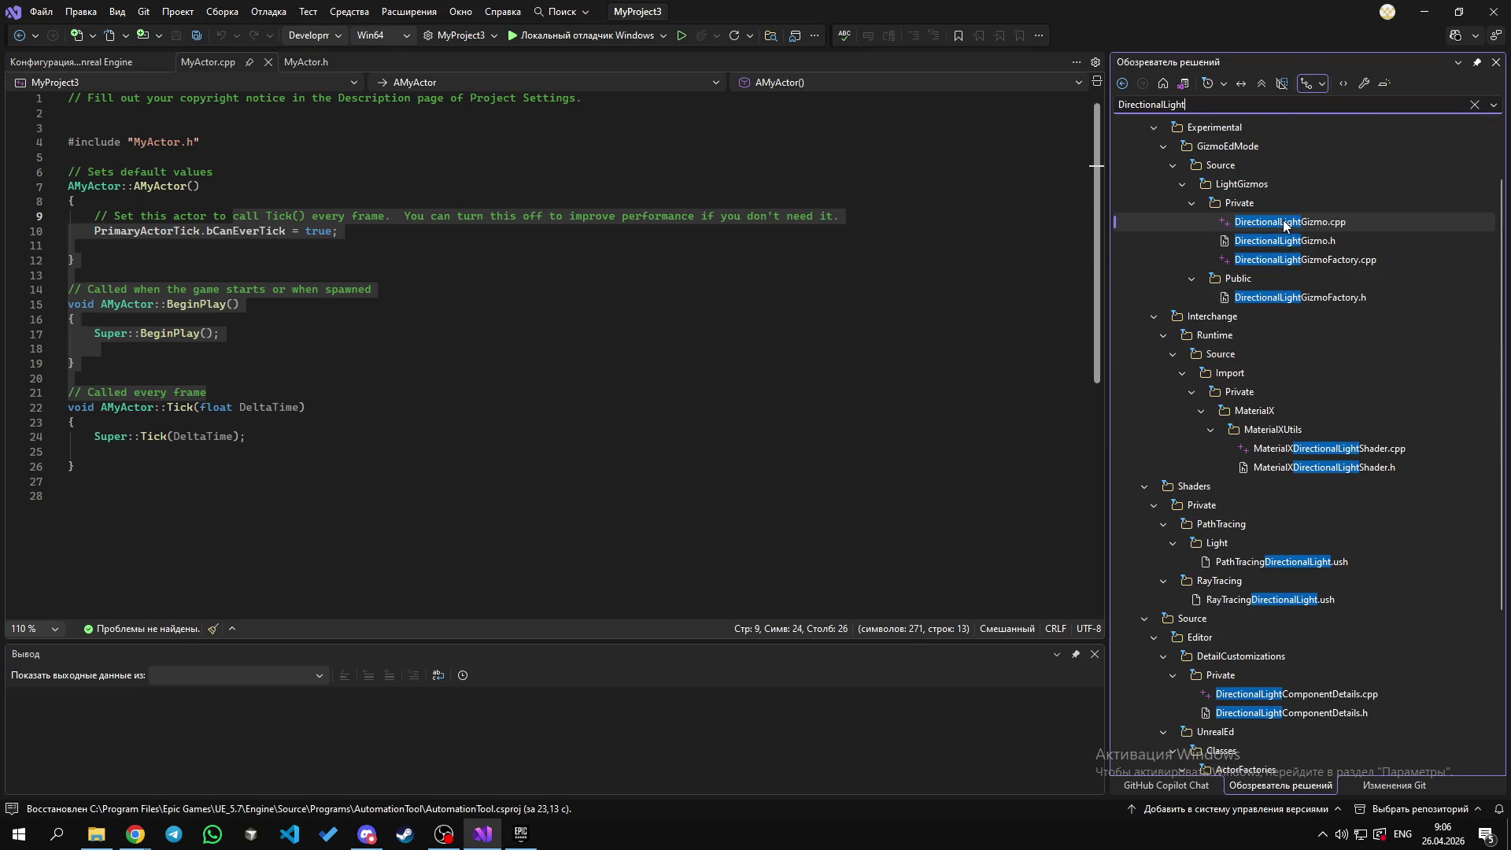
scroll(1295, 228, "up", 1)
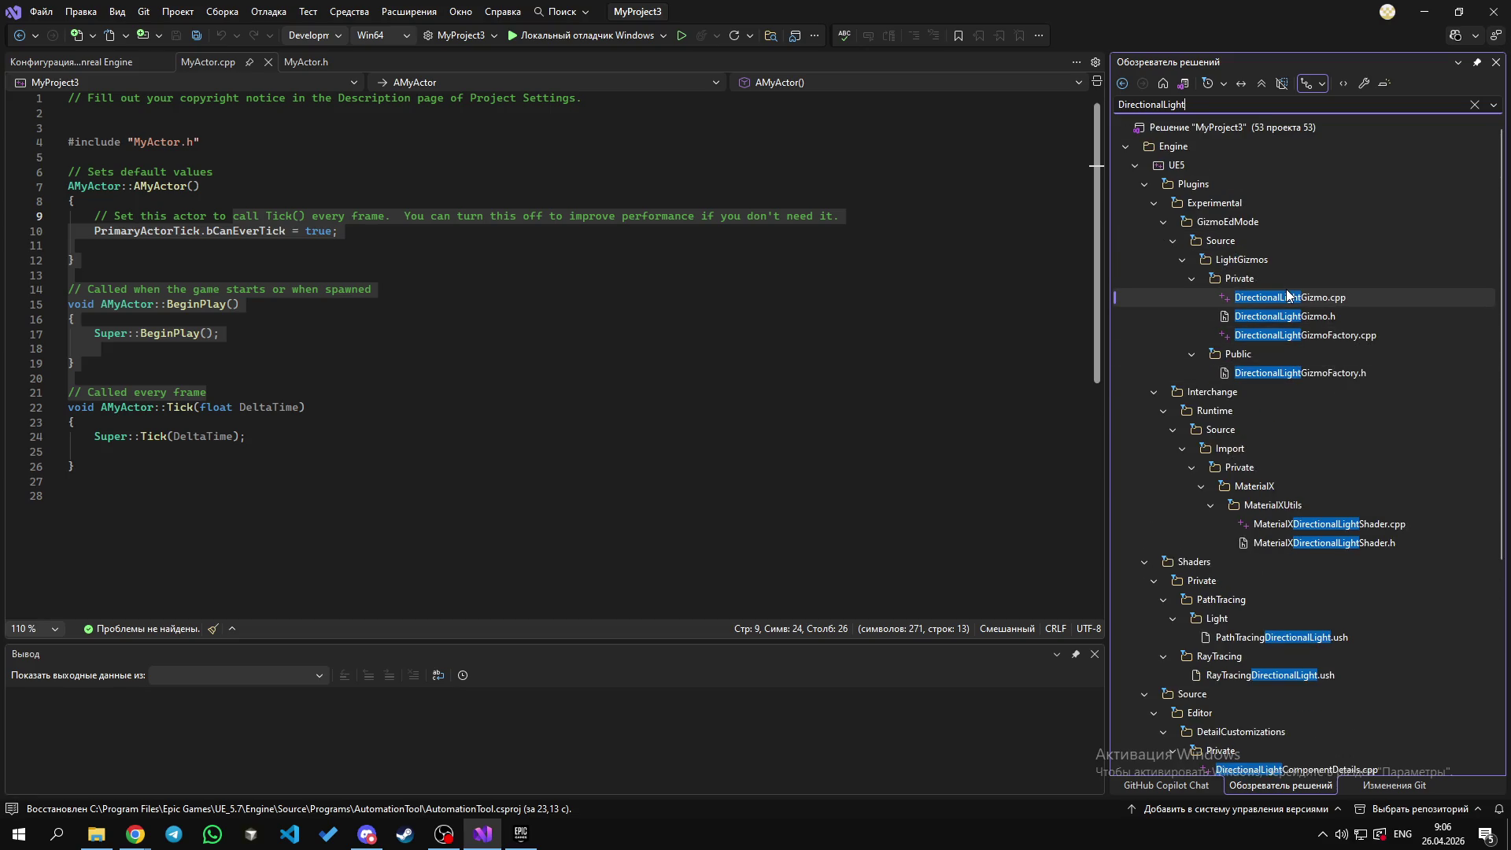
scroll(1327, 384, "down", 5)
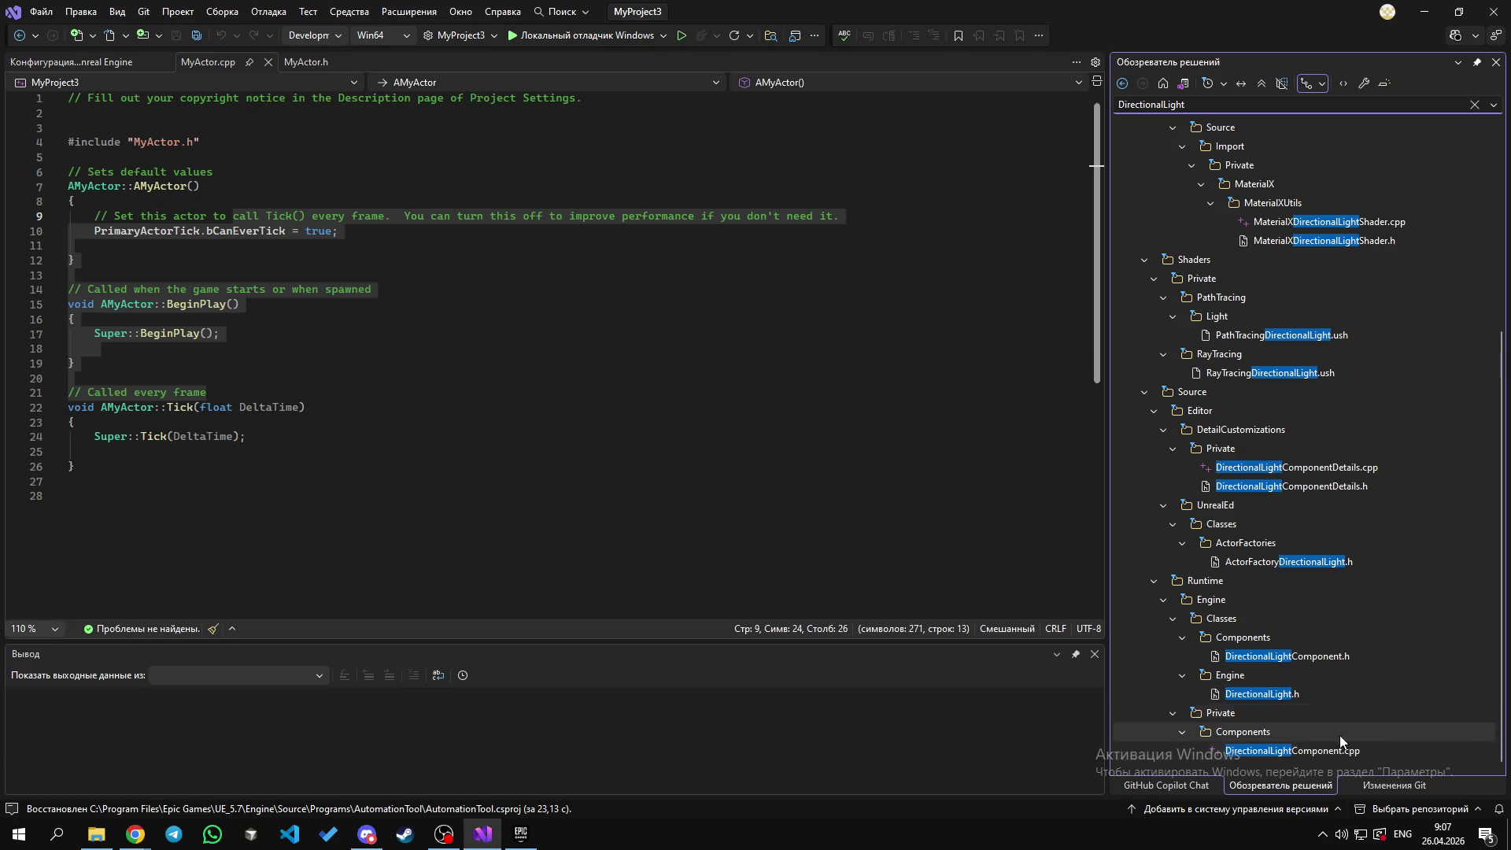
left_click(302, 378)
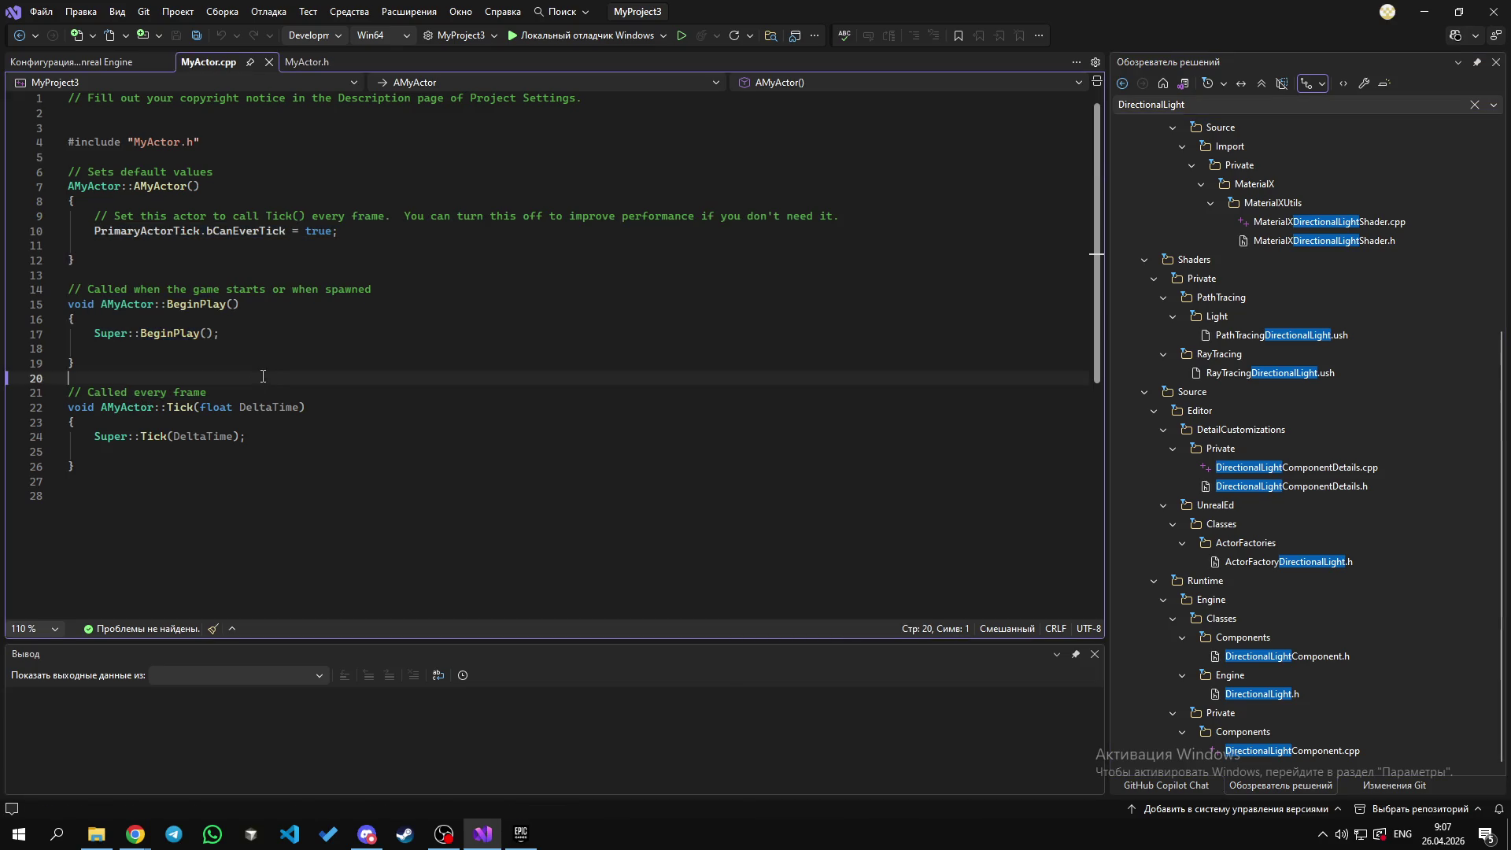
scroll(302, 378, "down", 1)
double_click(1250, 692)
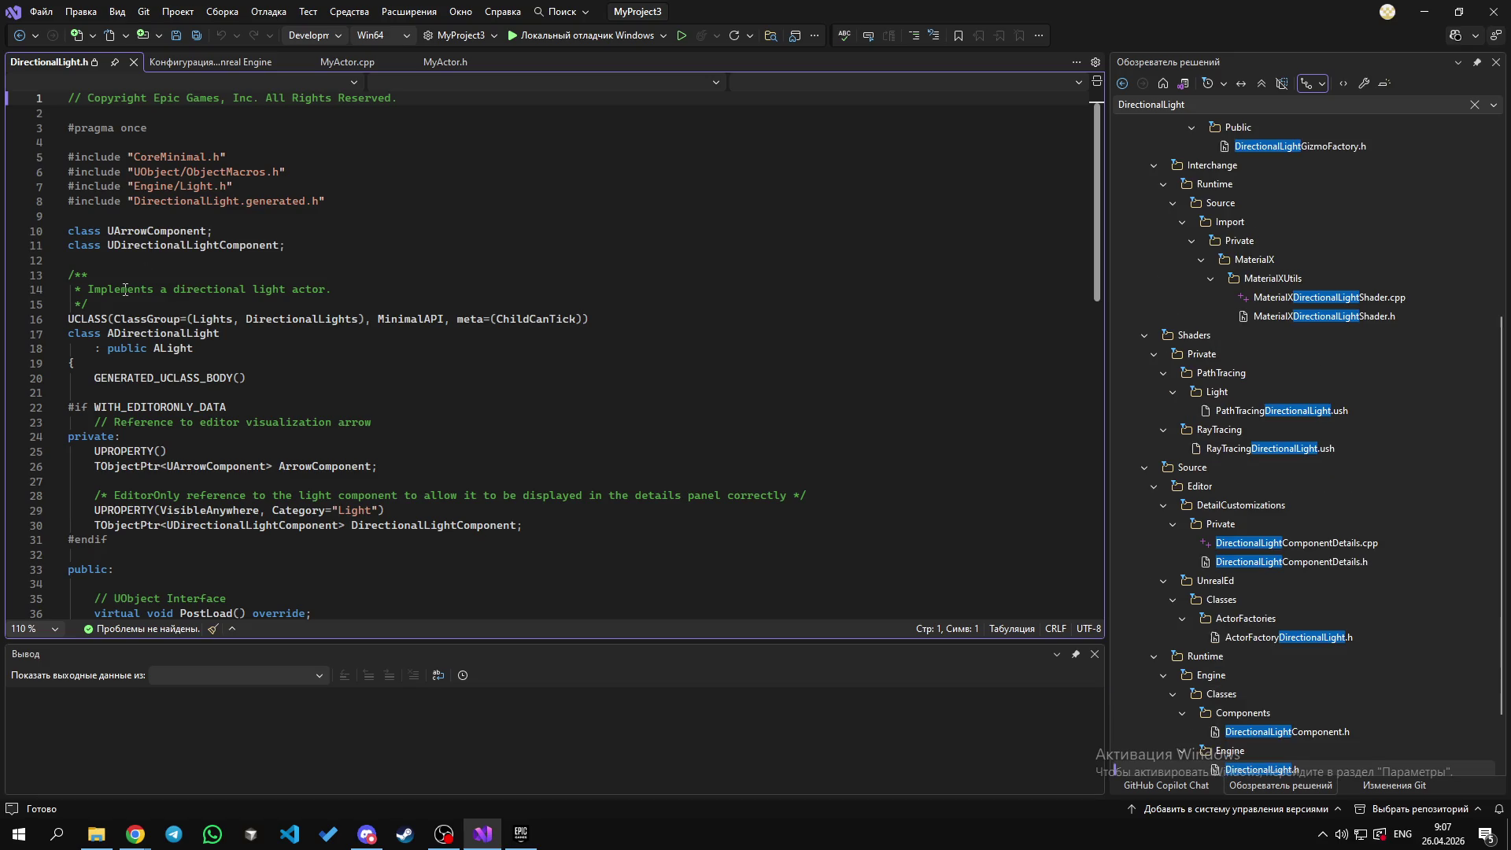
Step: Highlight the occurrences of UArrowComponent from its line 10 forward declaration
scroll(254, 457, "down", 2)
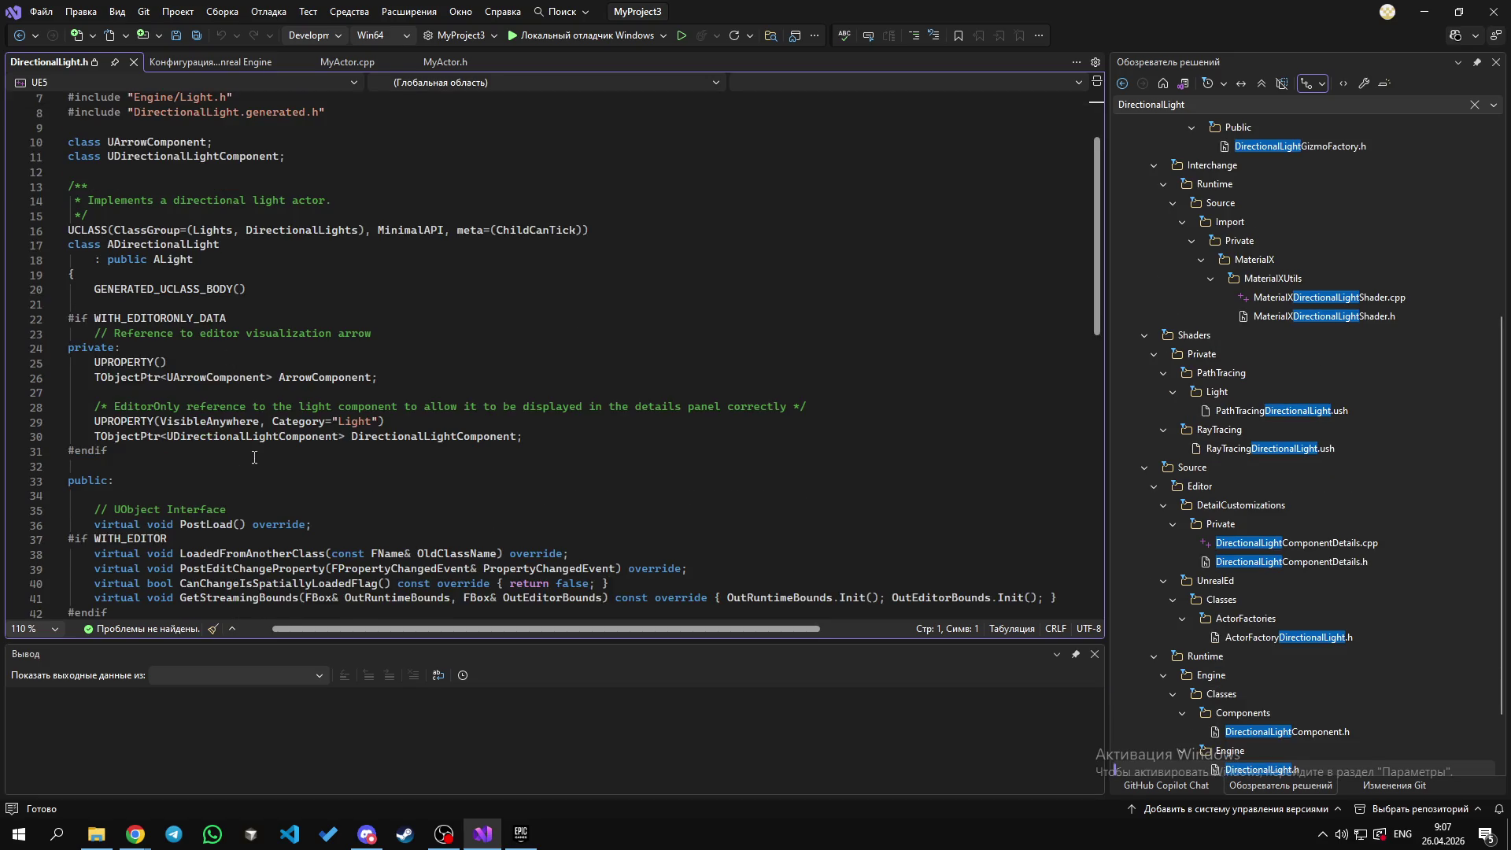
scroll(253, 453, "up", 2)
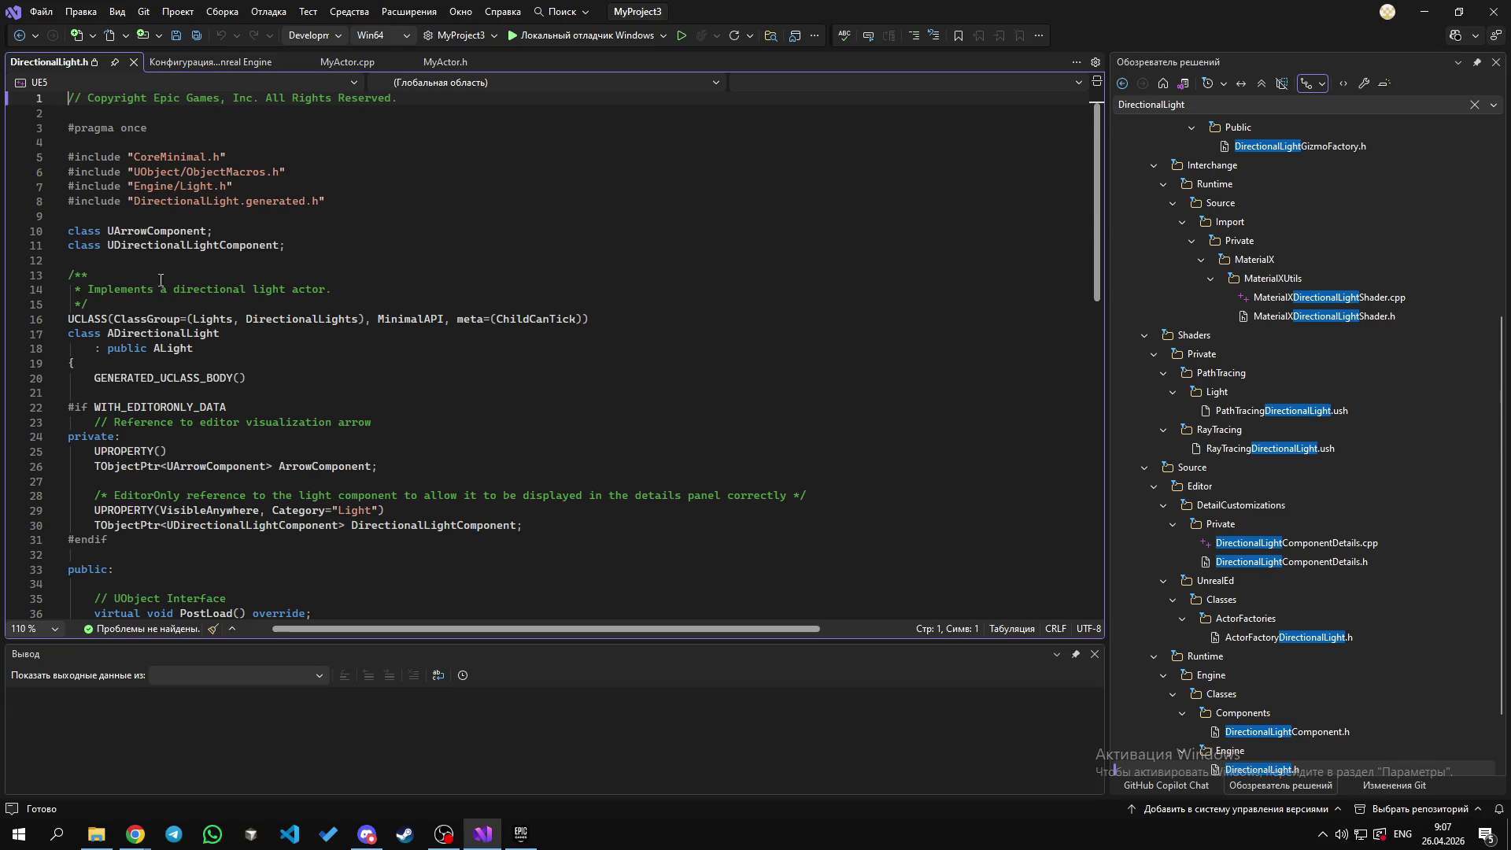
double_click(154, 231)
left_click(168, 230)
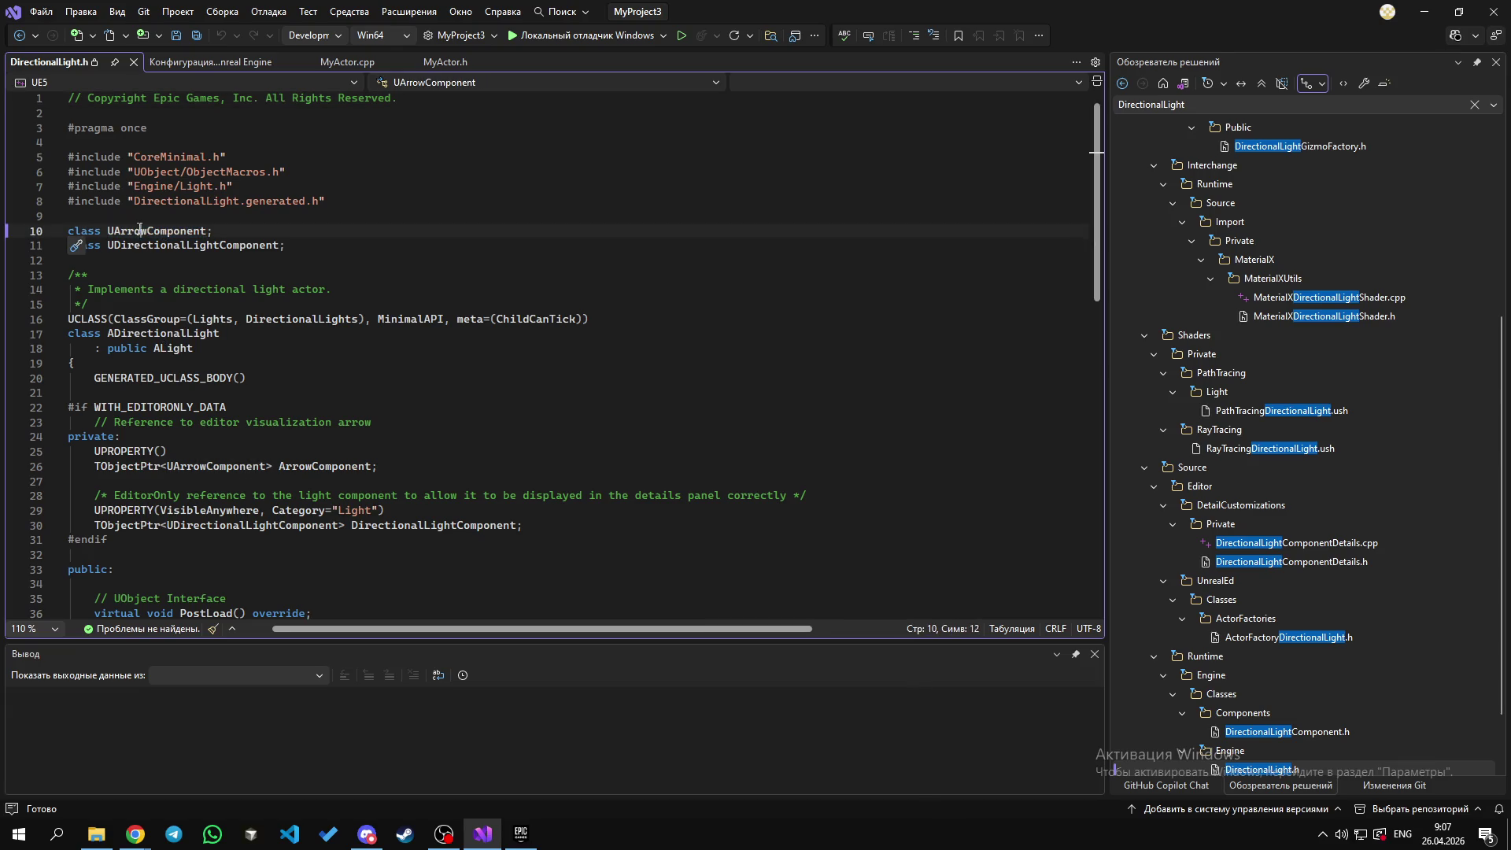
triple_click(169, 229)
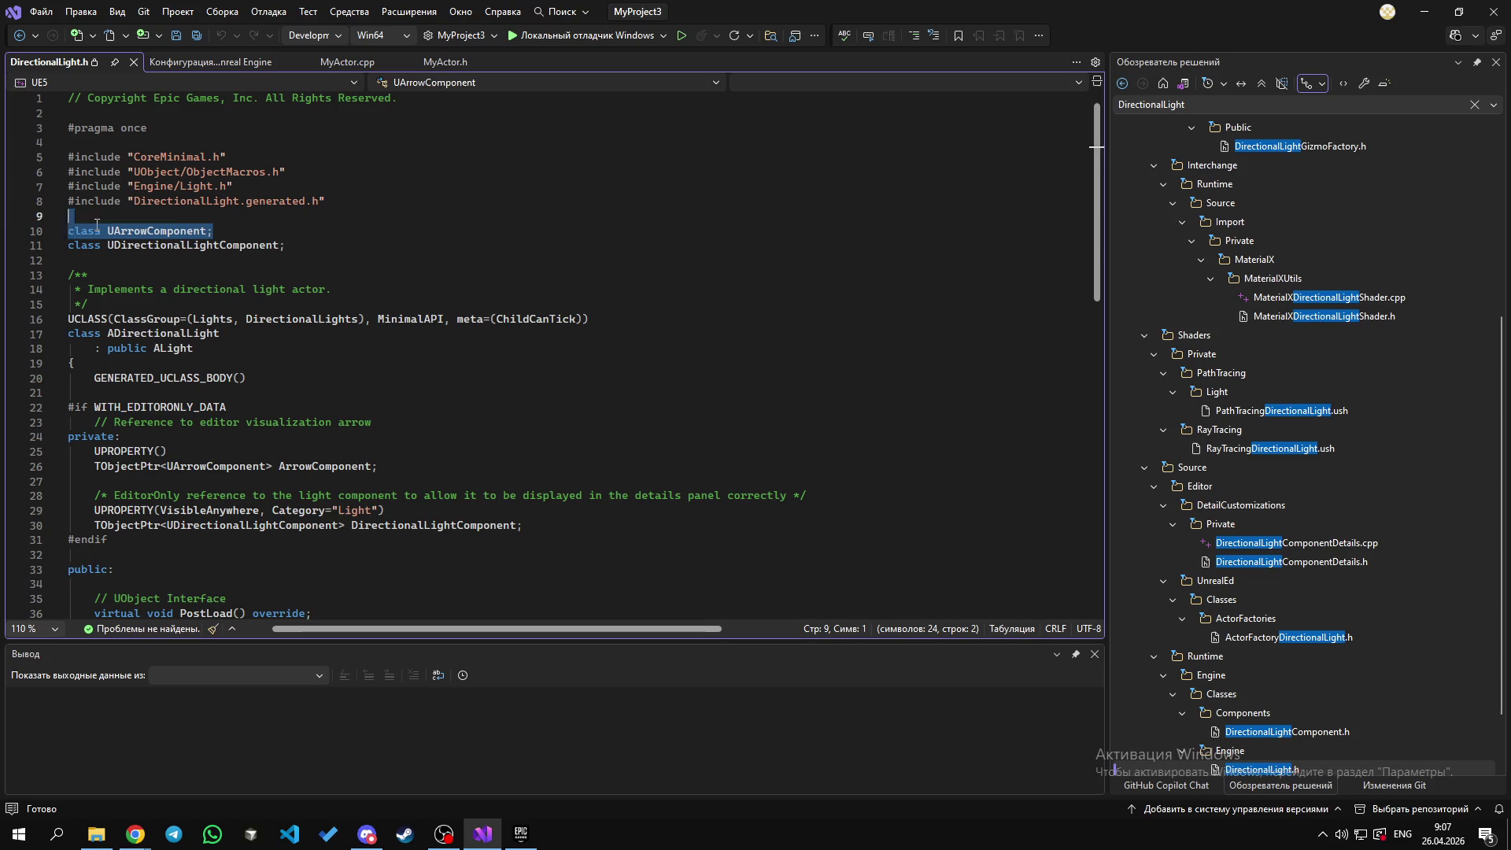
left_click(179, 227)
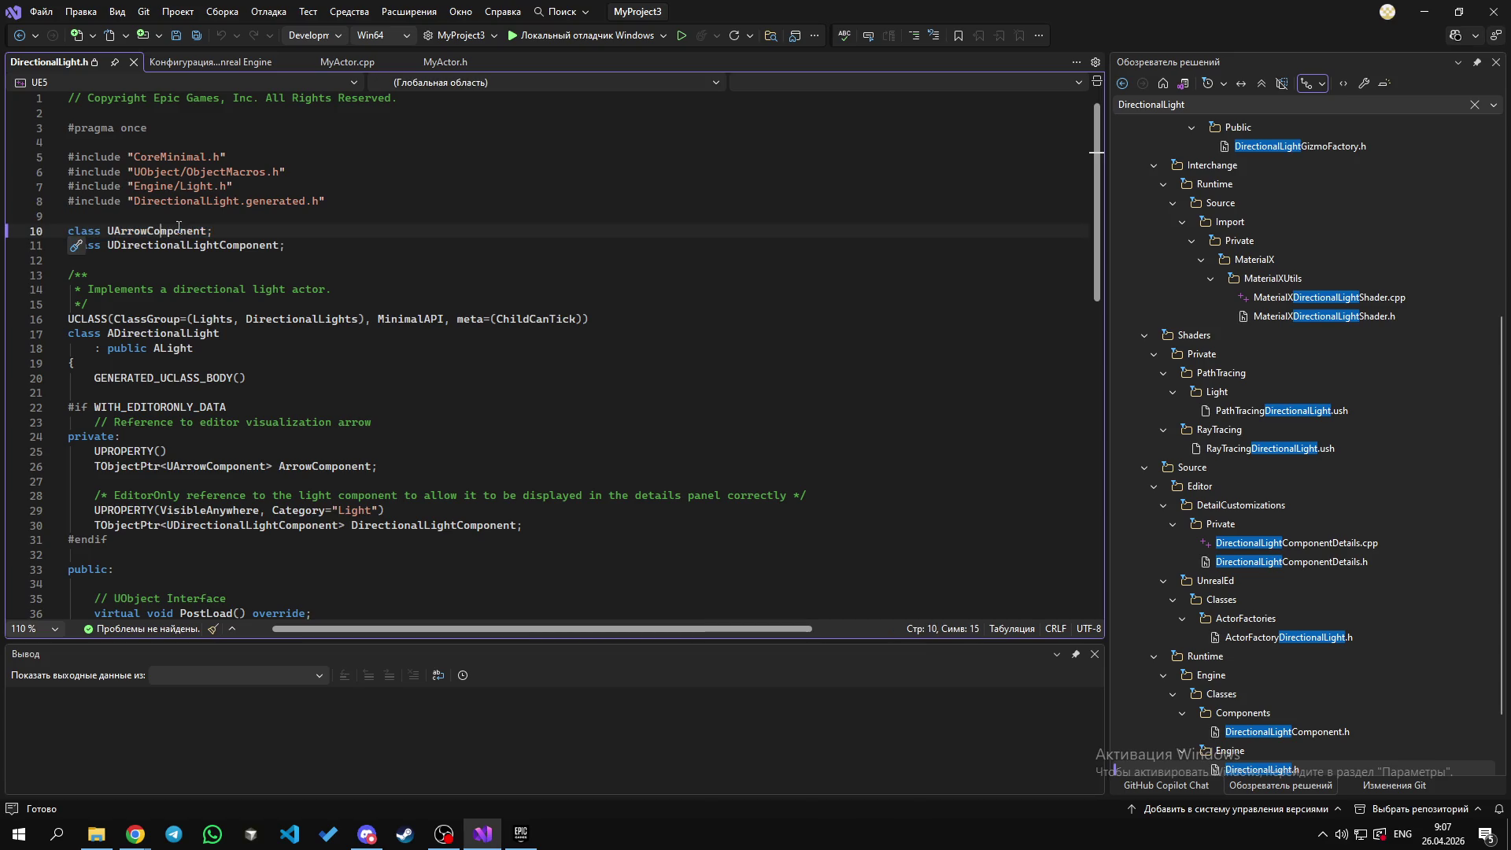
double_click(132, 233)
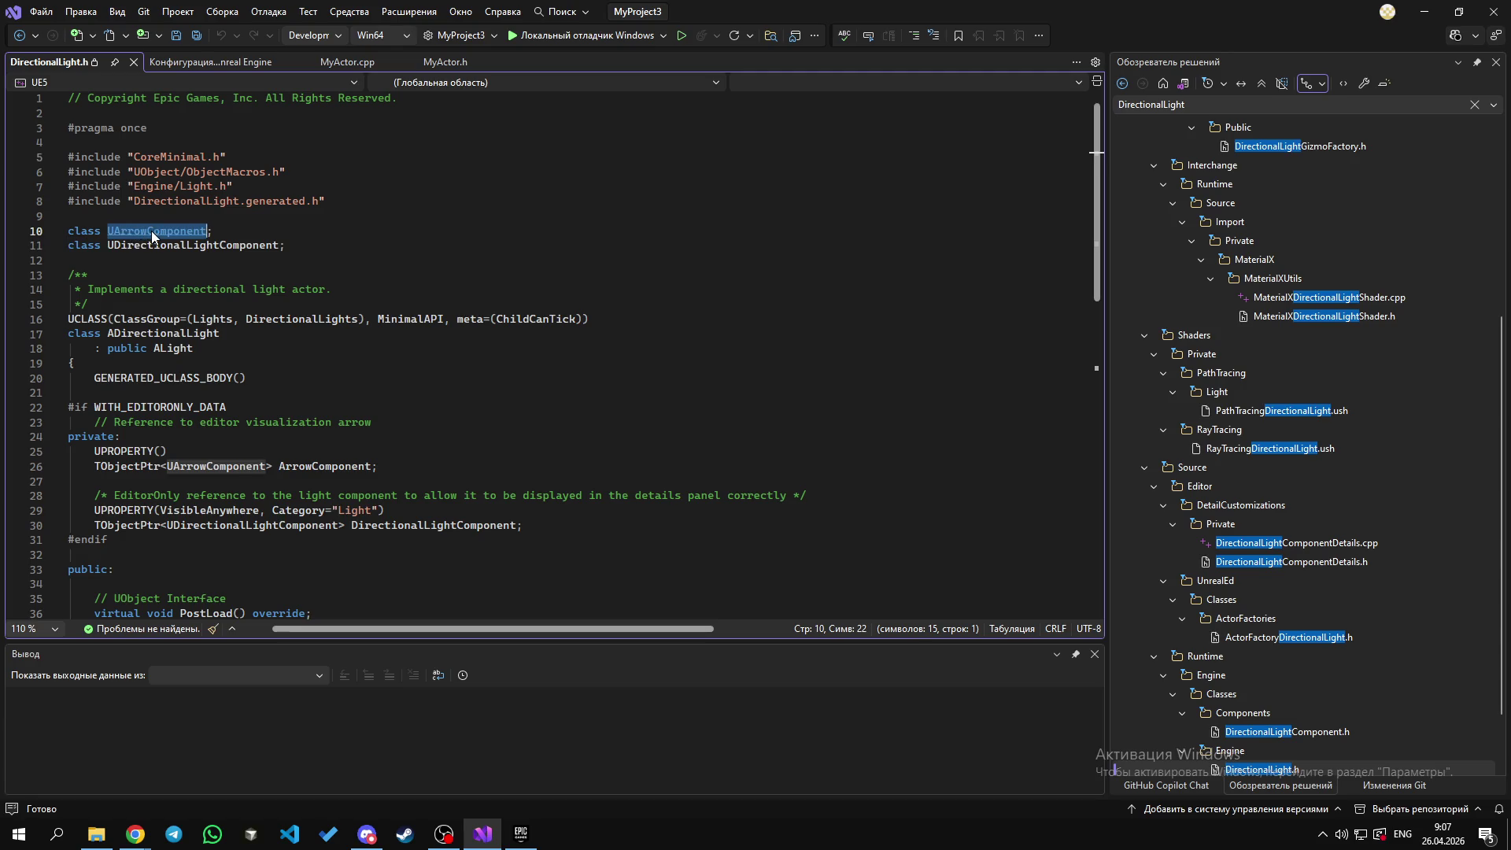
left_click(252, 236)
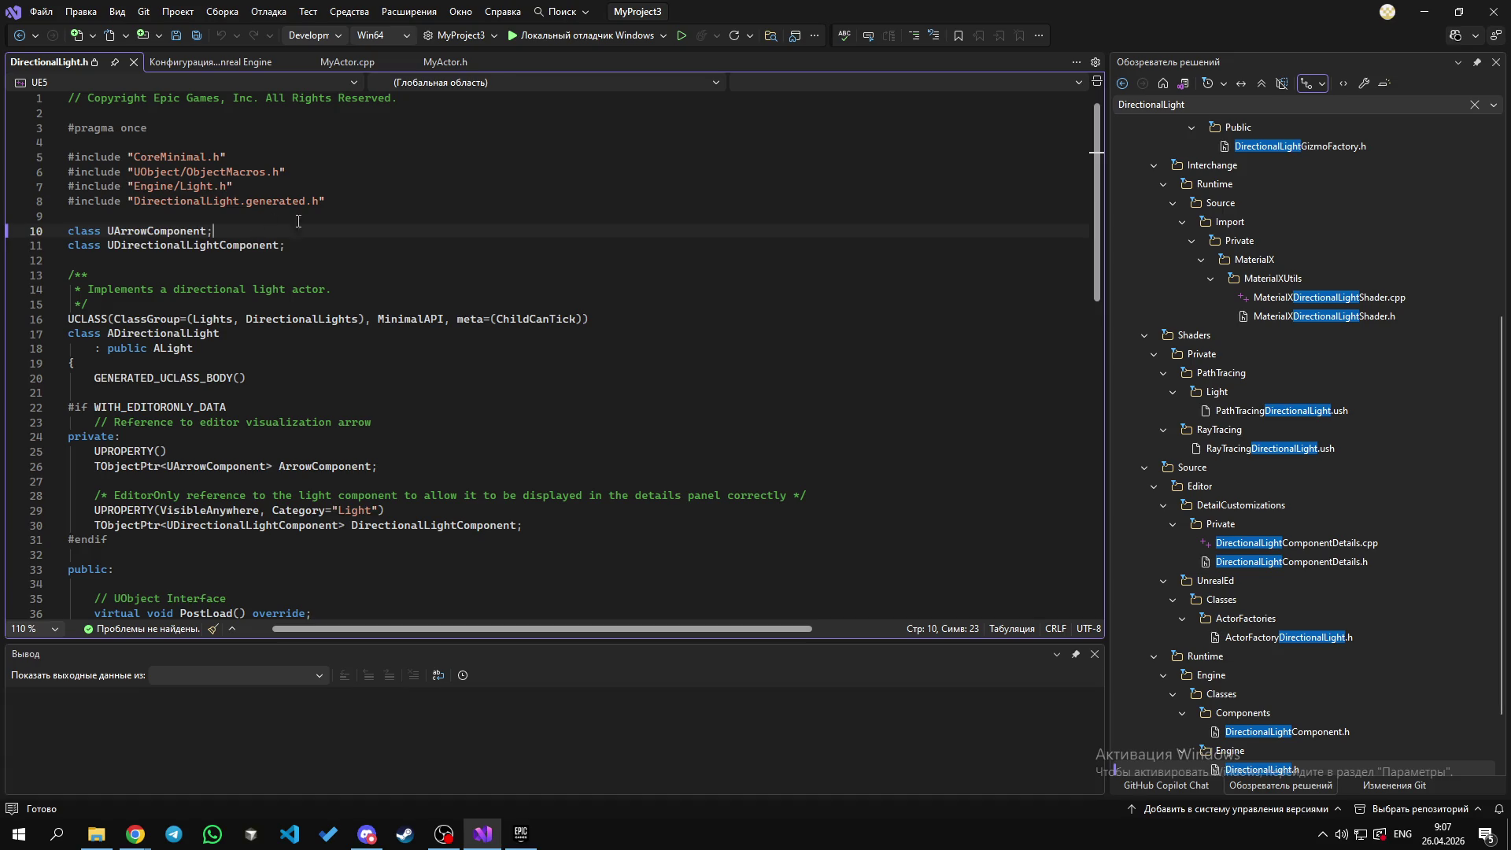
key("alt+Tab")
key("alt+Tab")
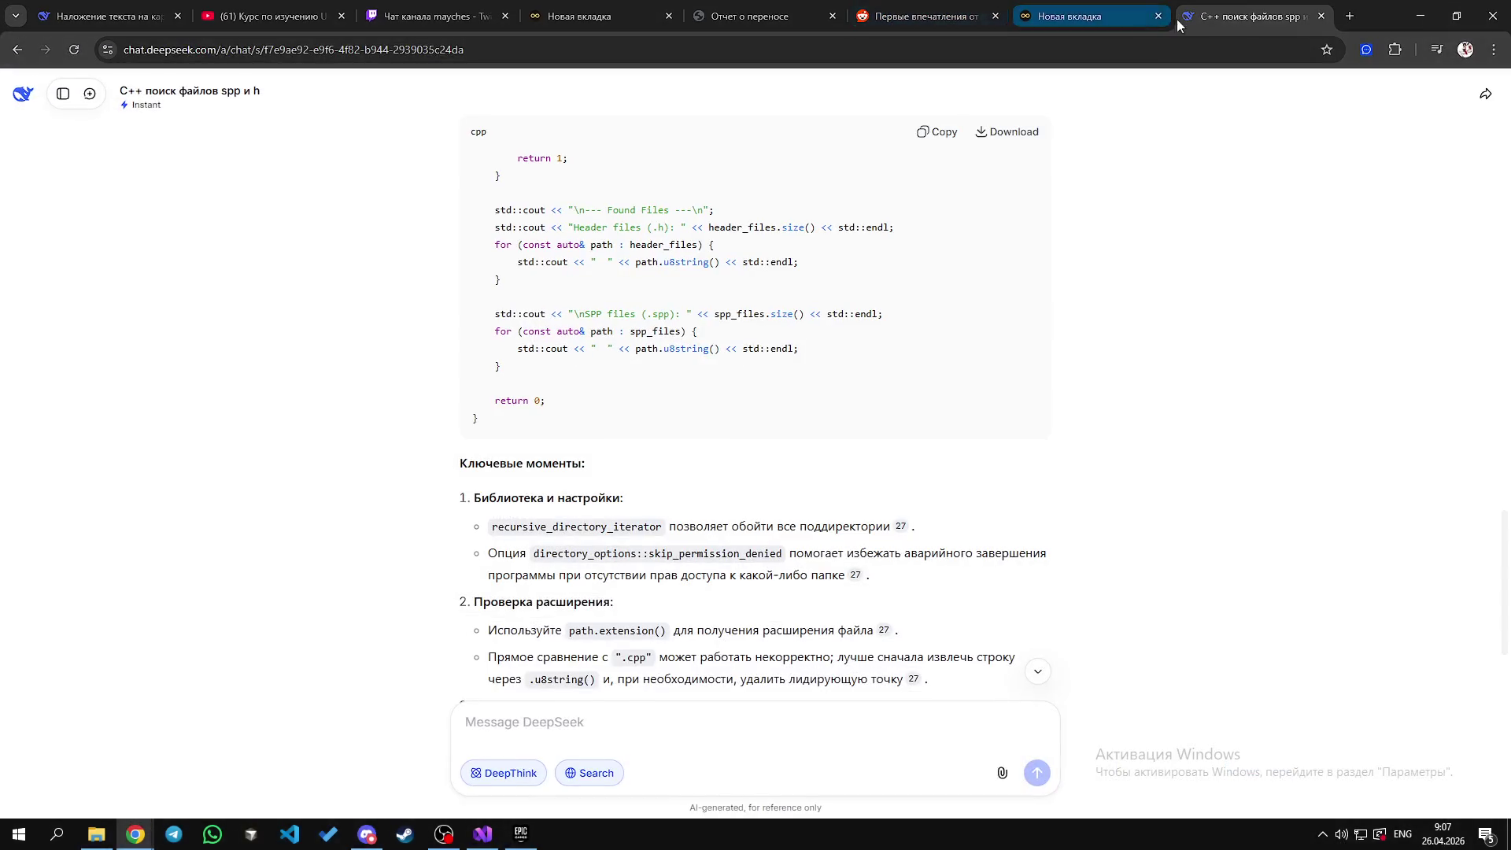
Step: In a new tab, search Google for what a C++ declaration is and expand the AI Overview
left_click(1347, 18)
type("xn")
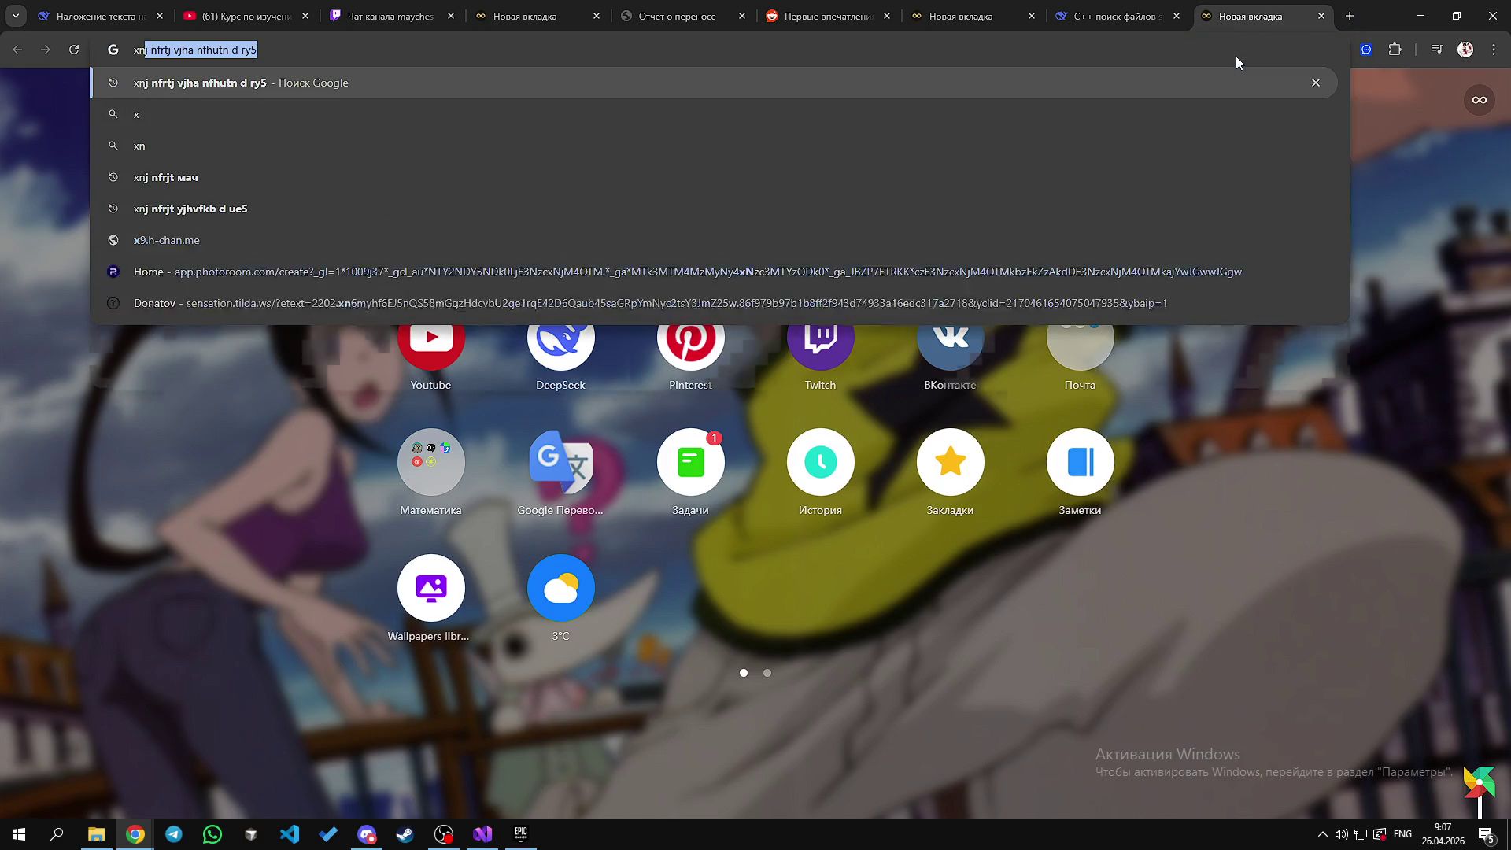
type("j nfrjt lbrkhfwvbz c")
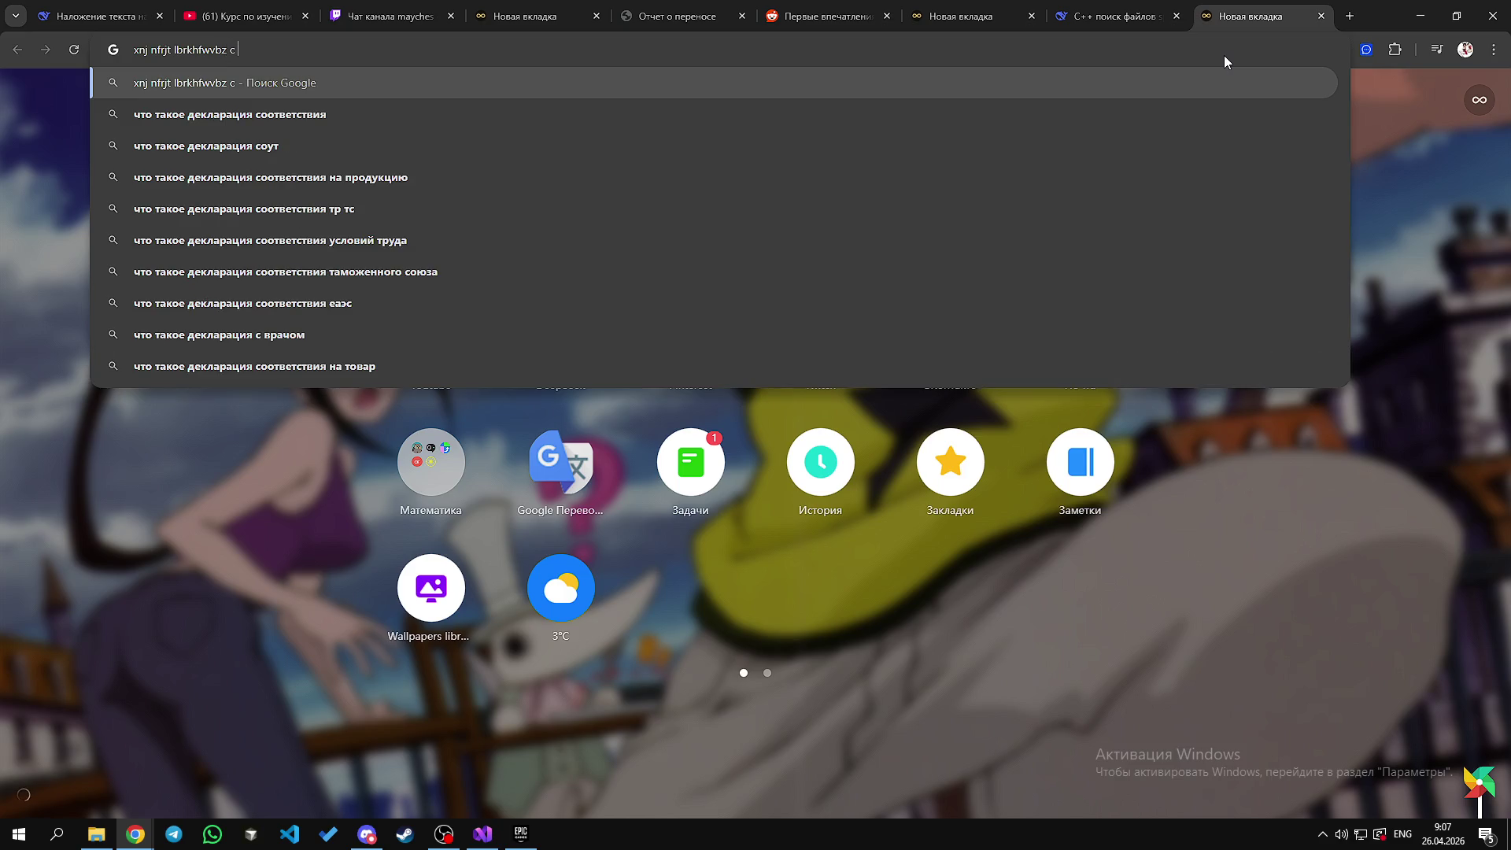
key("alt+shift")
type("c_")
key("BackSpace")
type("++")
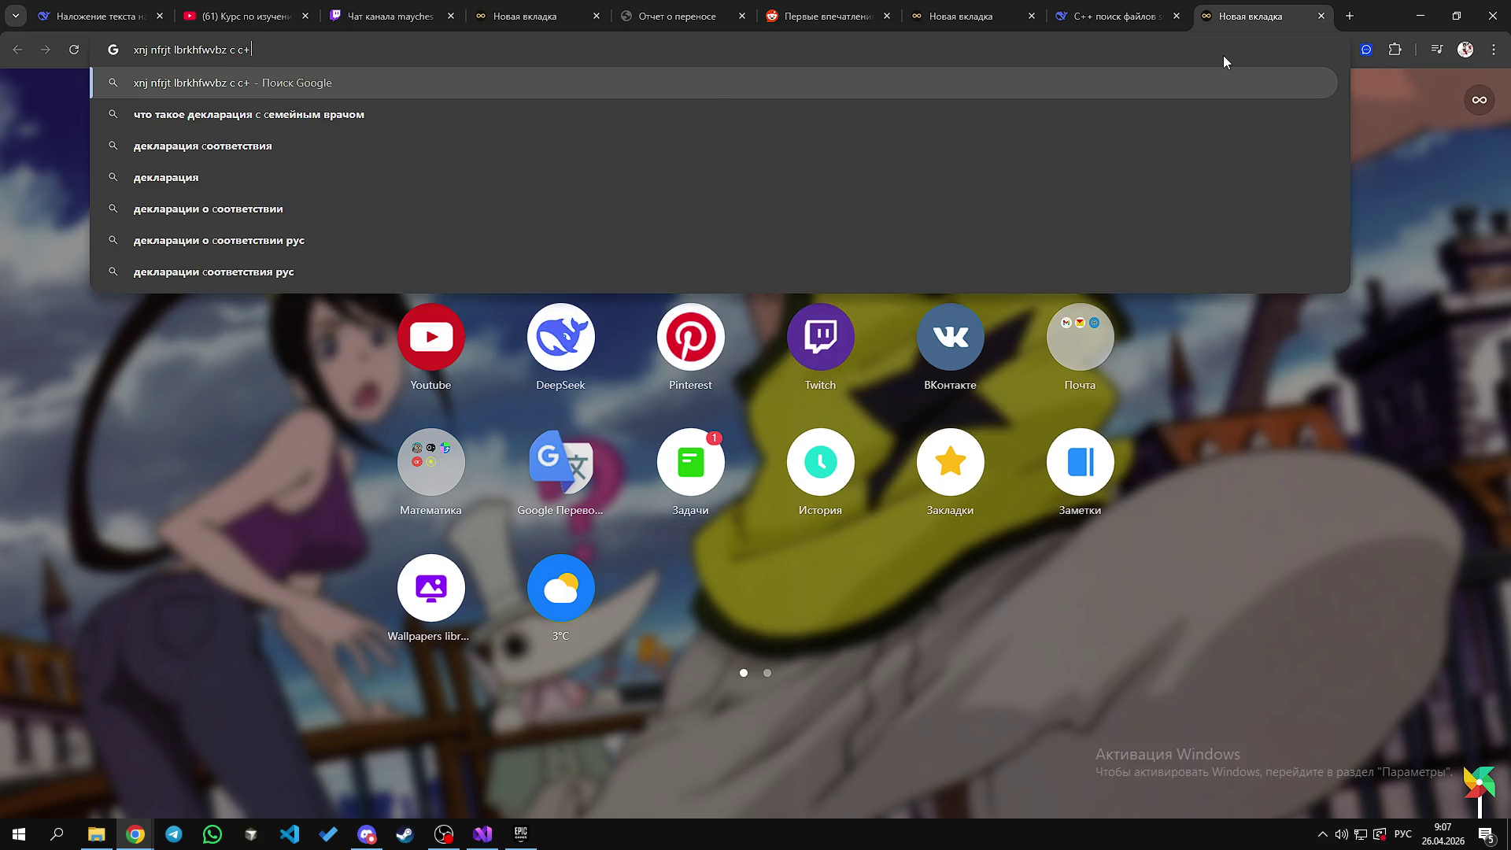
key("Return")
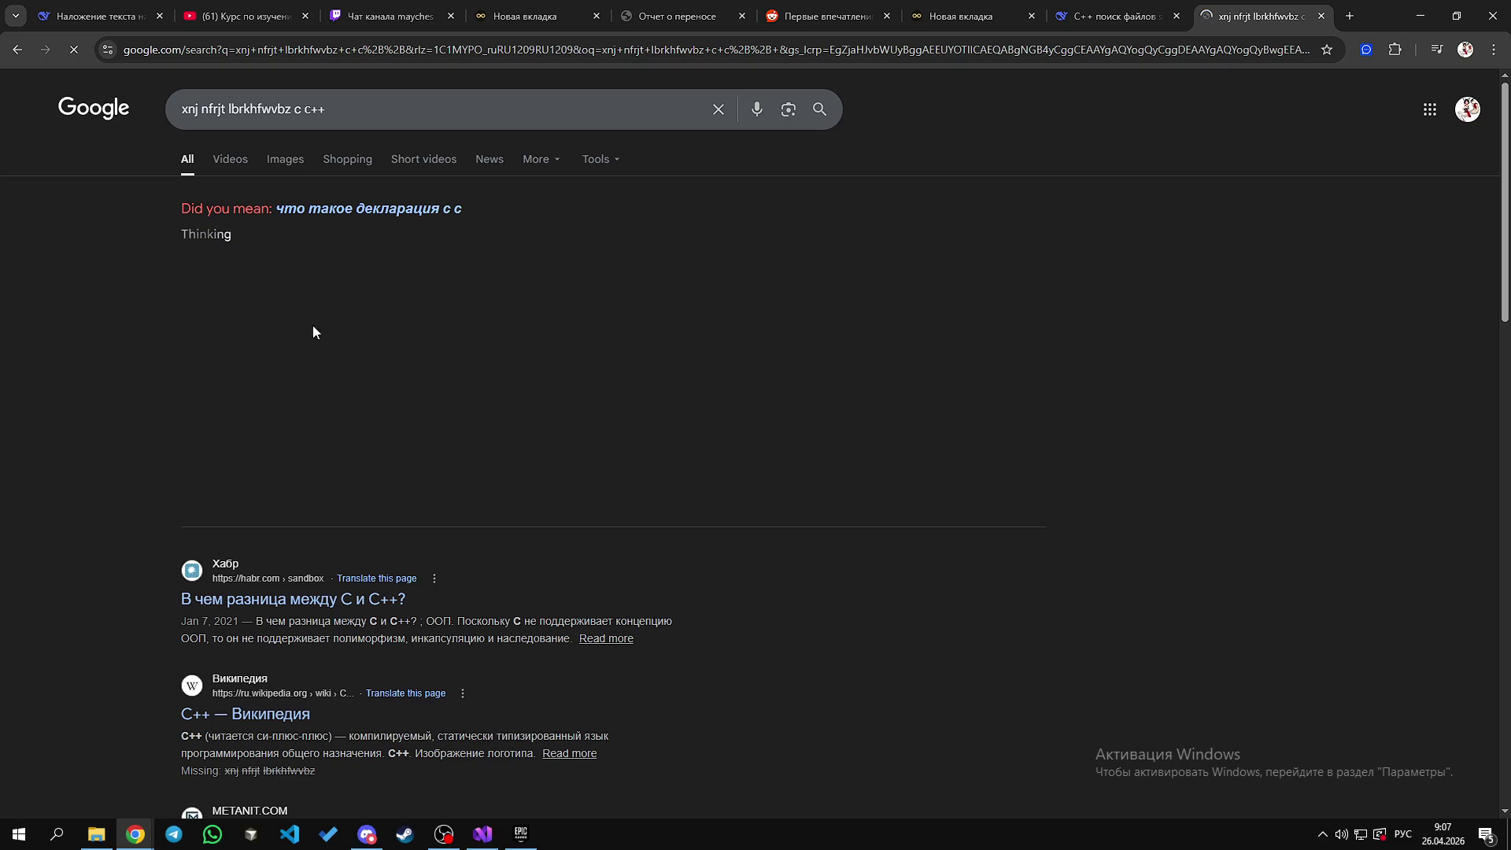
left_click(418, 494)
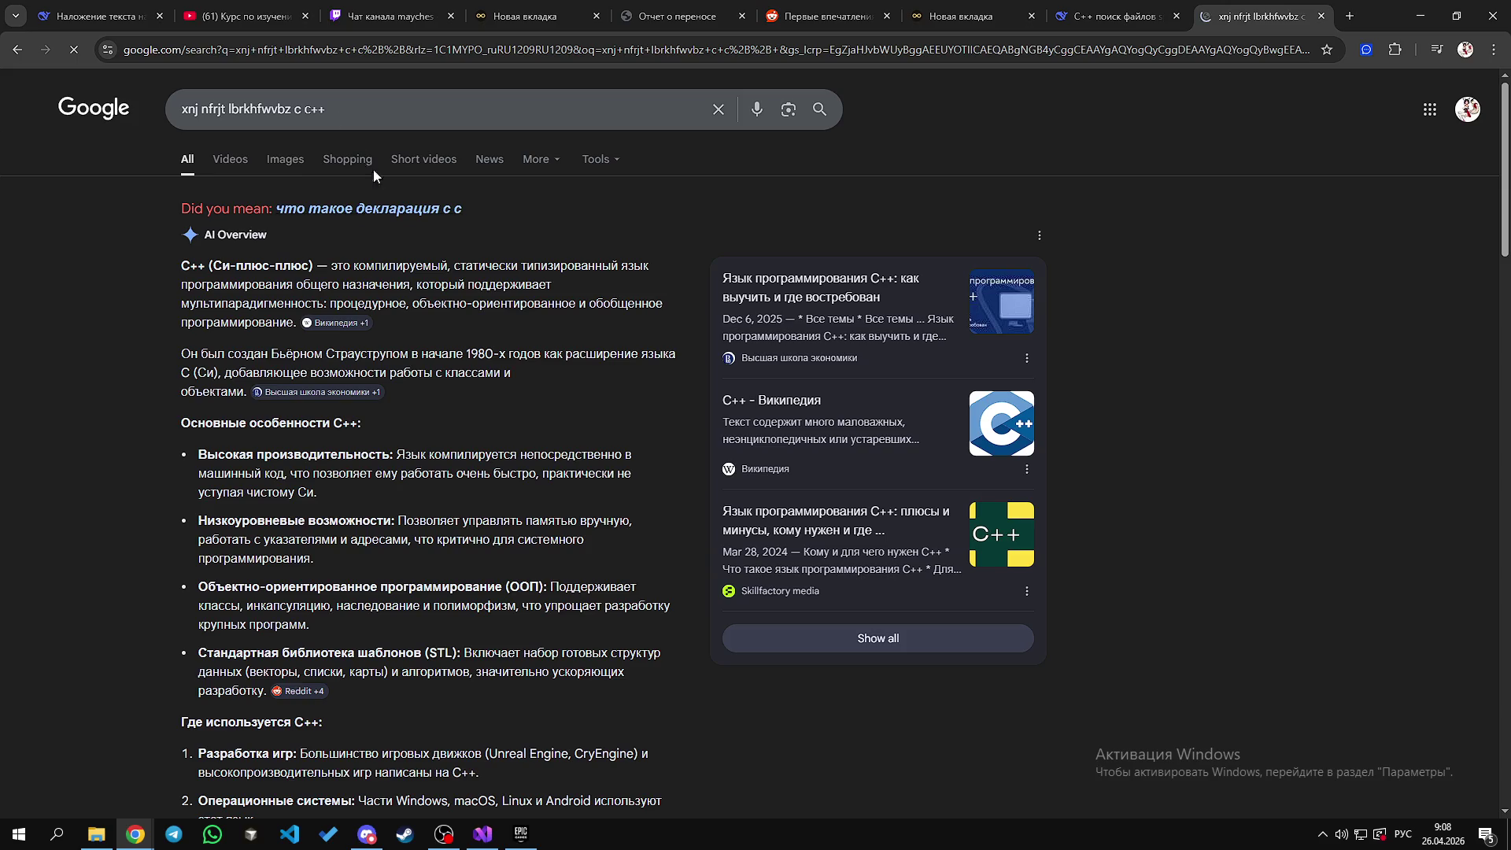
Step: Rerun the search as 'что такое декларация с++' and expand its full AI Overview
left_click_drag(326, 109, 28, 125)
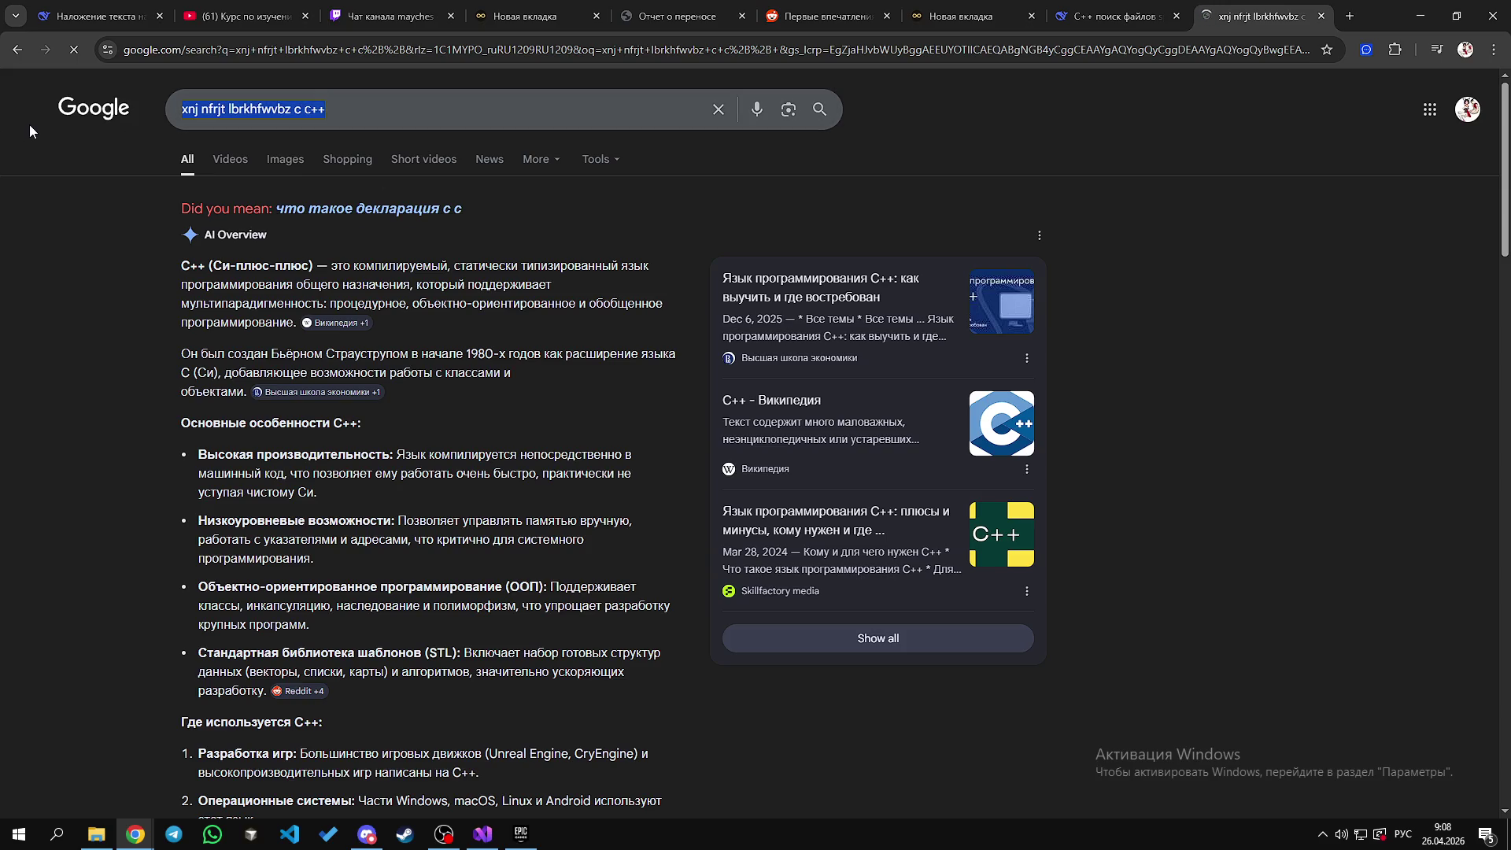
left_click(344, 209)
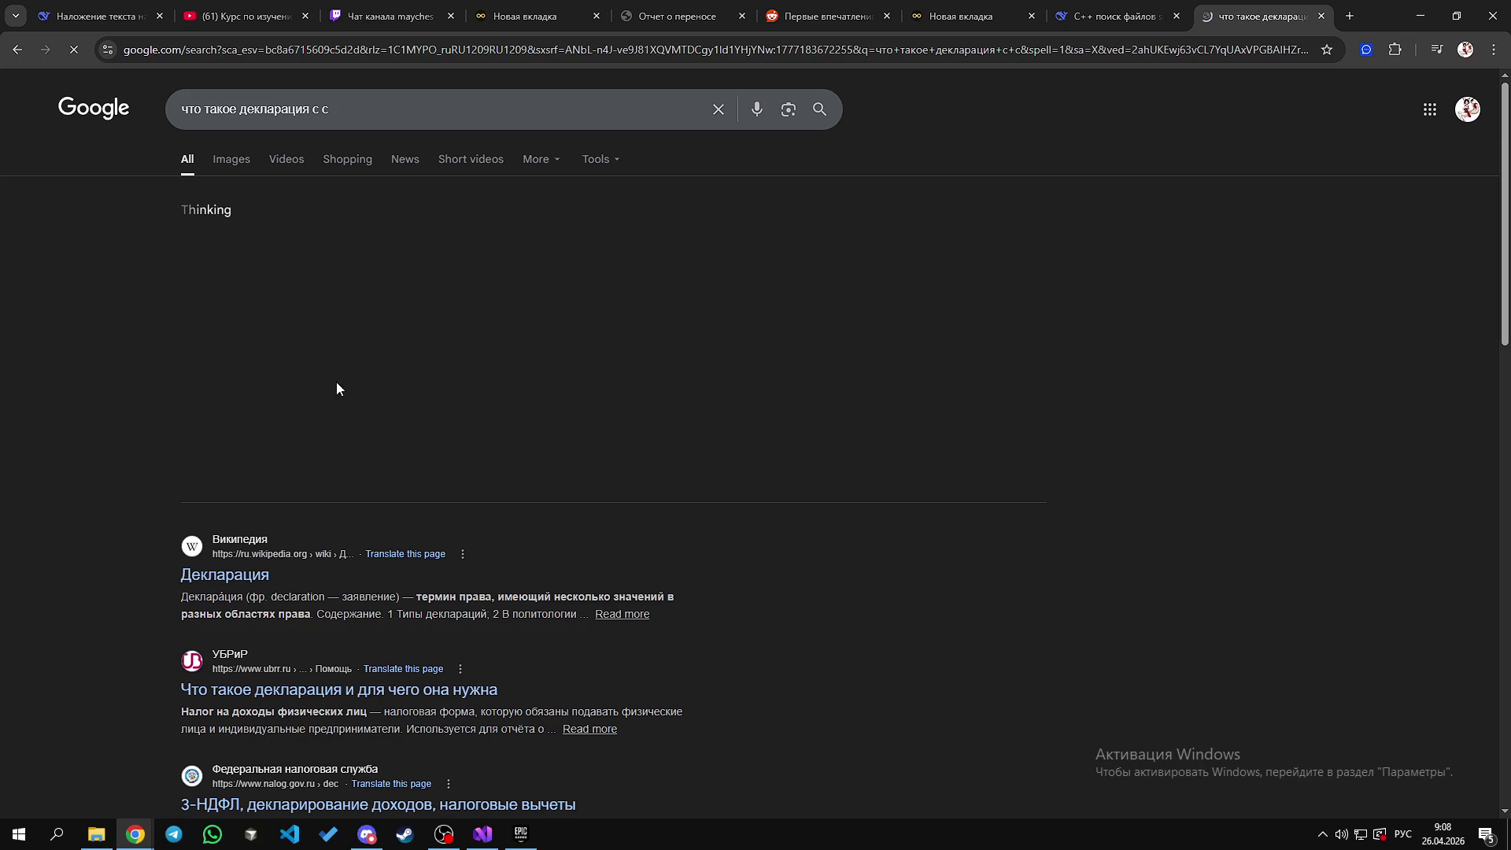
left_click(423, 465)
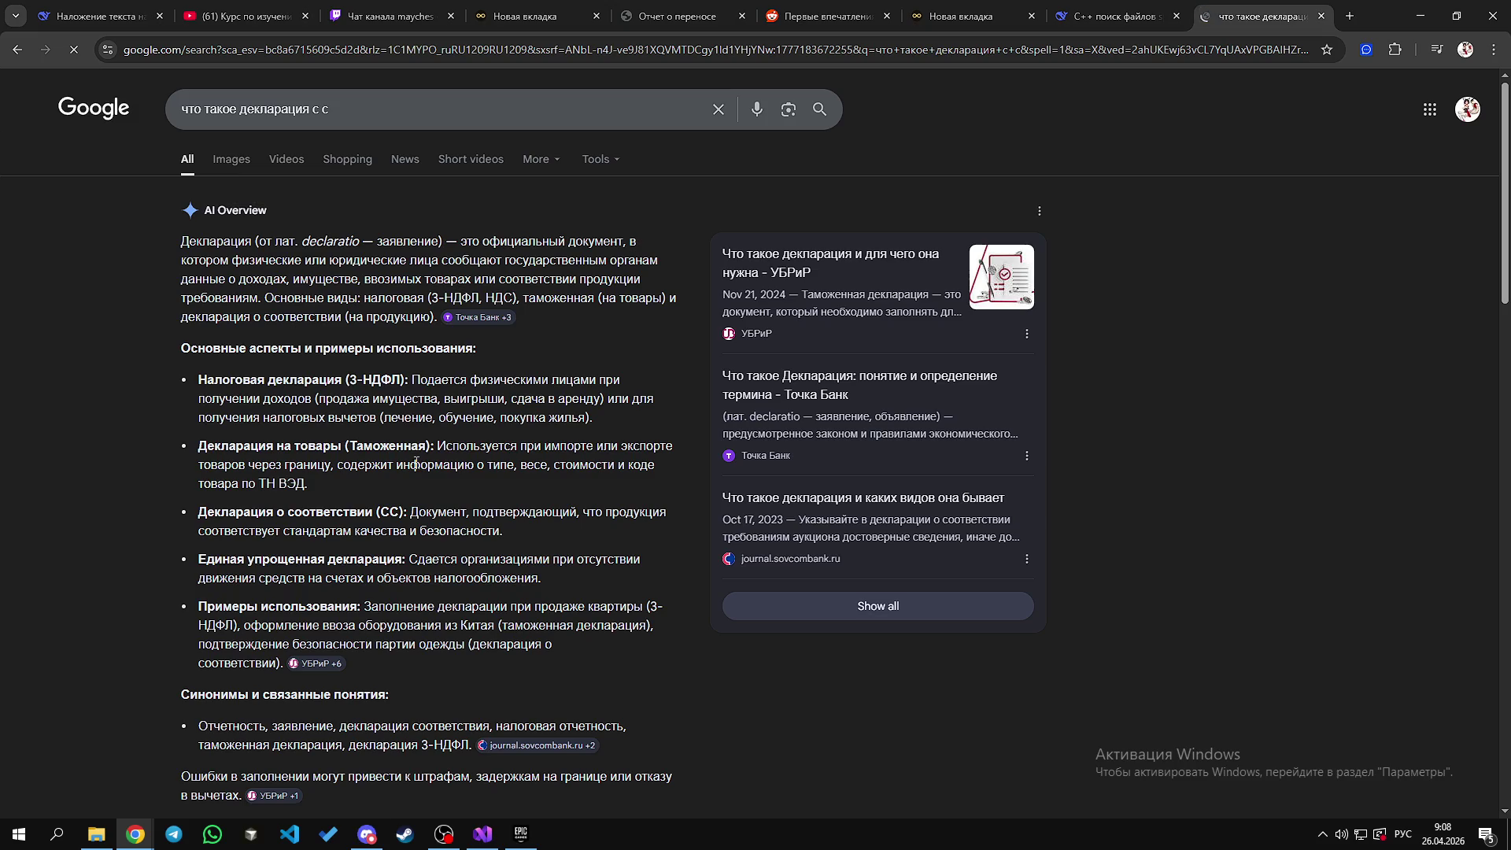
left_click(418, 103)
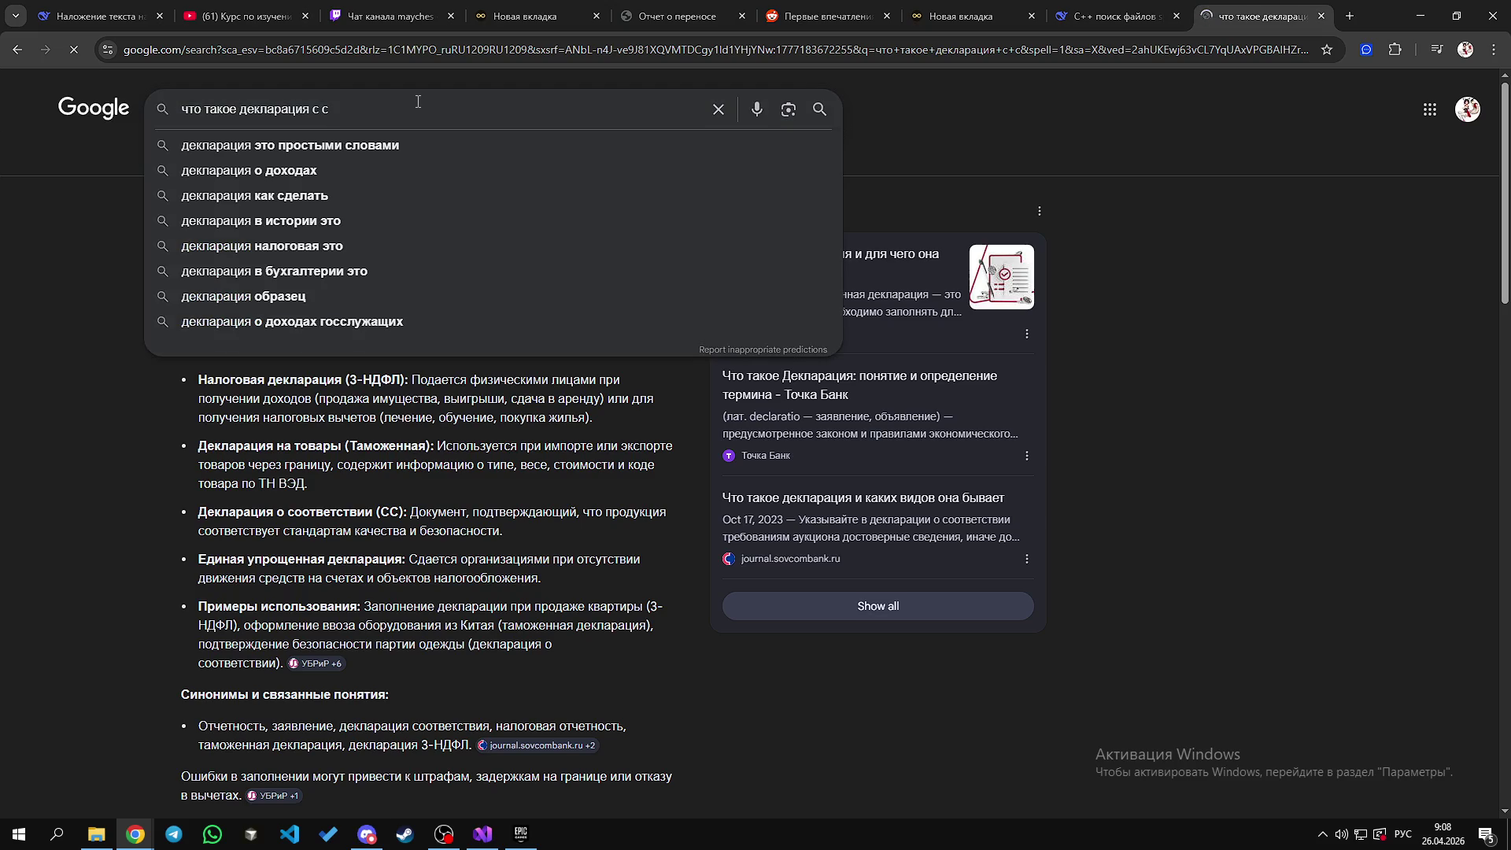
key("BackSpace")
key("BackSpace")
type("++")
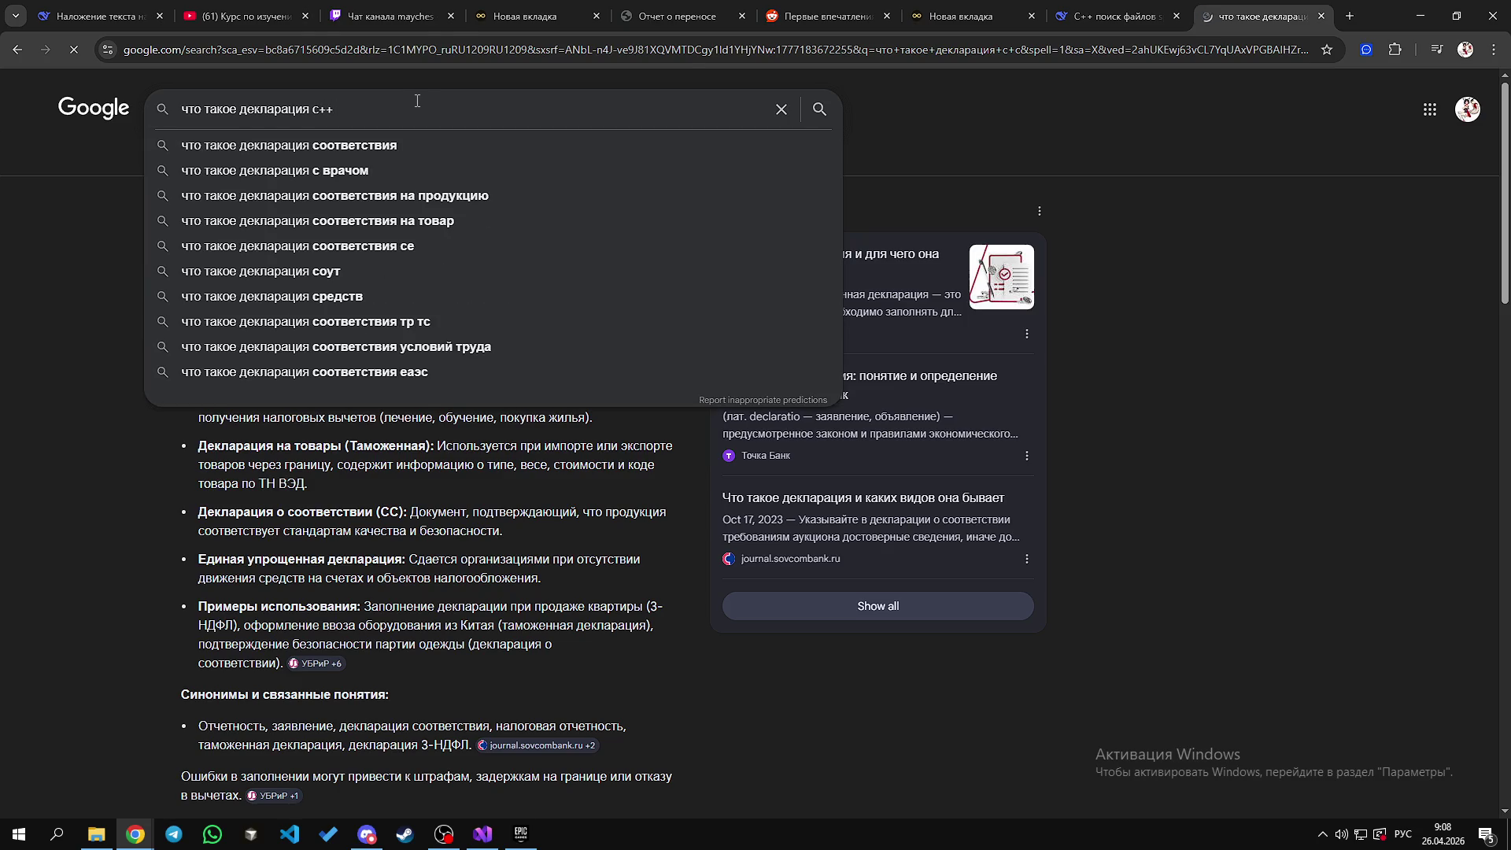
key("Return")
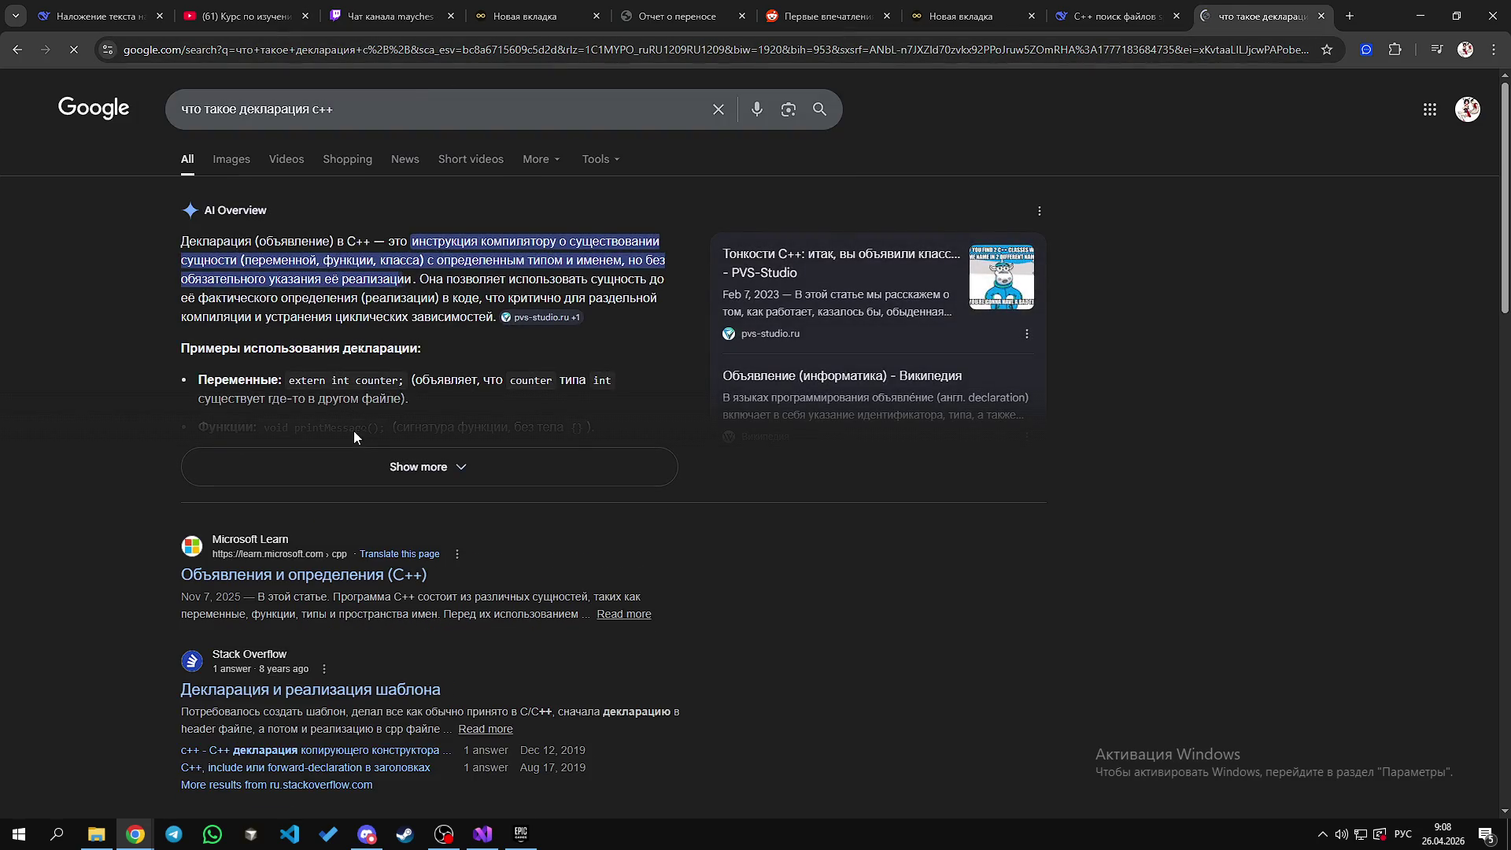
left_click(388, 464)
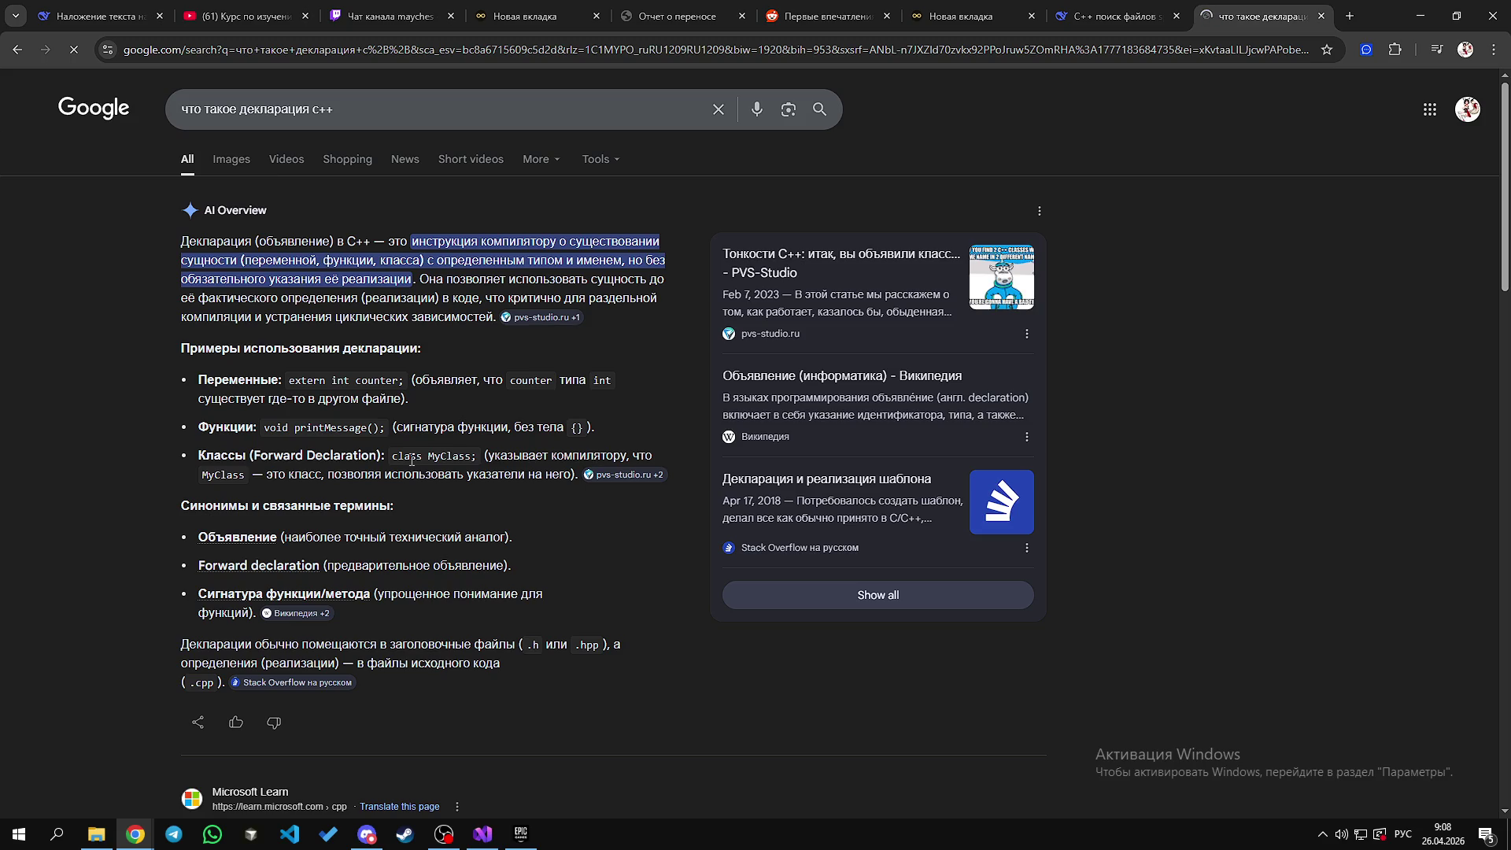
Step: Highlight references to UDirectionalLightComponent and UArrowComponent in DirectionalLight.h, then open a blank browser tab
key("alt+Tab")
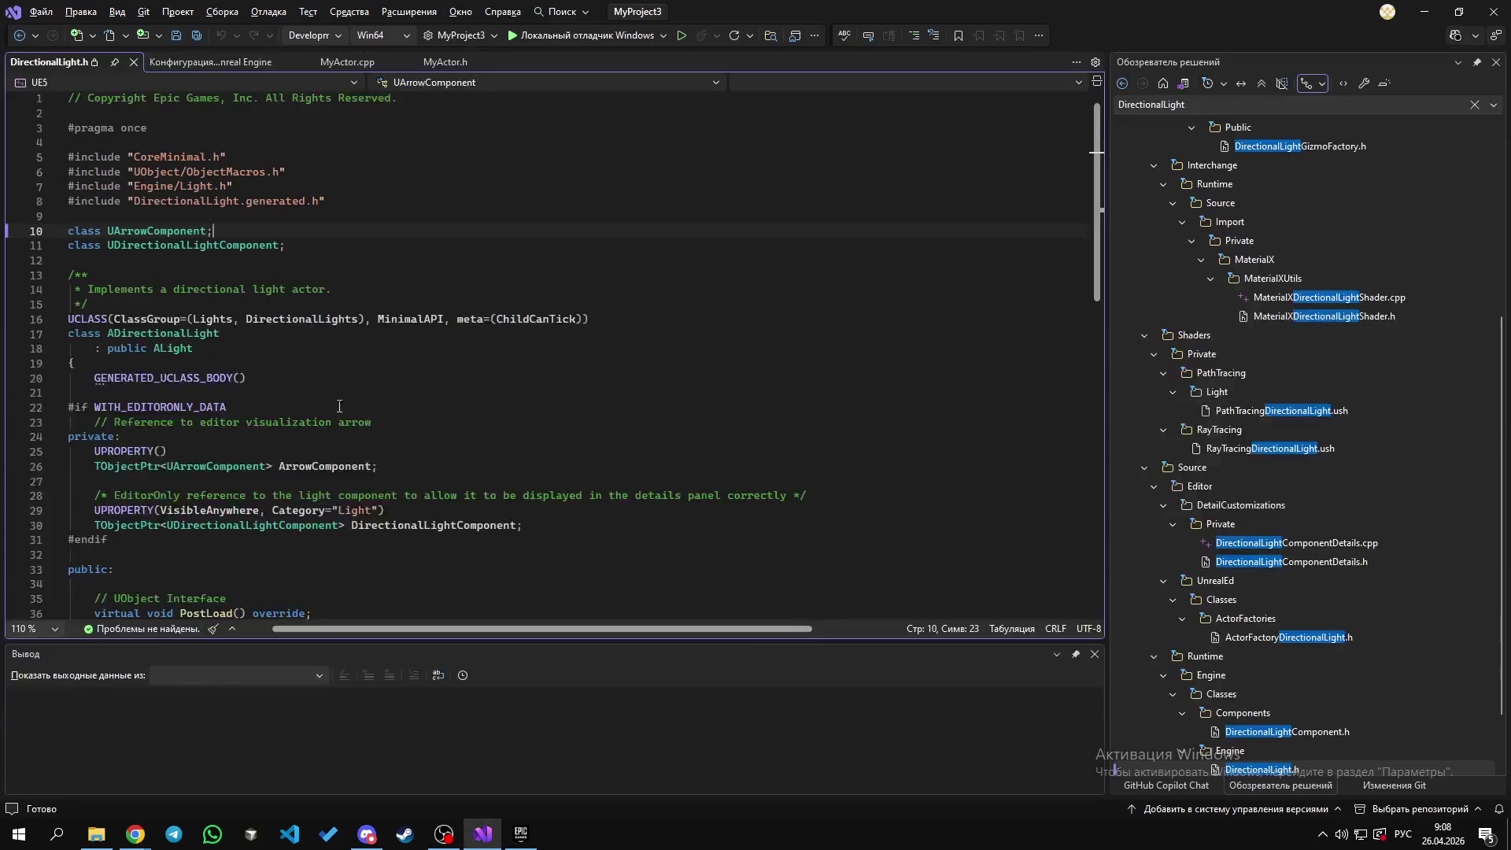
left_click_drag(293, 245, 68, 232)
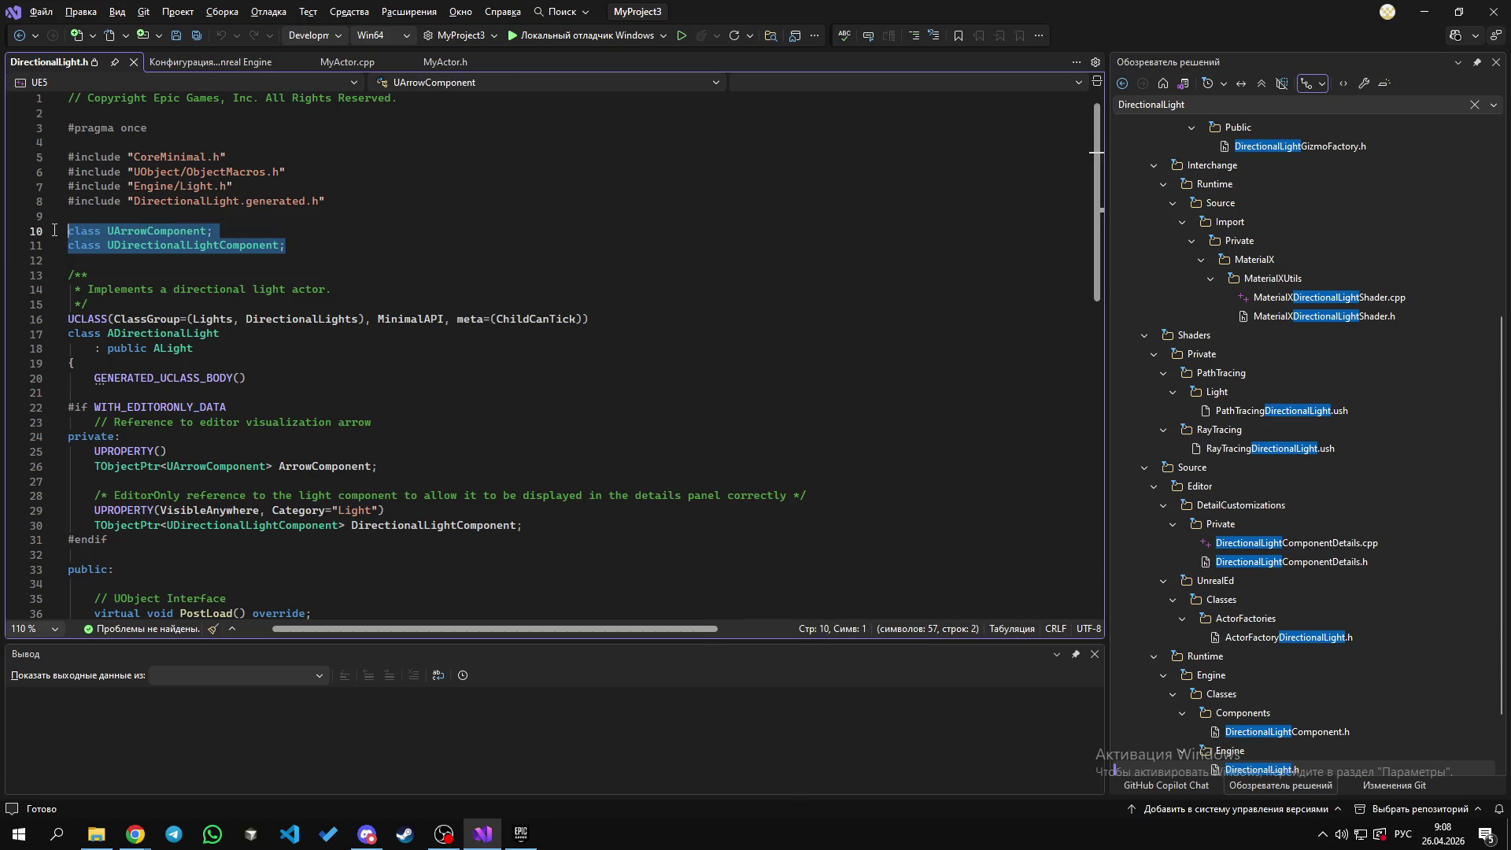
left_click(145, 233)
double_click(197, 250)
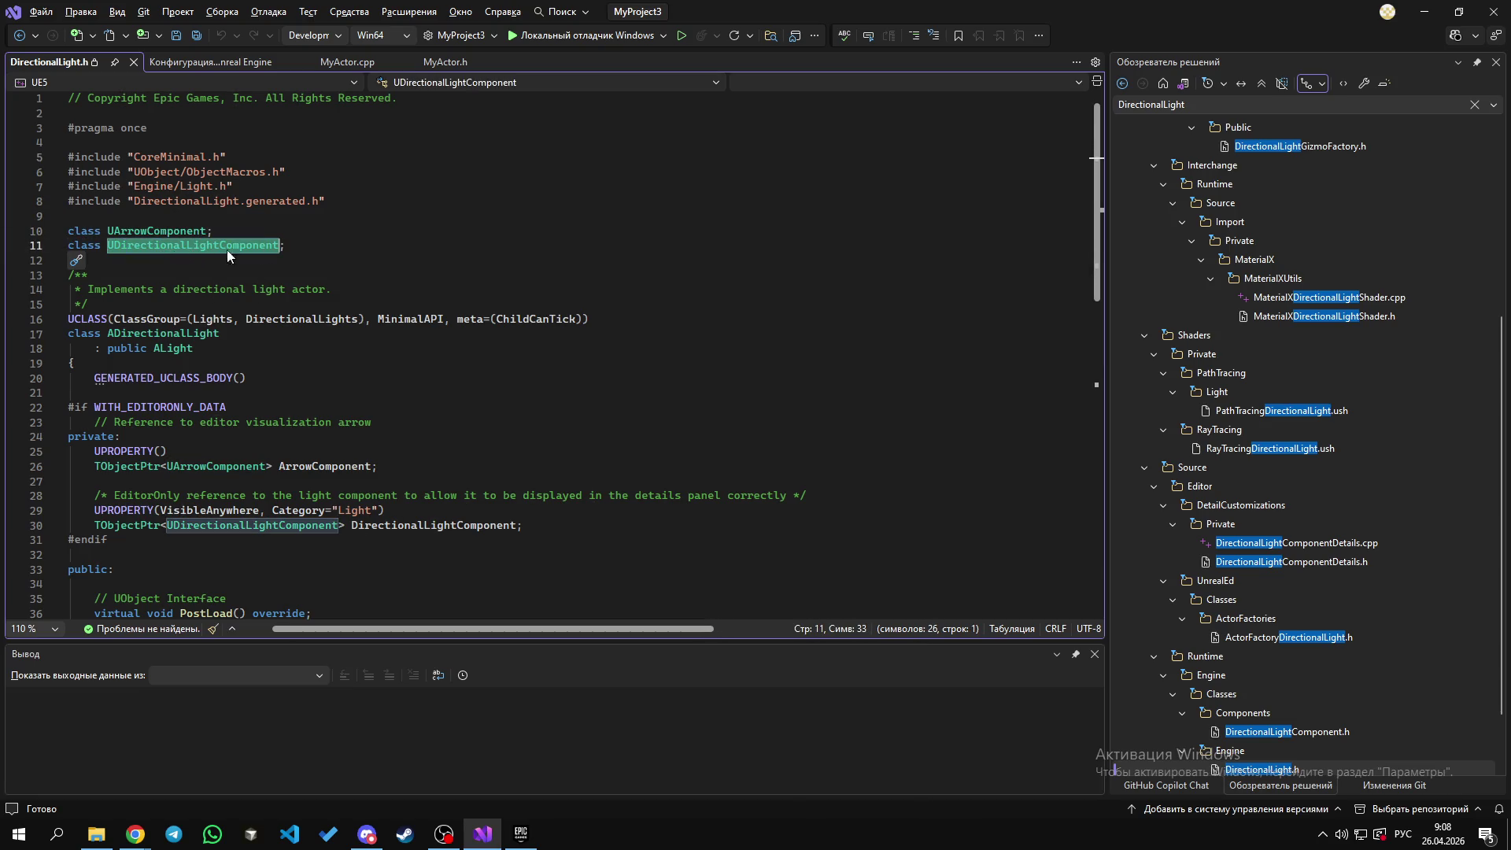
double_click(157, 231)
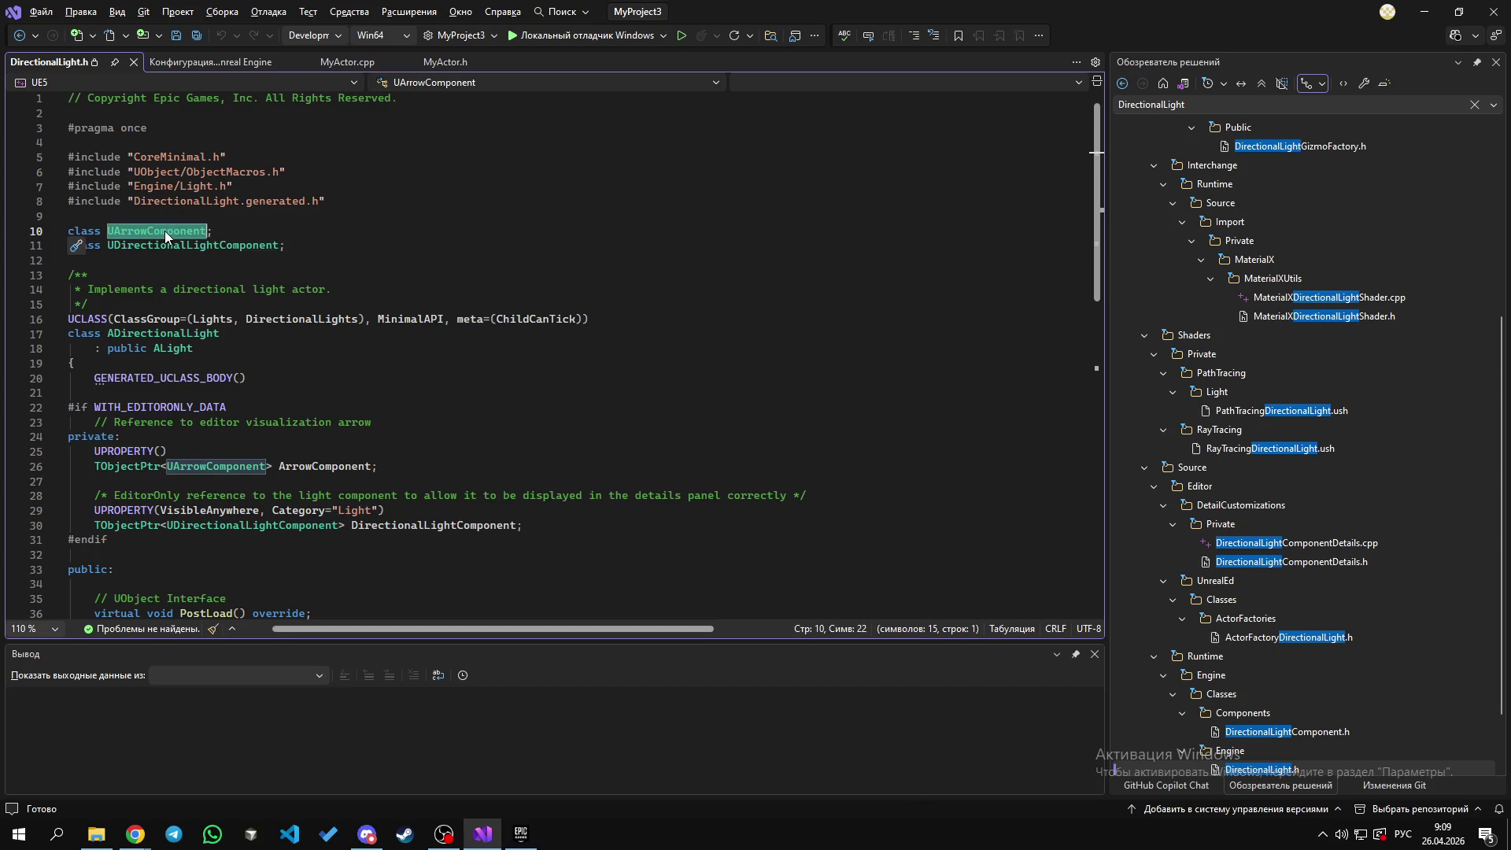
scroll(1311, 733, "down", 2)
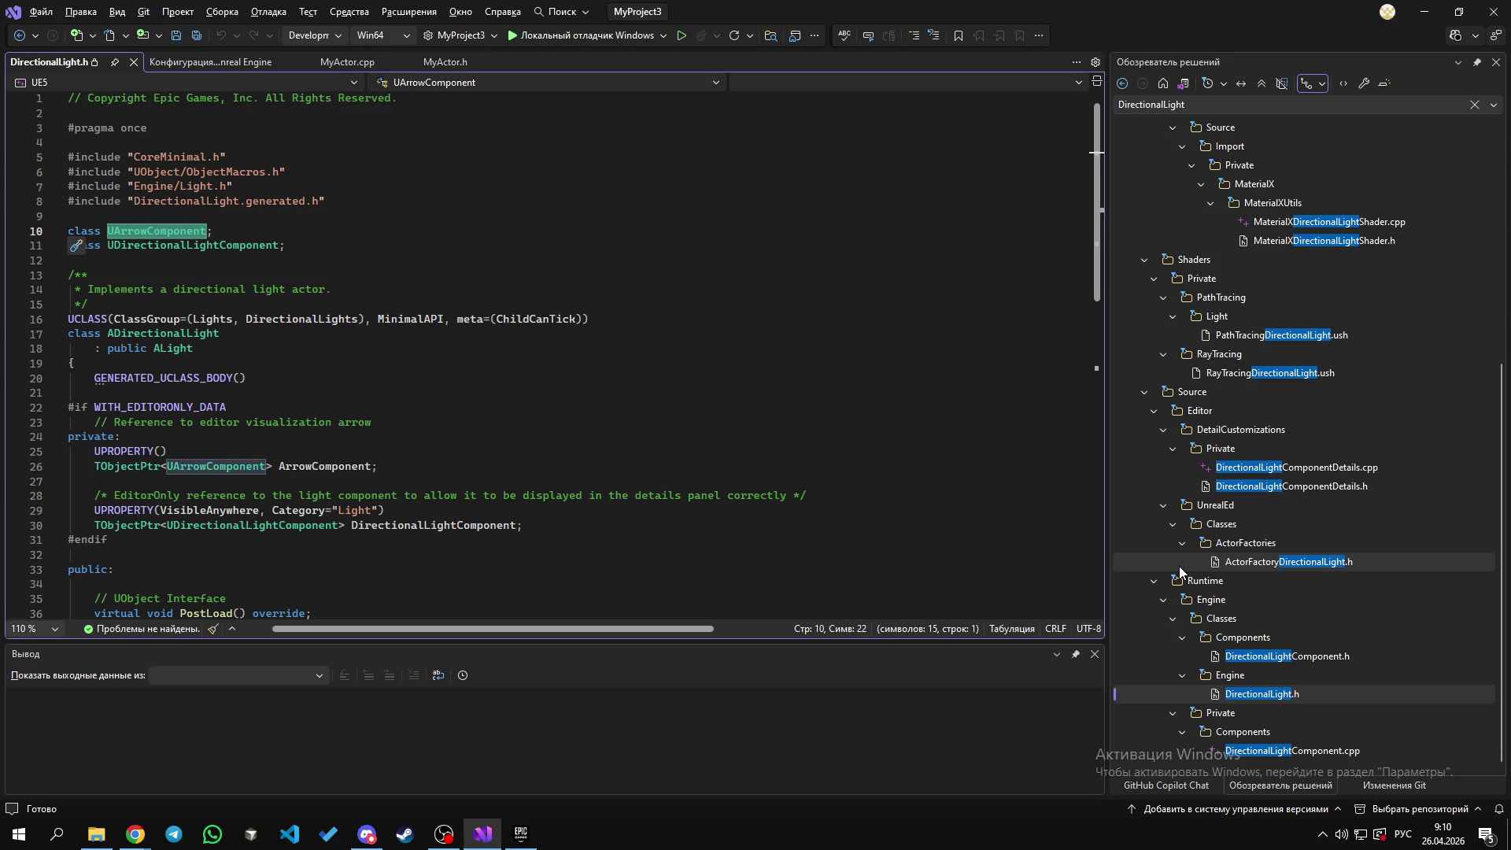
key("alt+Tab")
key("ctrl+t")
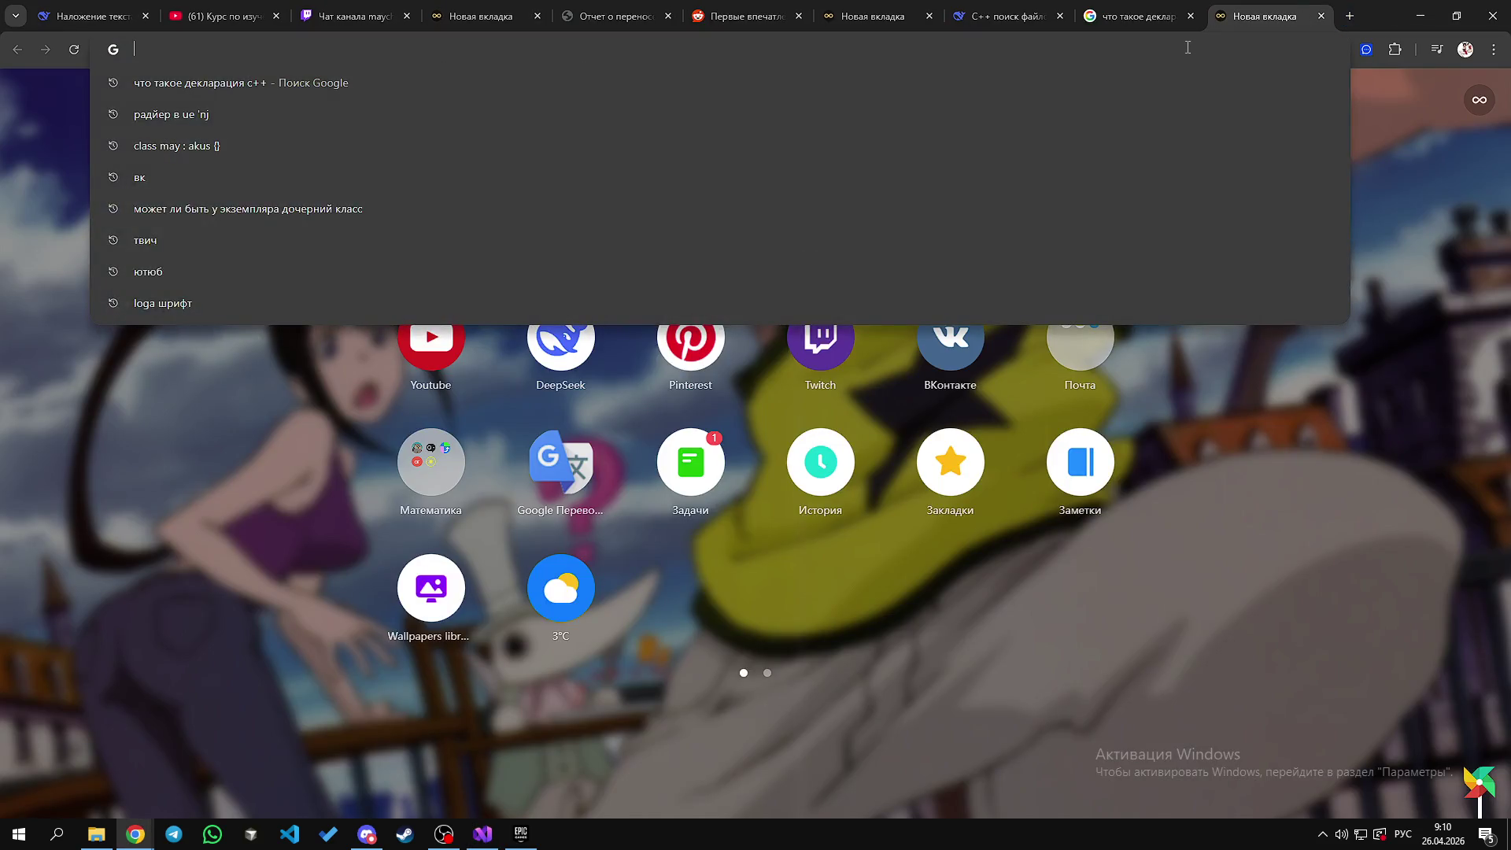
Step: Search Google for 'инкулдить' and select its definition in the AI Overview
type("инкулдить")
key("Return")
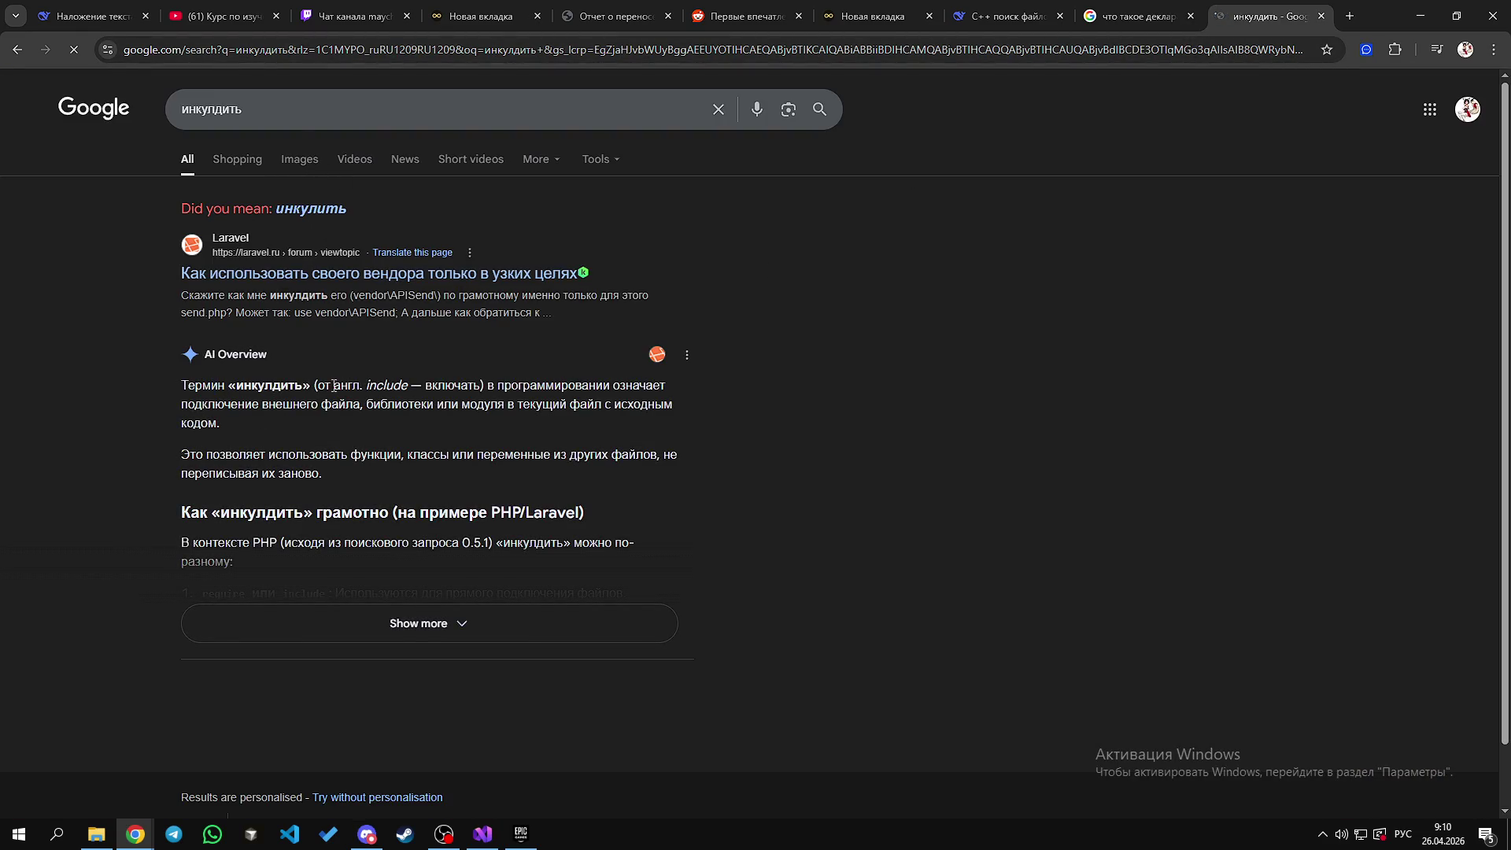
mouse_move(496, 384)
left_mouse_down()
mouse_move(570, 385)
mouse_move(304, 404)
mouse_move(499, 404)
mouse_move(496, 385)
mouse_move(182, 385)
left_mouse_up()
left_click(344, 393)
left_click(547, 404)
Step: Go to the definition of UArrowComponent from DirectionalLight.h
key("alt+Tab")
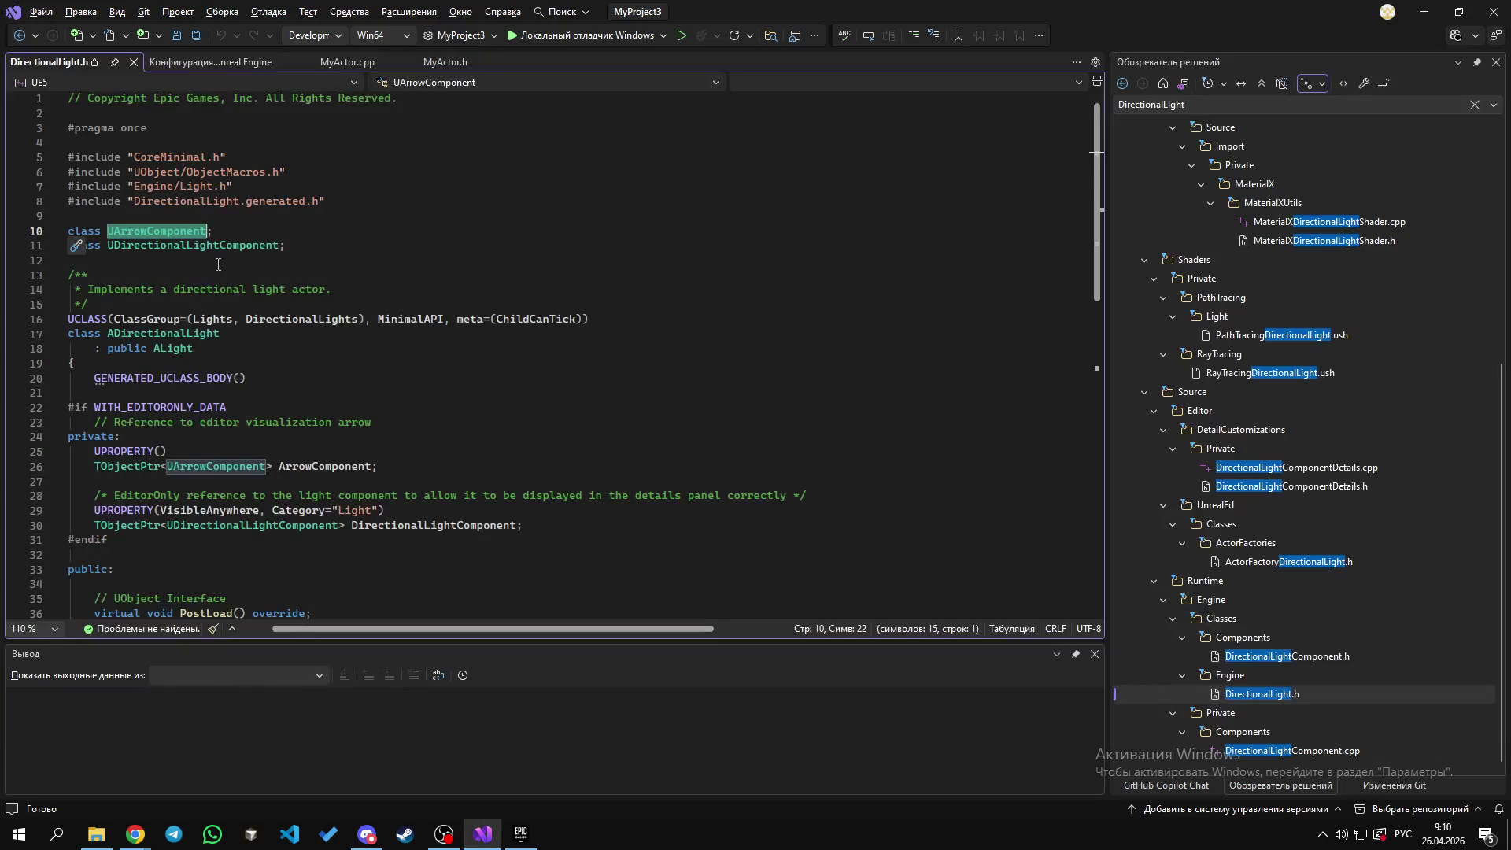
left_click(170, 232)
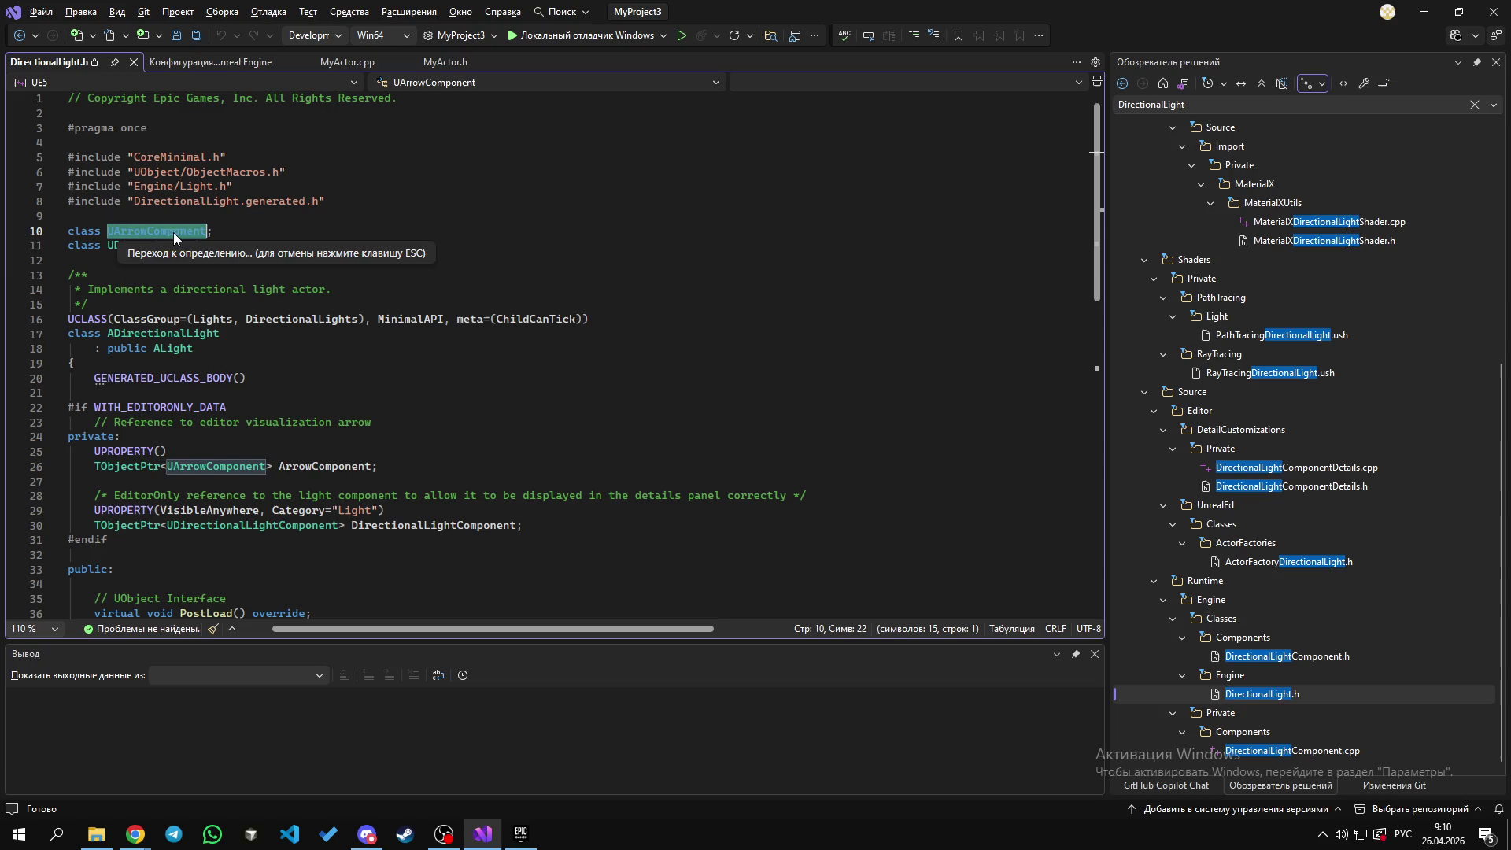
left_click(174, 229, "ctrl")
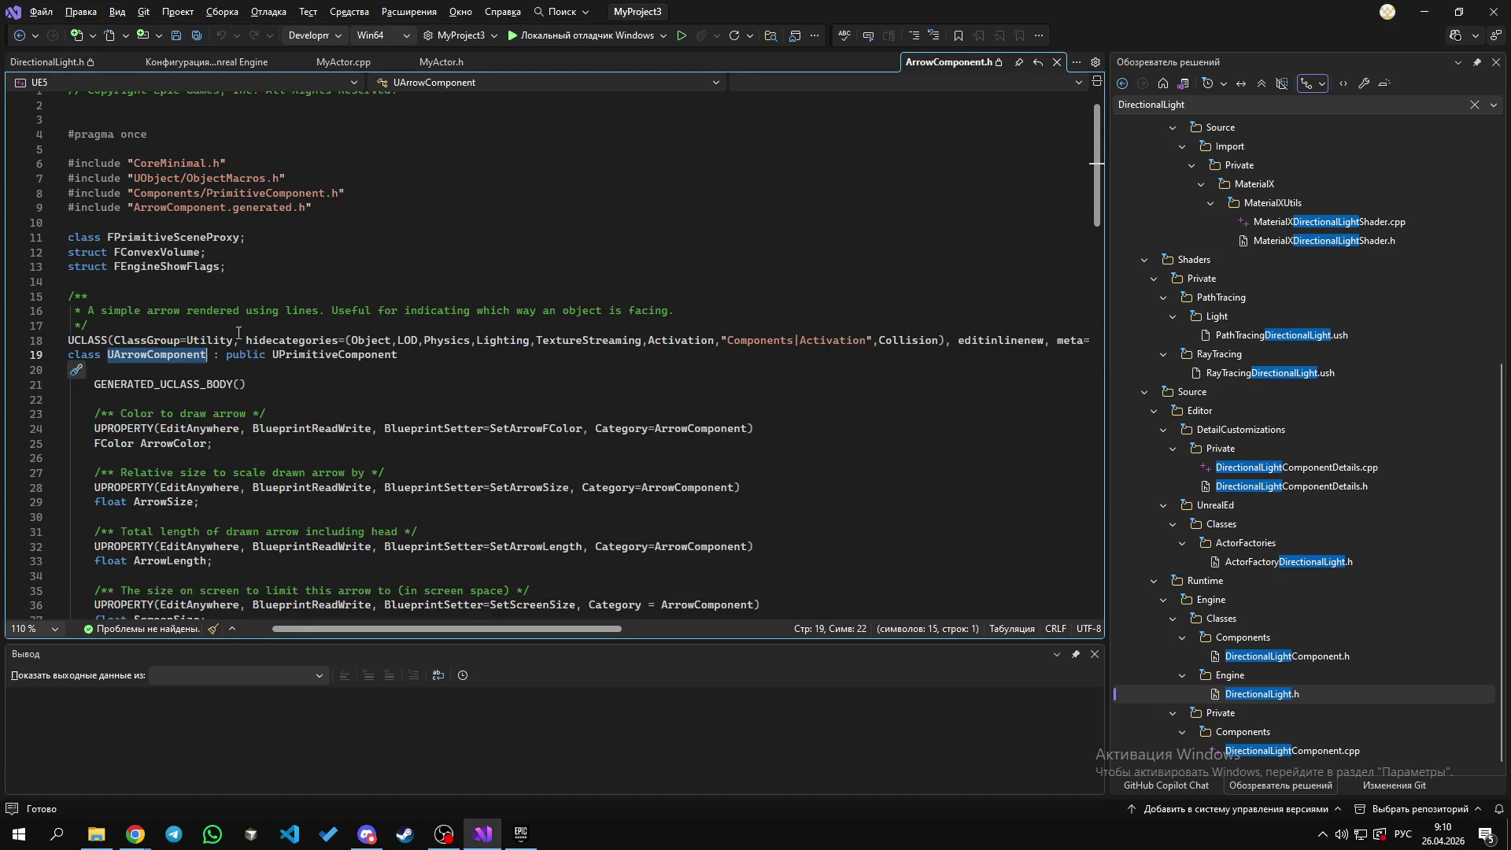
Step: Select the base class UPrimitiveComponent on line 19 and scroll through ArrowComponent.h
left_click(196, 358)
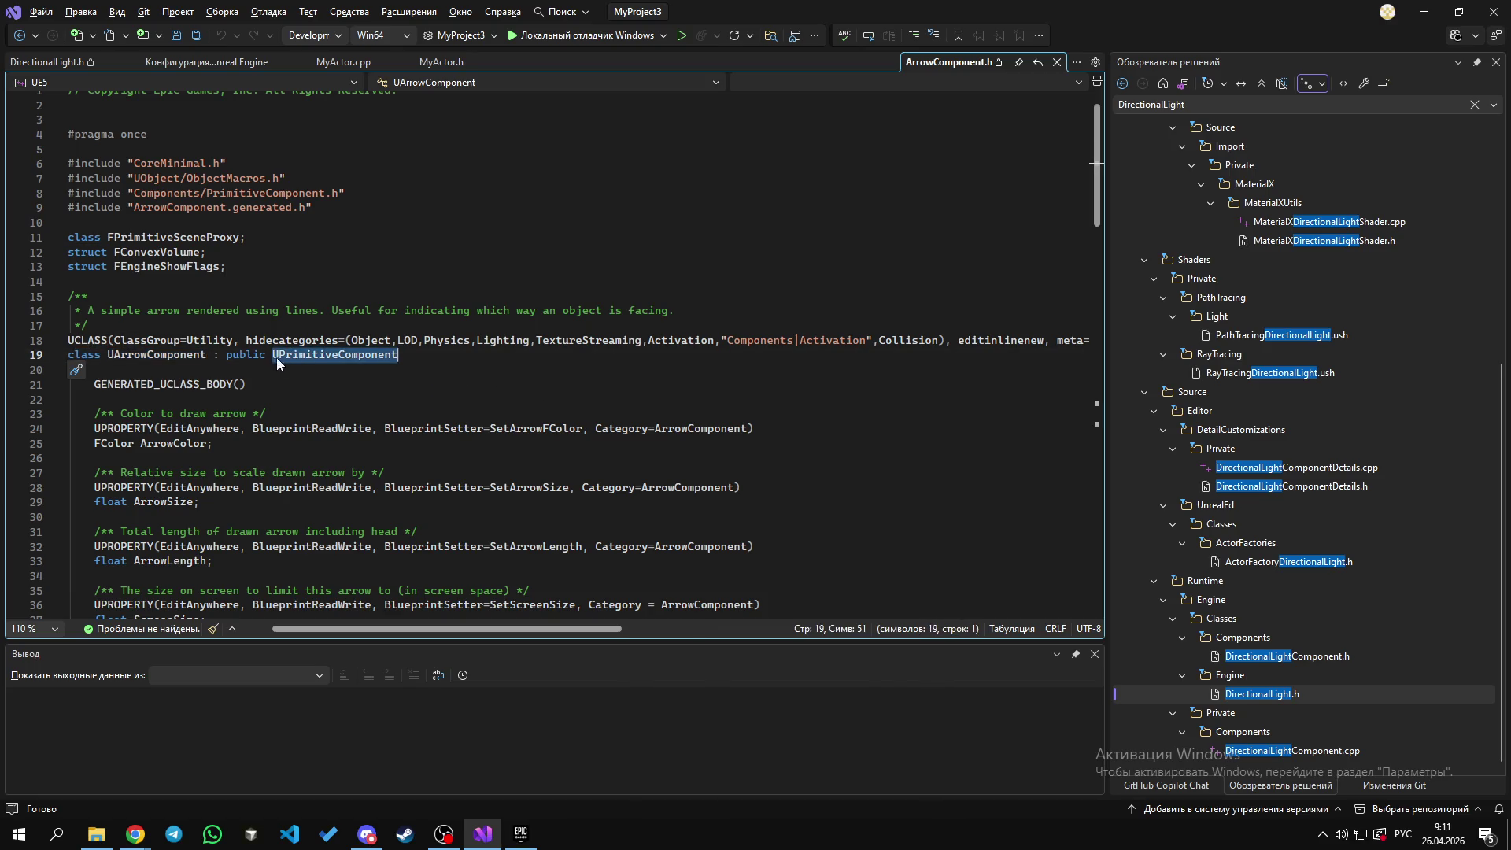
left_click(188, 358)
double_click(318, 358)
scroll(472, 417, "down", 2)
scroll(244, 385, "up", 3)
scroll(240, 375, "down", 3)
scroll(254, 337, "up", 4)
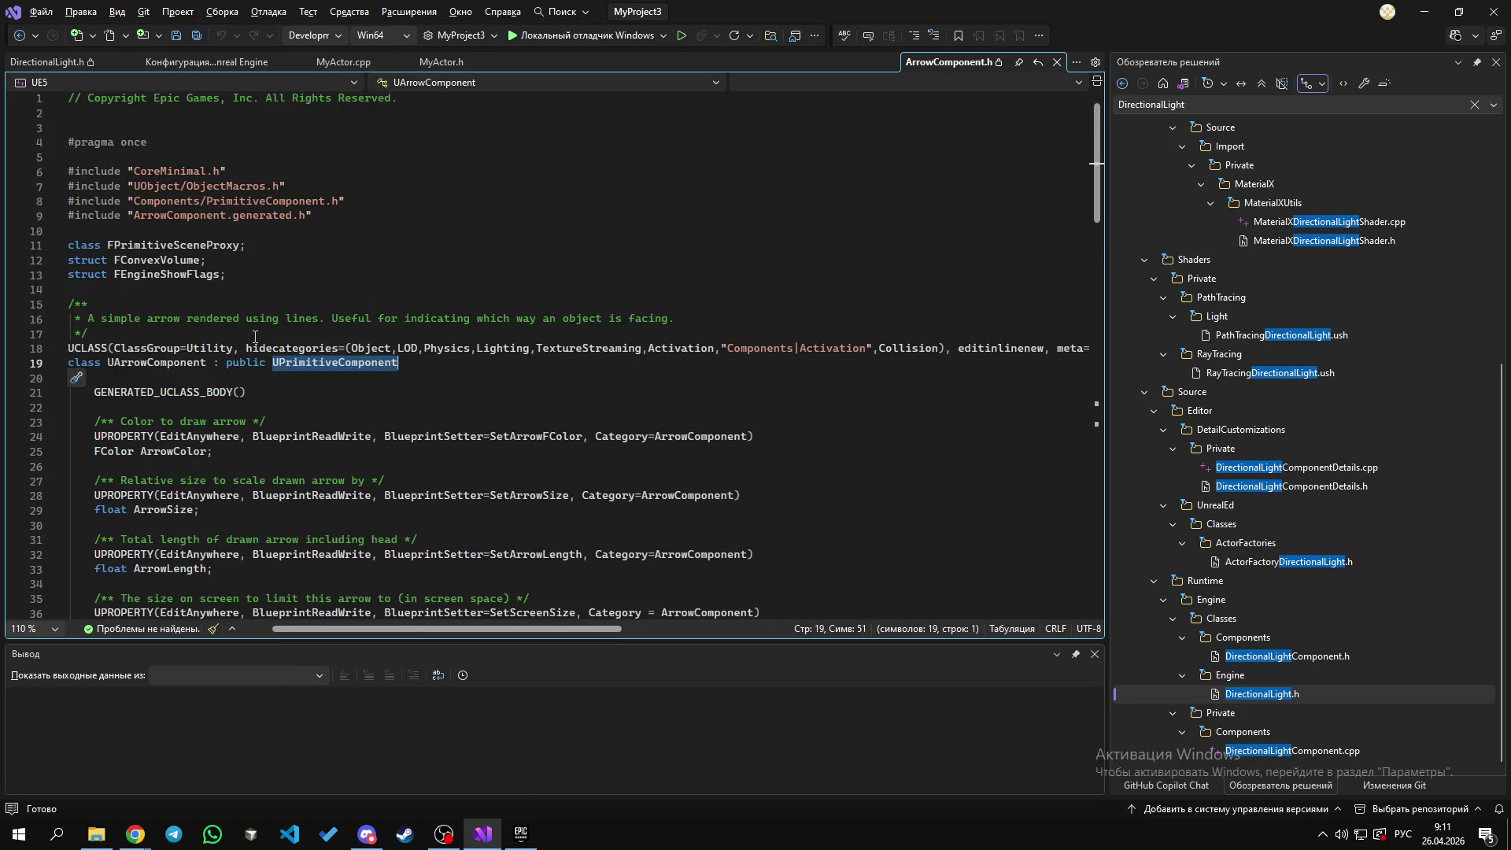
scroll(254, 337, "down", 3)
scroll(260, 346, "up", 3)
scroll(300, 370, "down", 8)
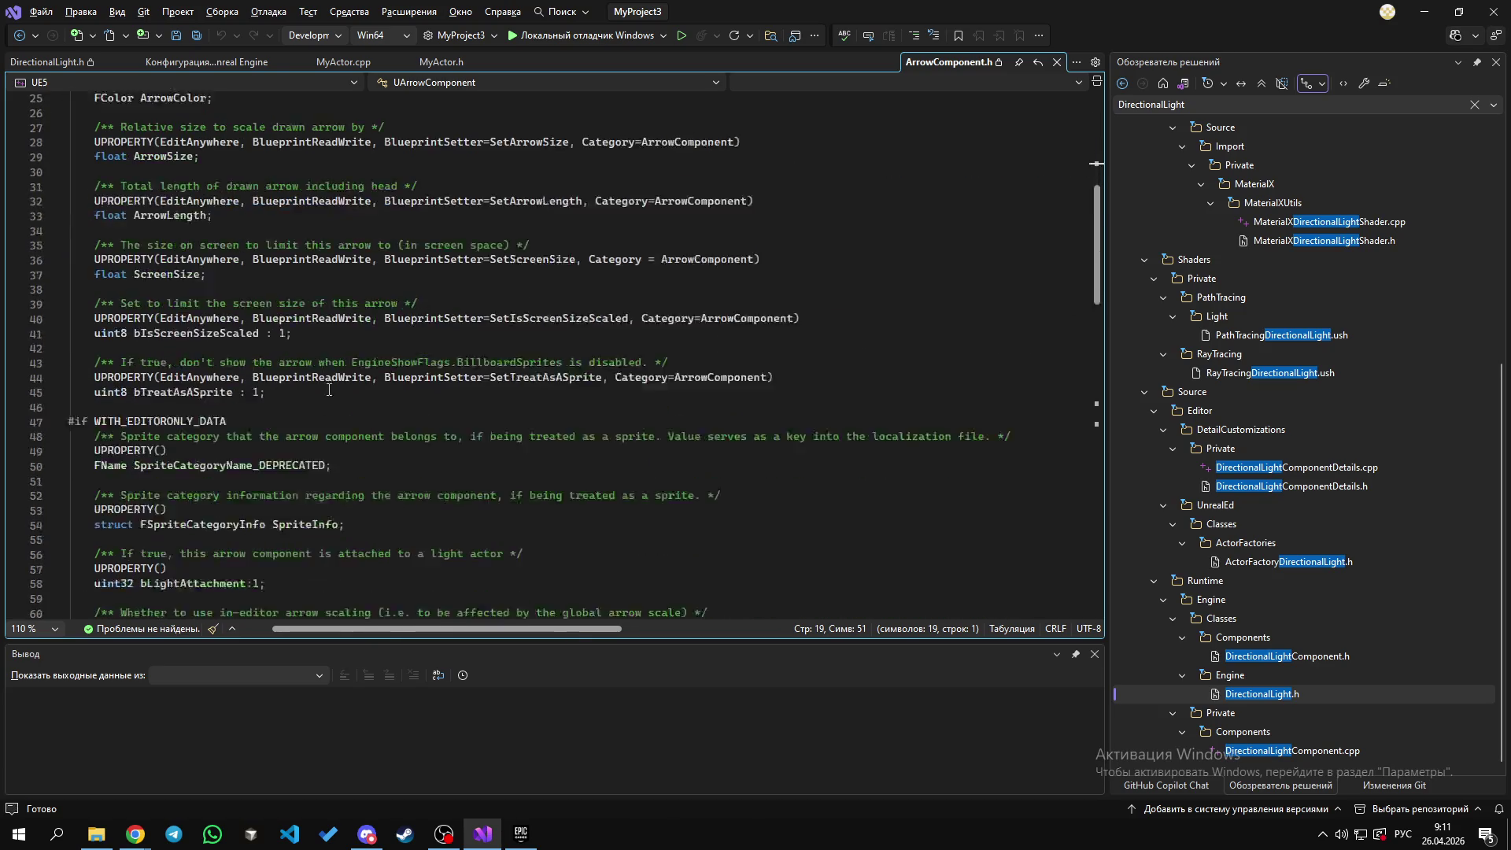
scroll(329, 390, "down", 20)
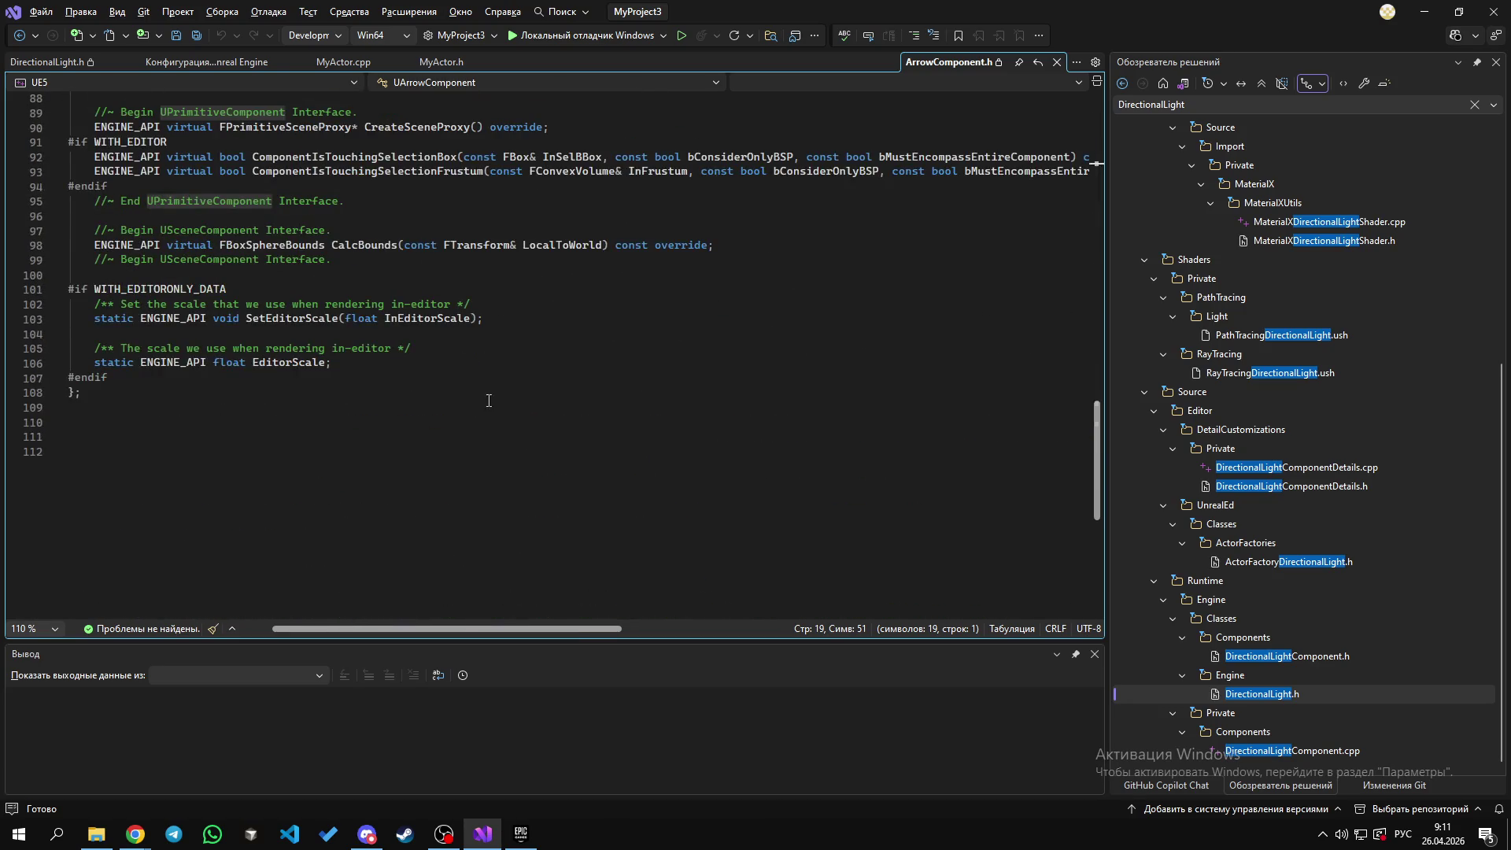
scroll(488, 401, "up", 20)
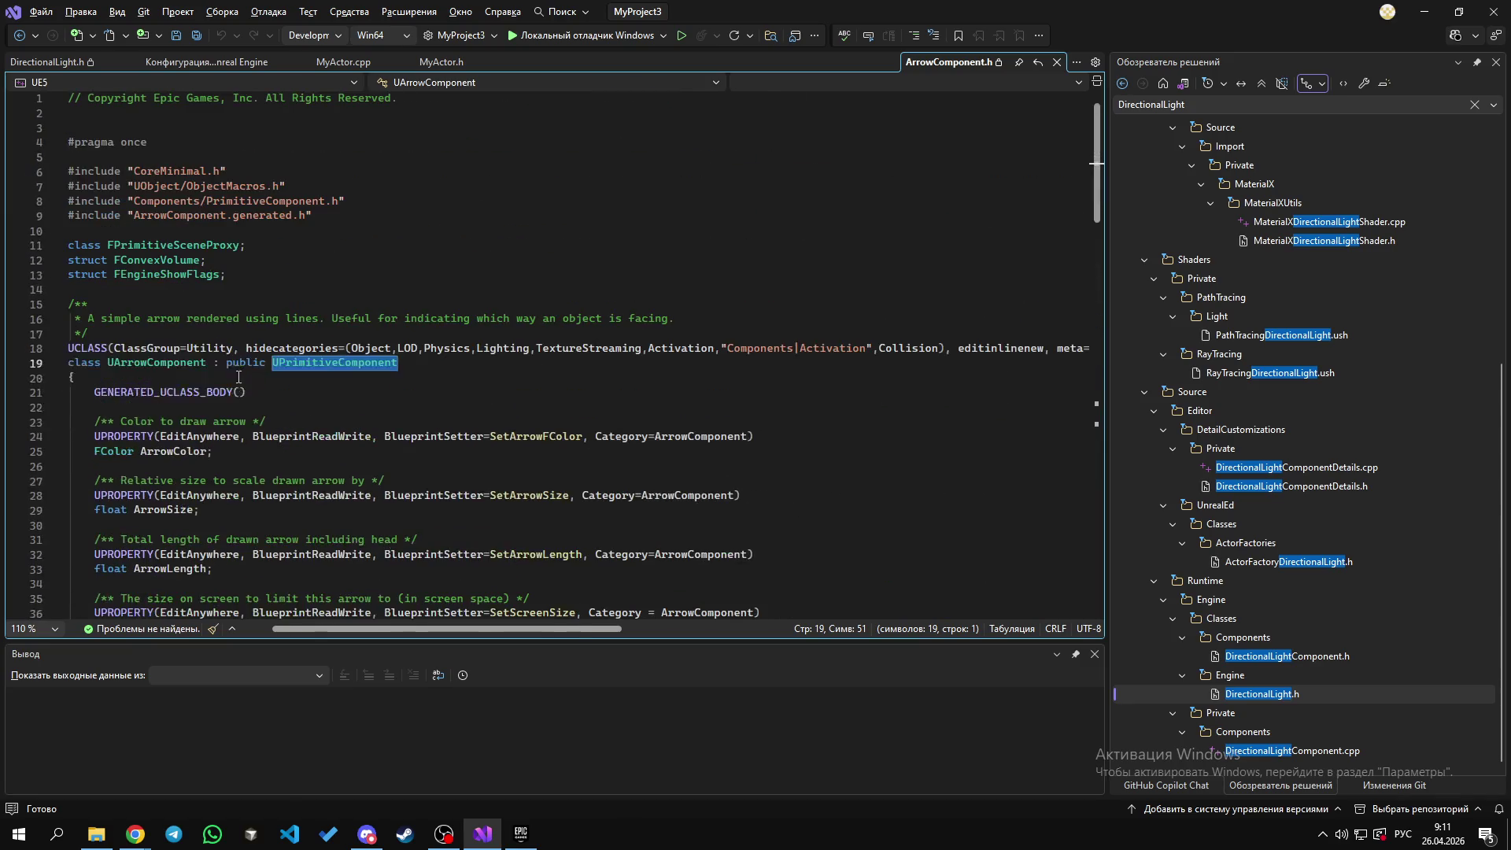
double_click(124, 454)
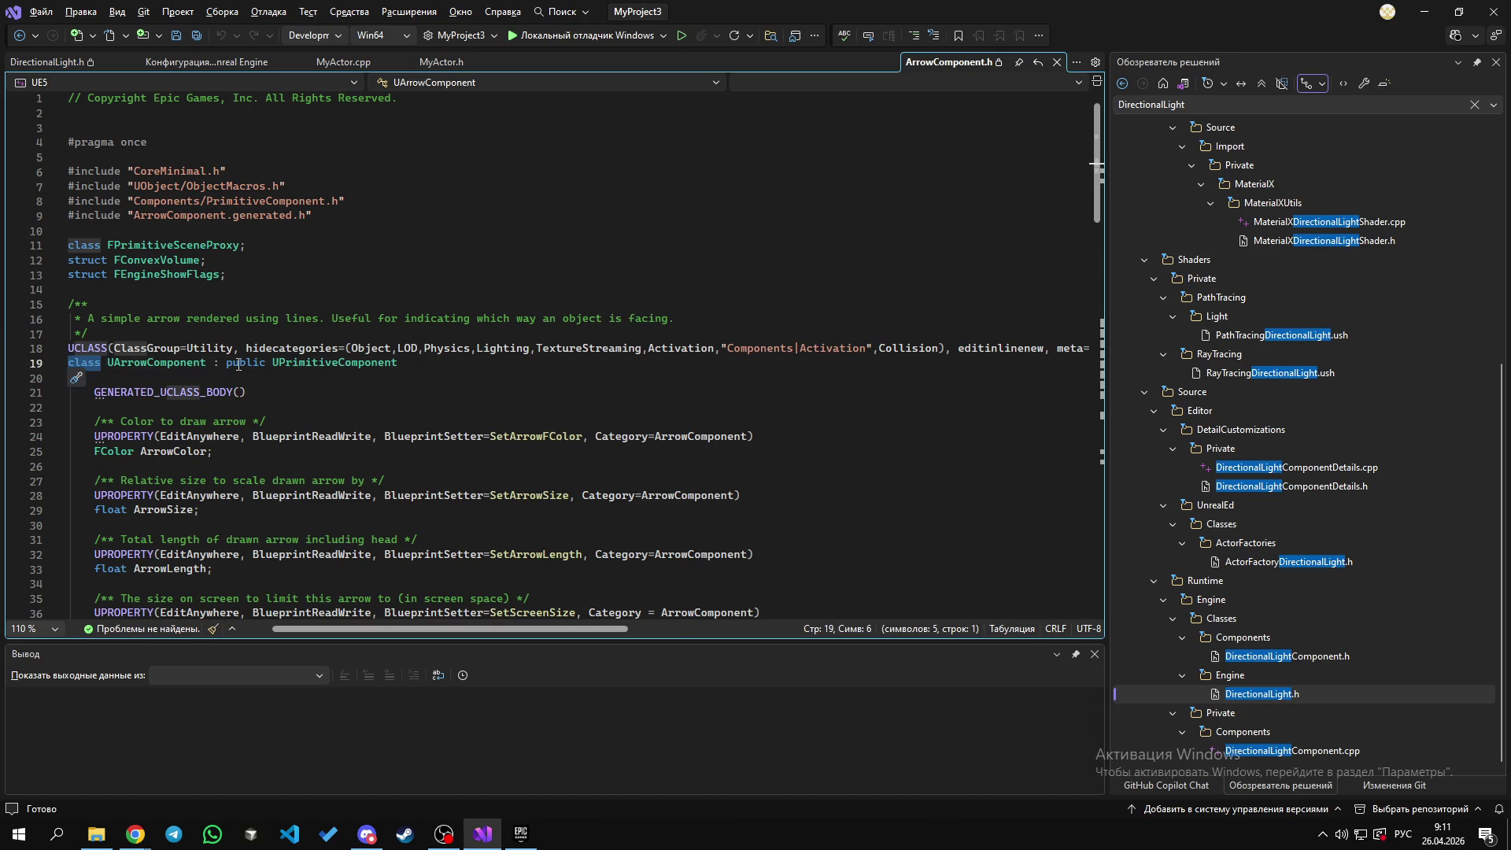
double_click(120, 364)
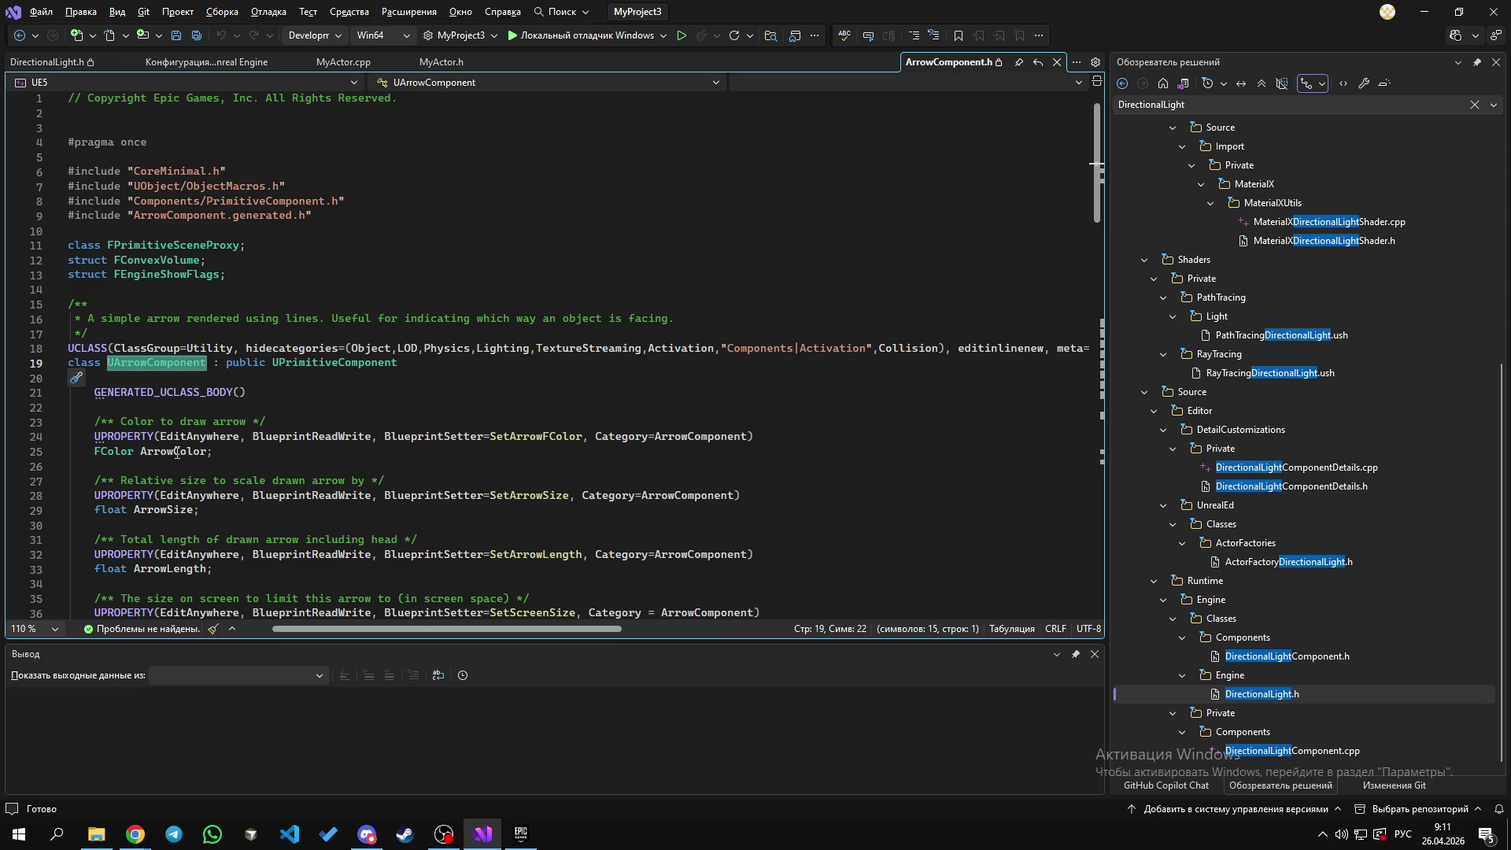
left_click(262, 405)
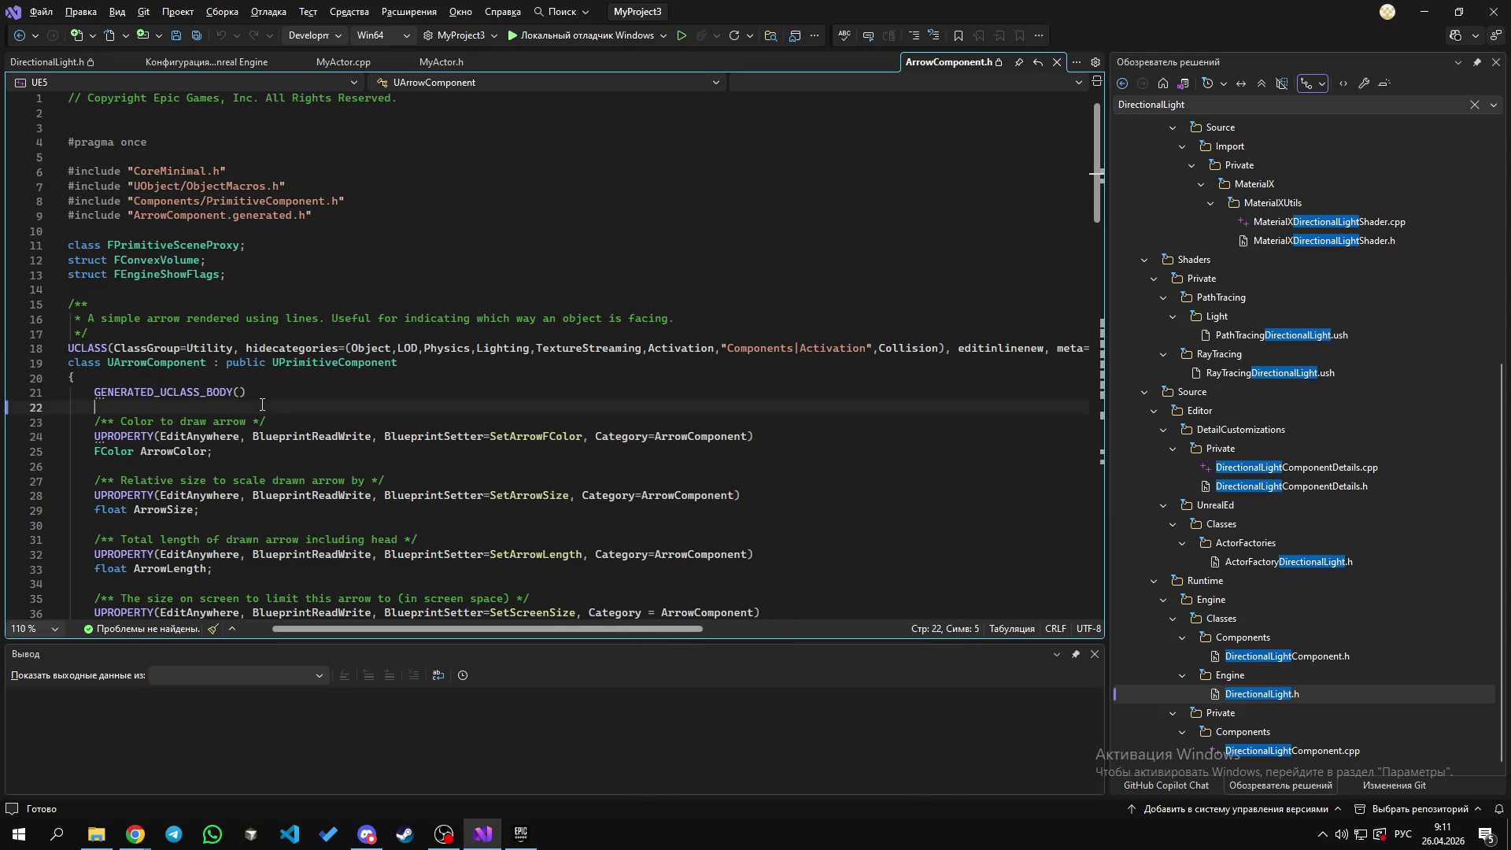
double_click(173, 452)
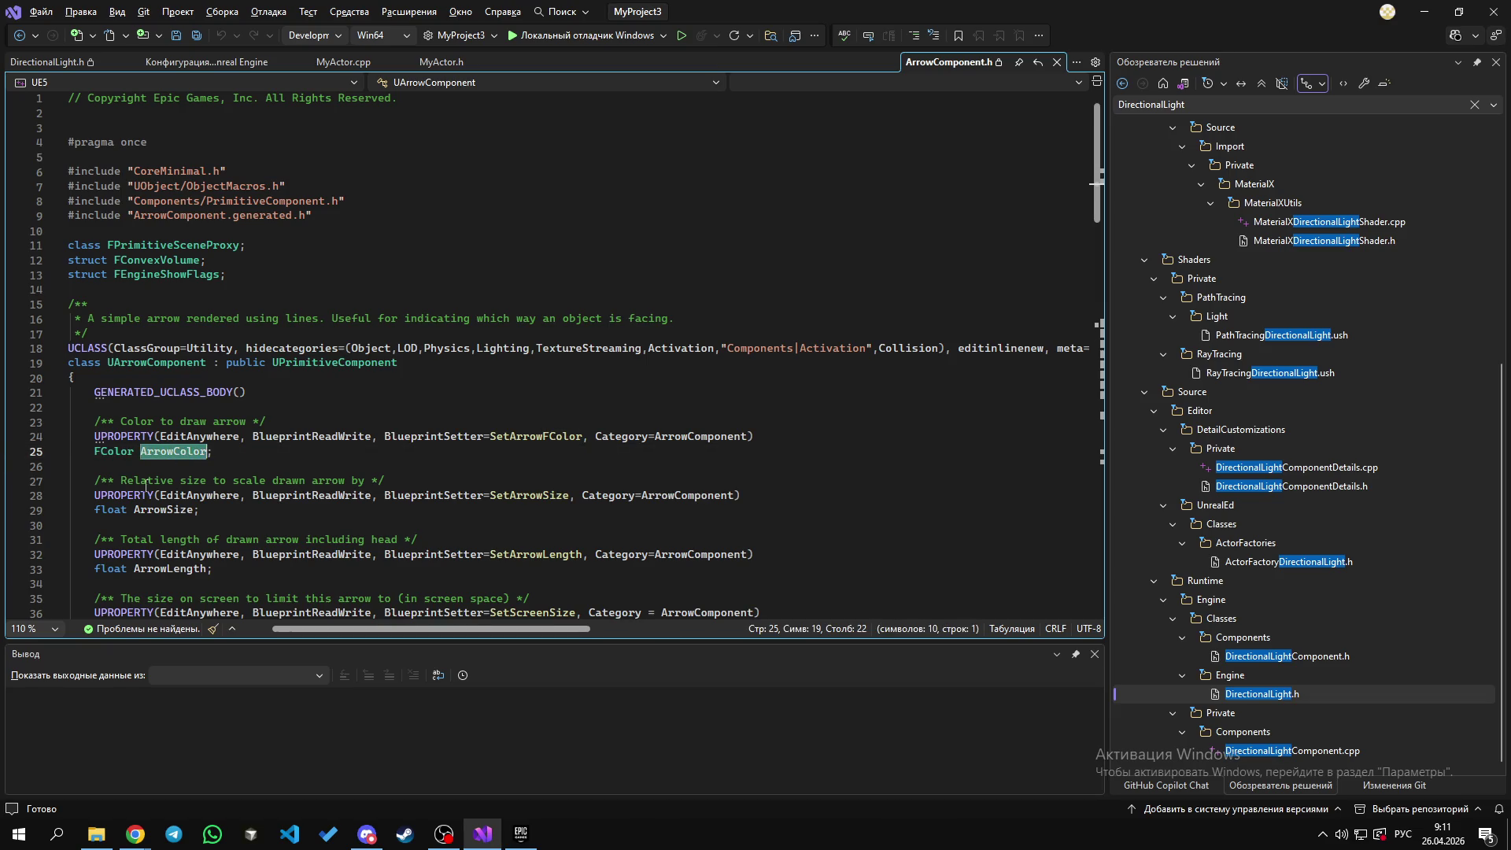
double_click(110, 510)
scroll(206, 522, "down", 1)
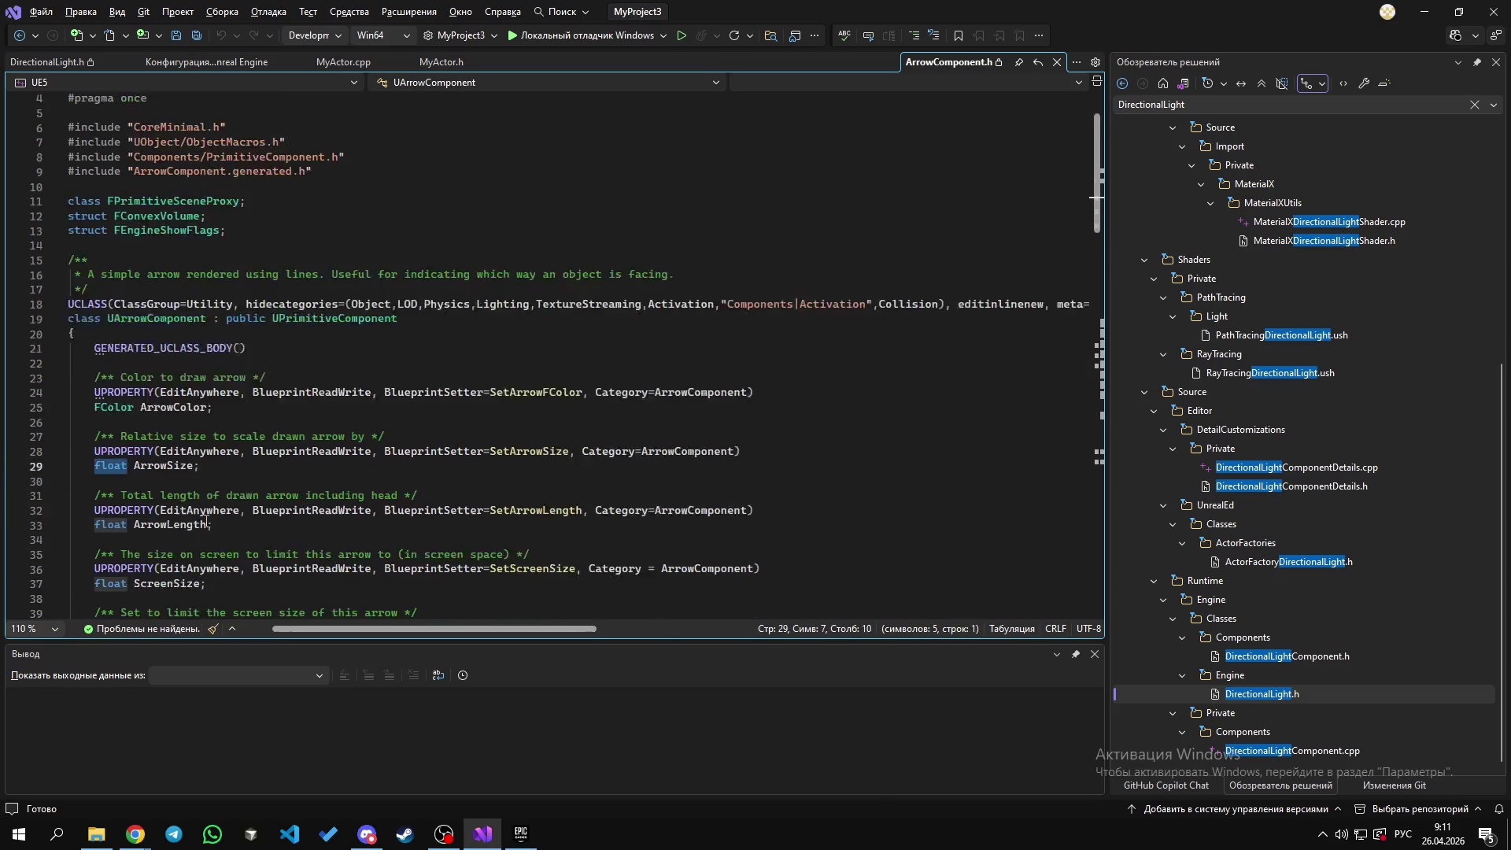
scroll(206, 522, "down", 4)
double_click(111, 407)
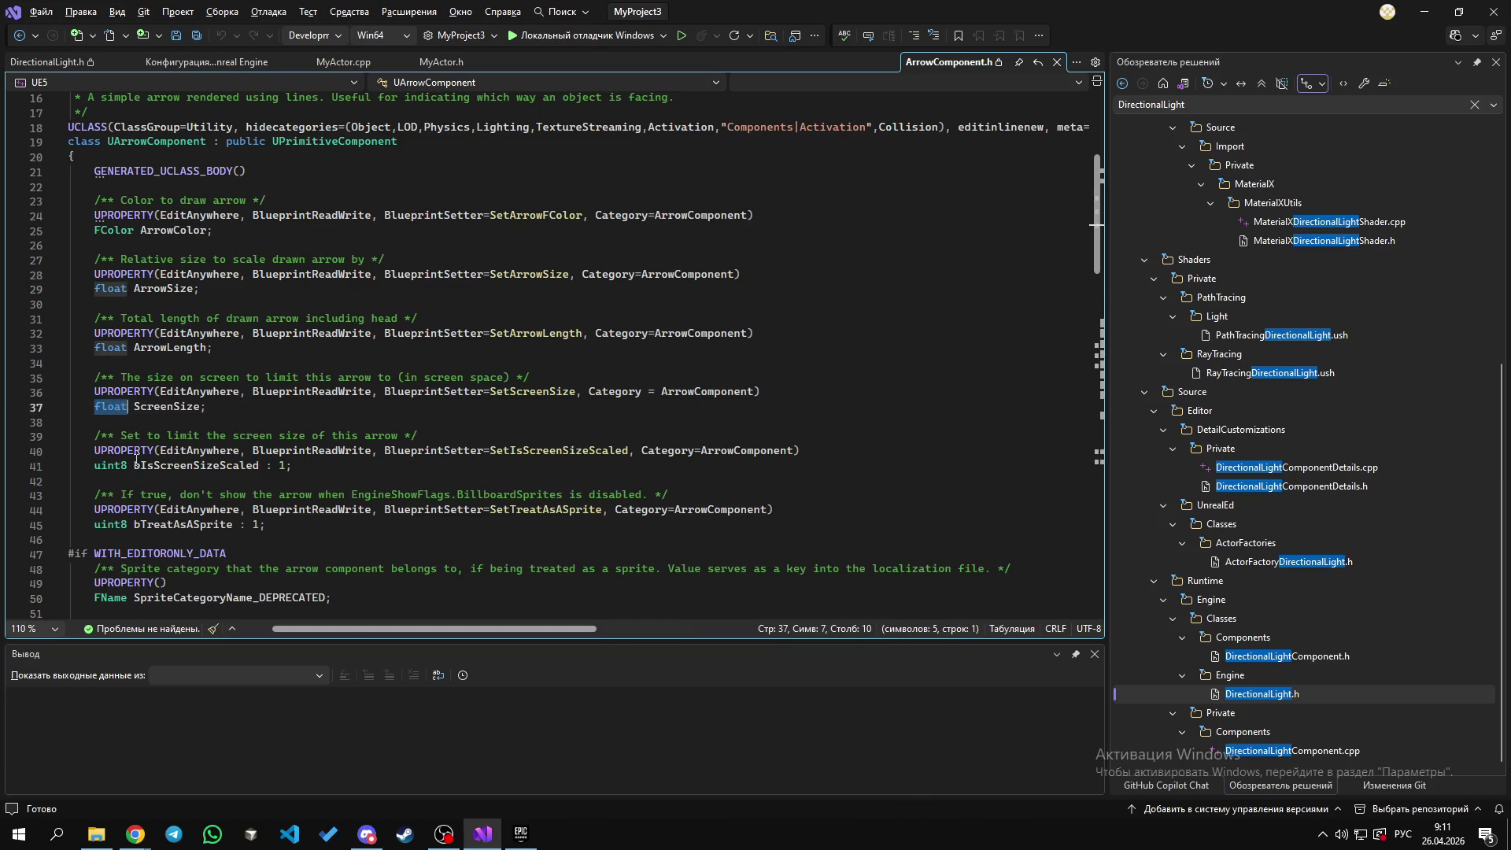
scroll(136, 459, "down", 2)
double_click(202, 438)
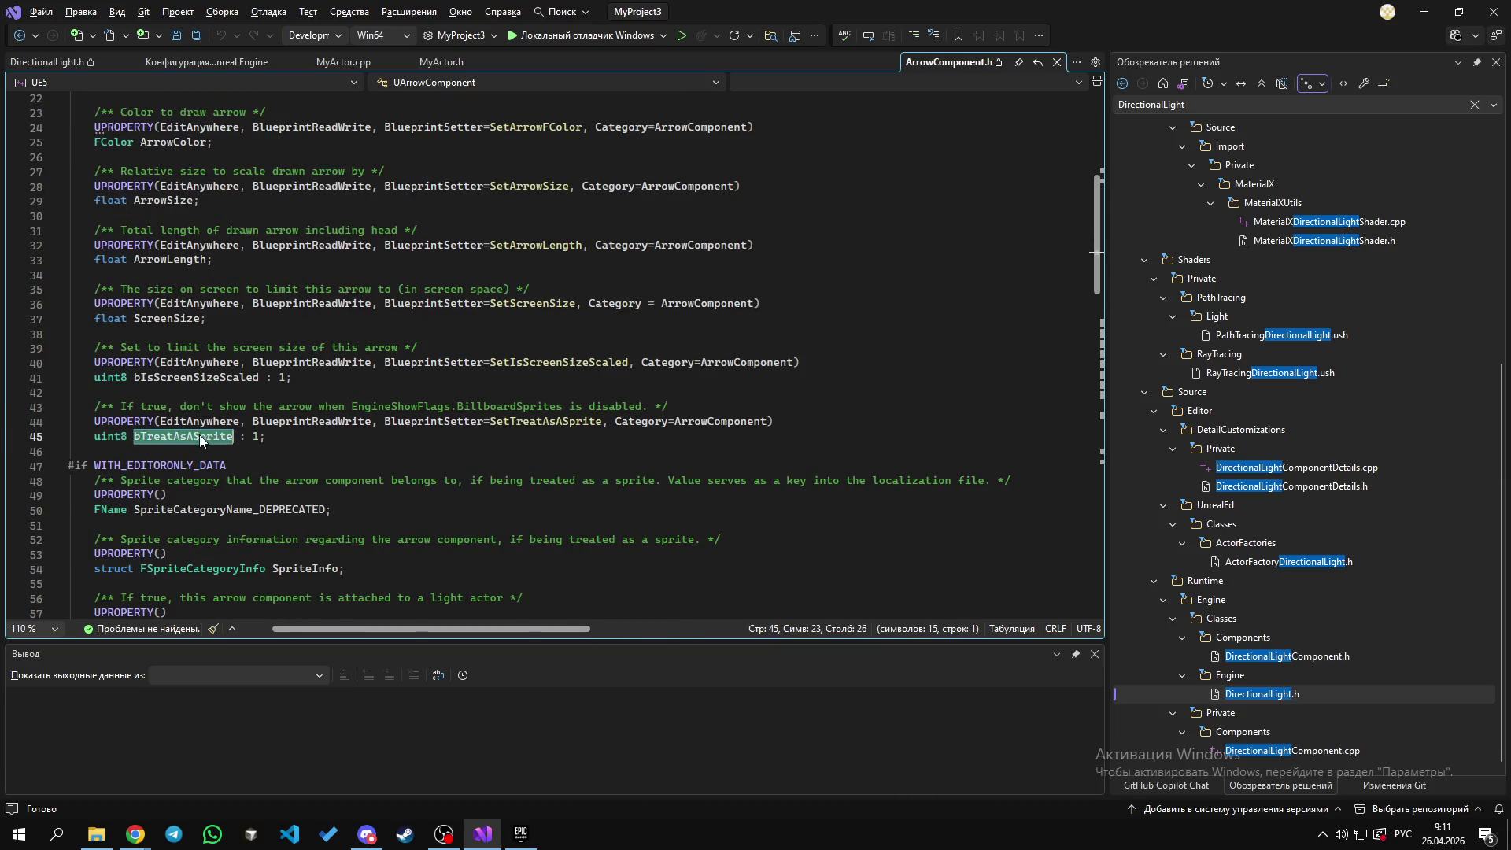
scroll(201, 440, "down", 3)
double_click(107, 386)
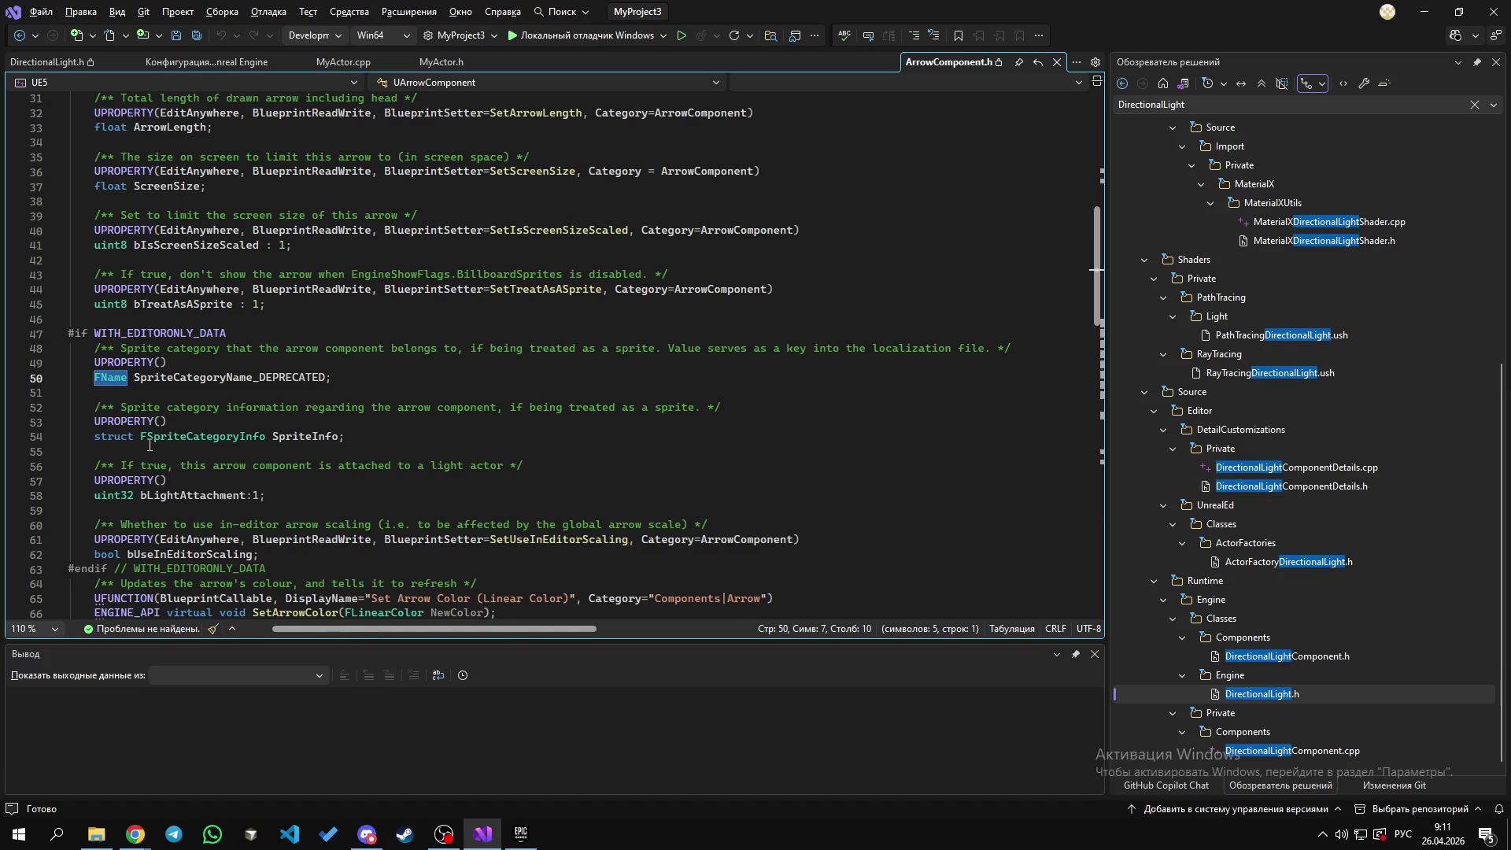
scroll(72, 407, "up", 10)
double_click(145, 362)
scroll(138, 441, "down", 12)
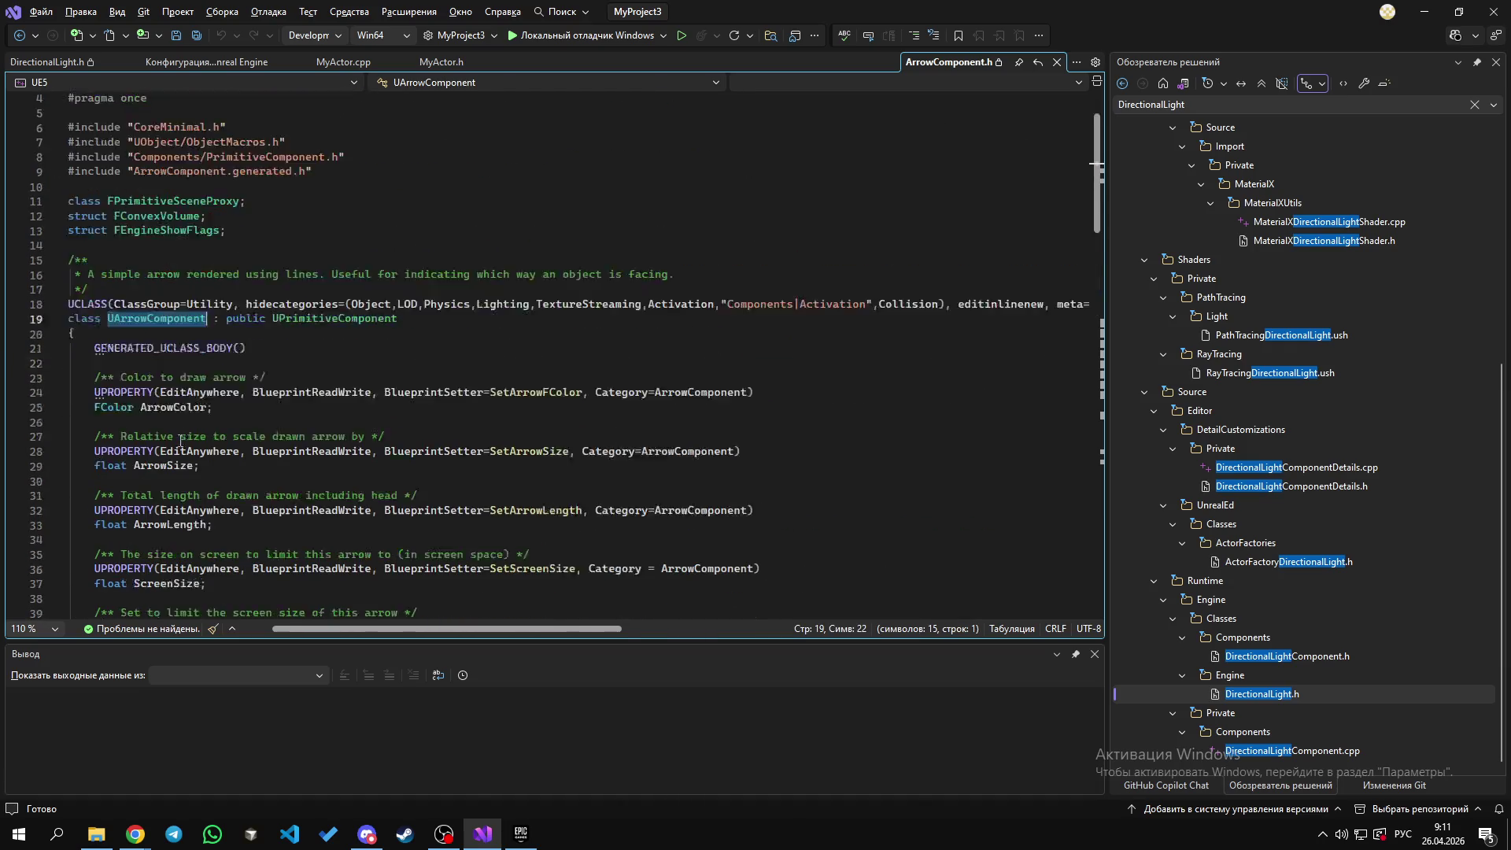
double_click(123, 391)
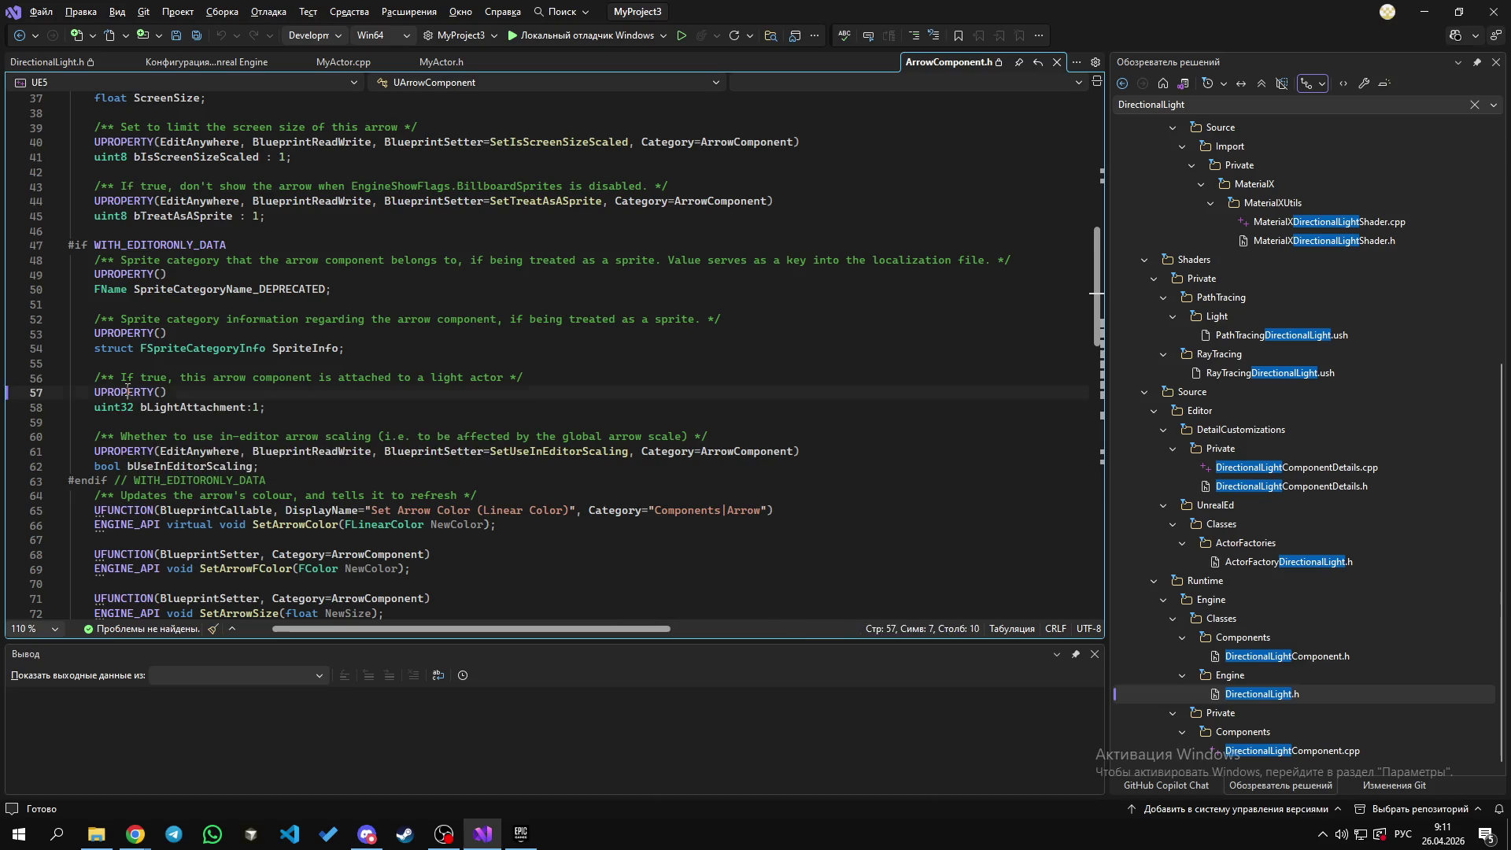
double_click(125, 337)
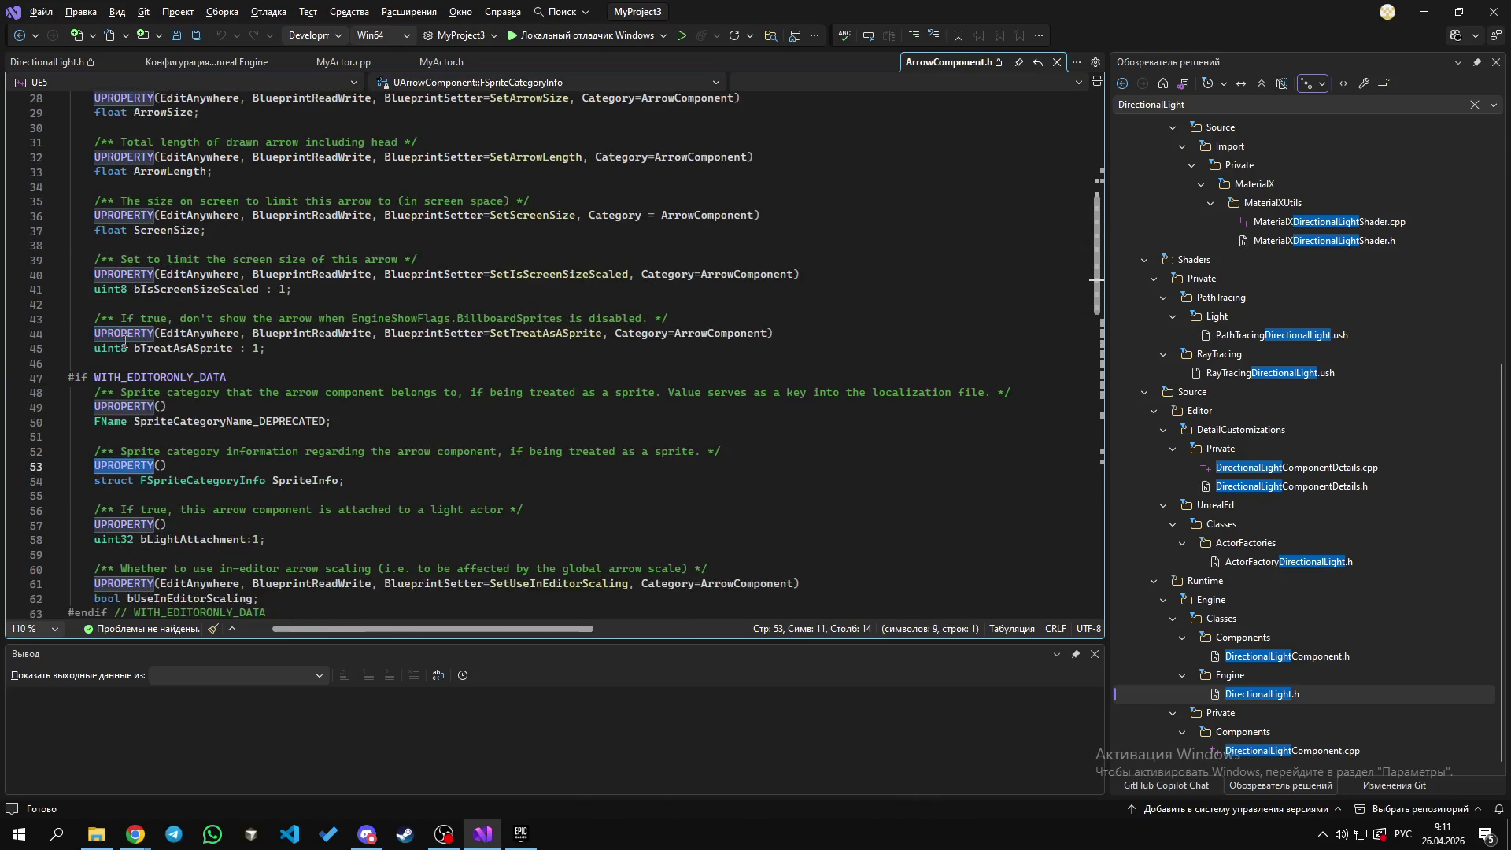
key("ctrl+shift+Up")
key("ctrl+shift+Up")
key("ctrl+shift+Up")
scroll(141, 345, "down", 10)
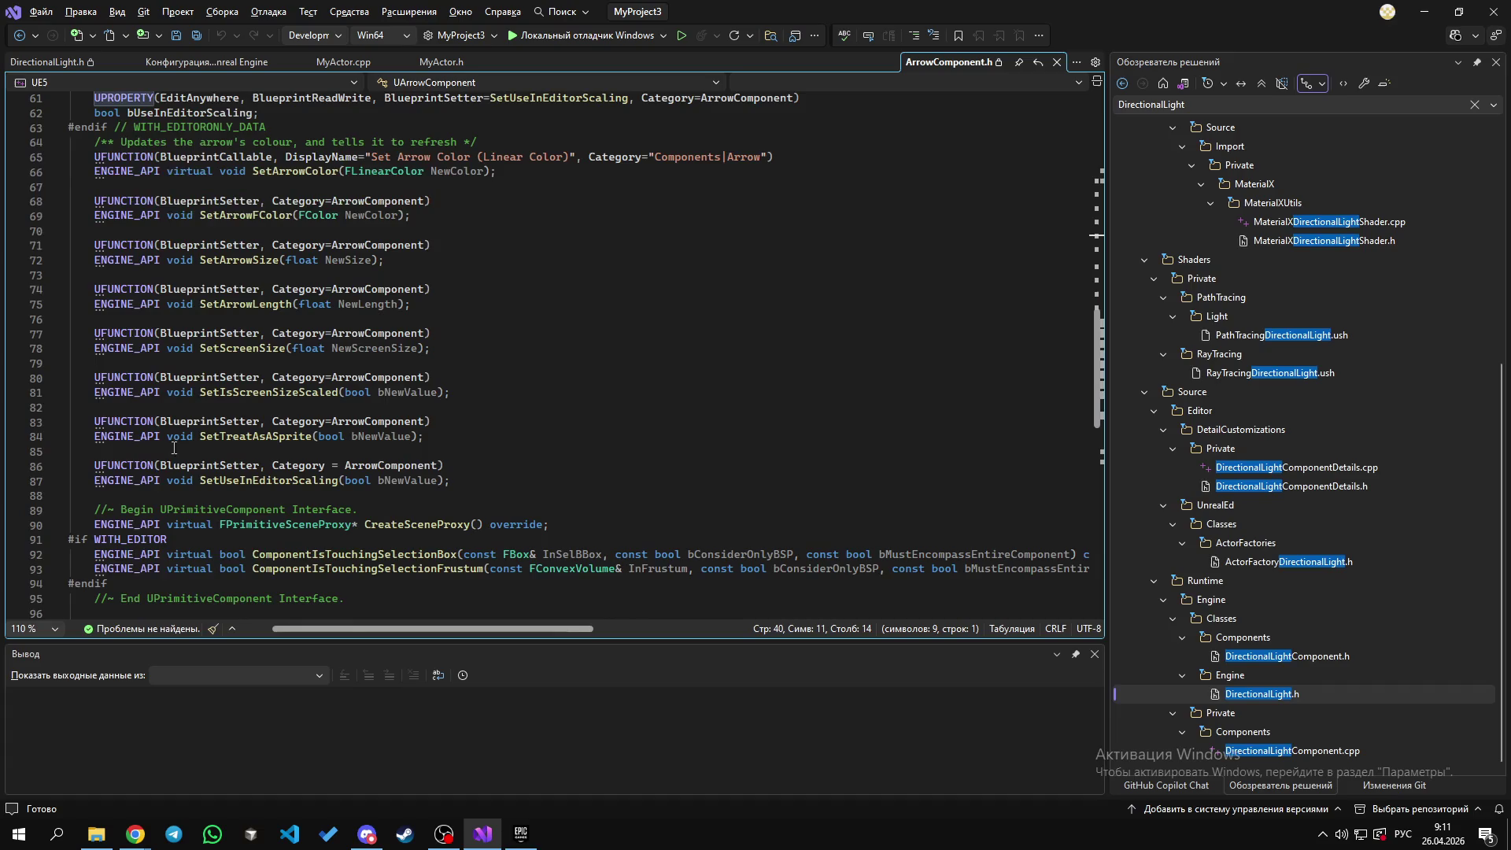
left_click(140, 464)
double_click(140, 464)
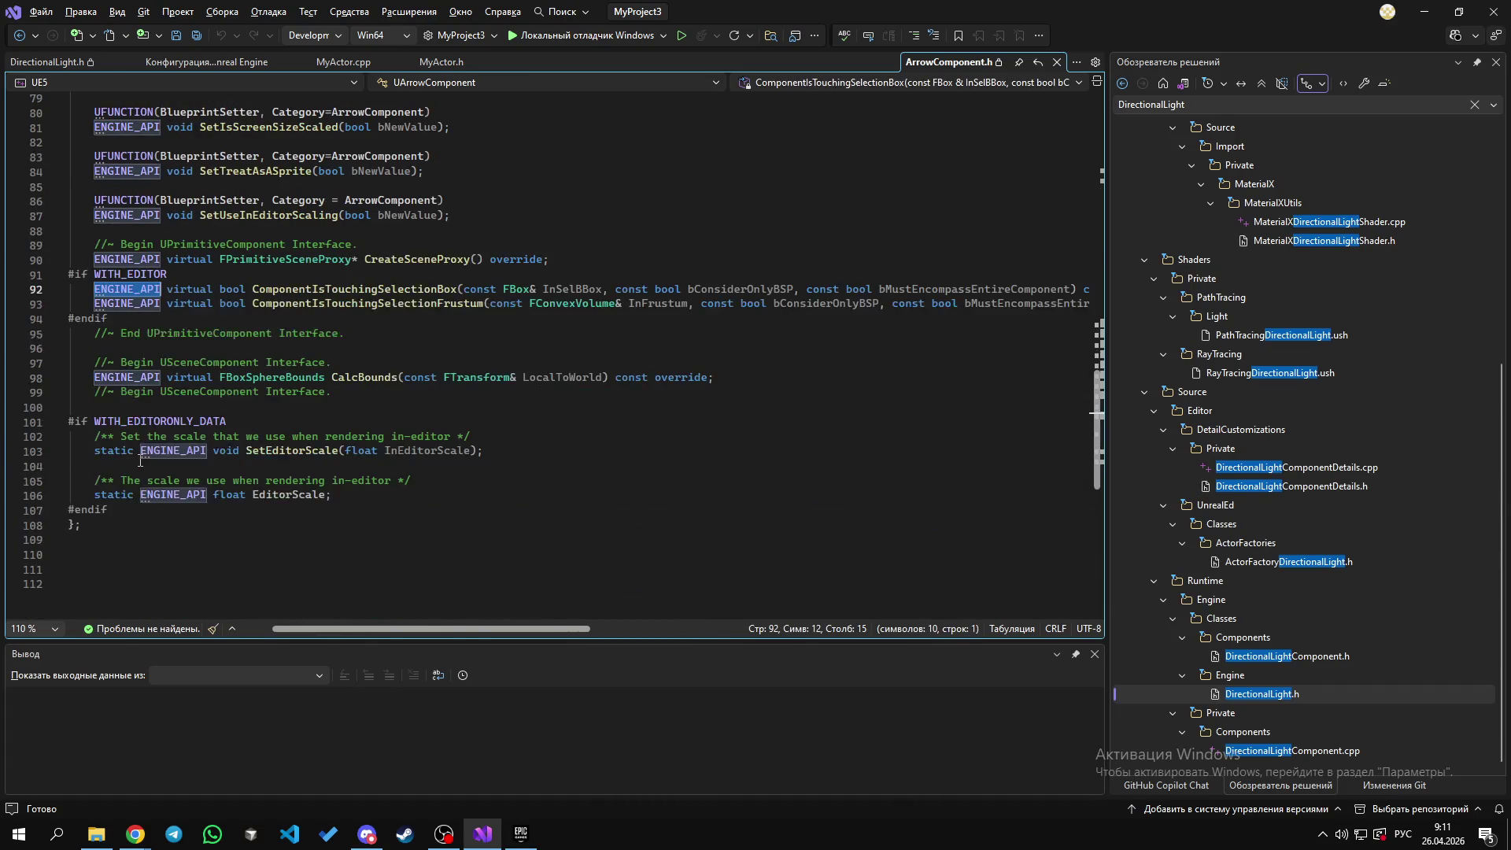
scroll(138, 449, "up", 12)
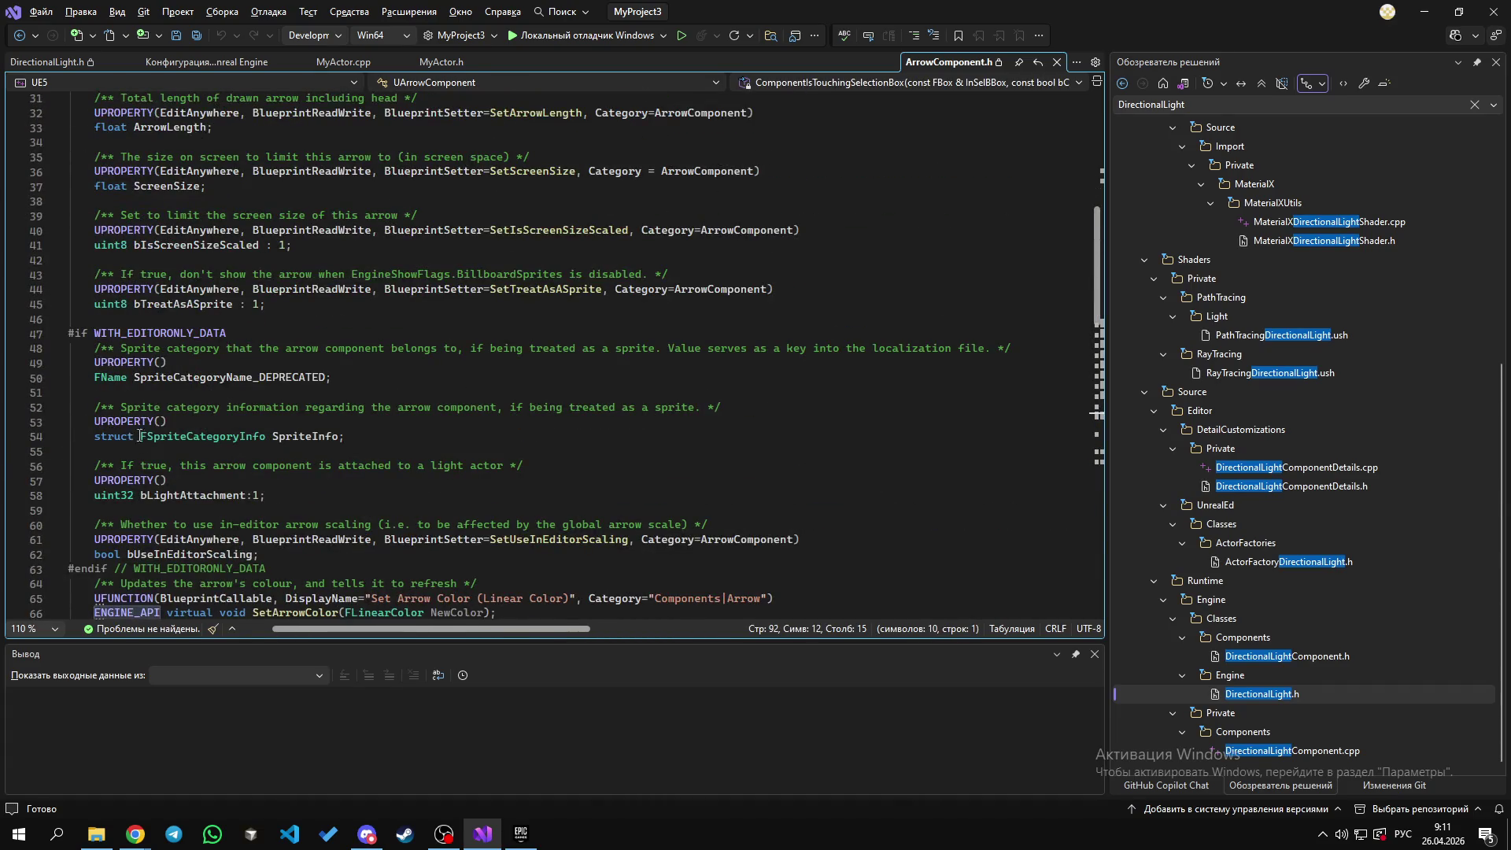
scroll(149, 417, "up", 2)
left_click_drag(167, 450, 95, 450)
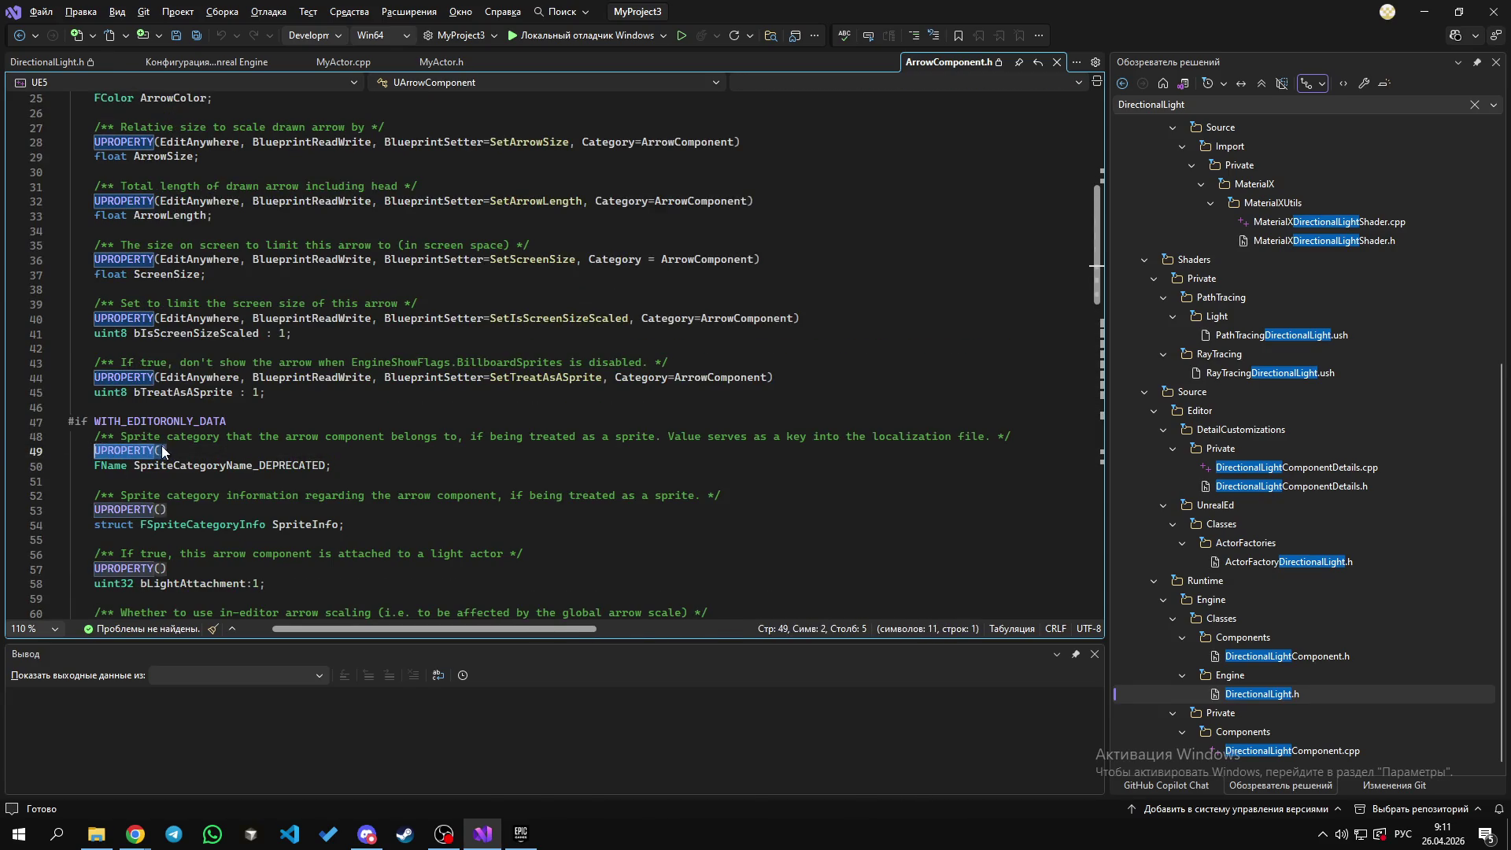
scroll(165, 434, "up", 3)
left_click(131, 391)
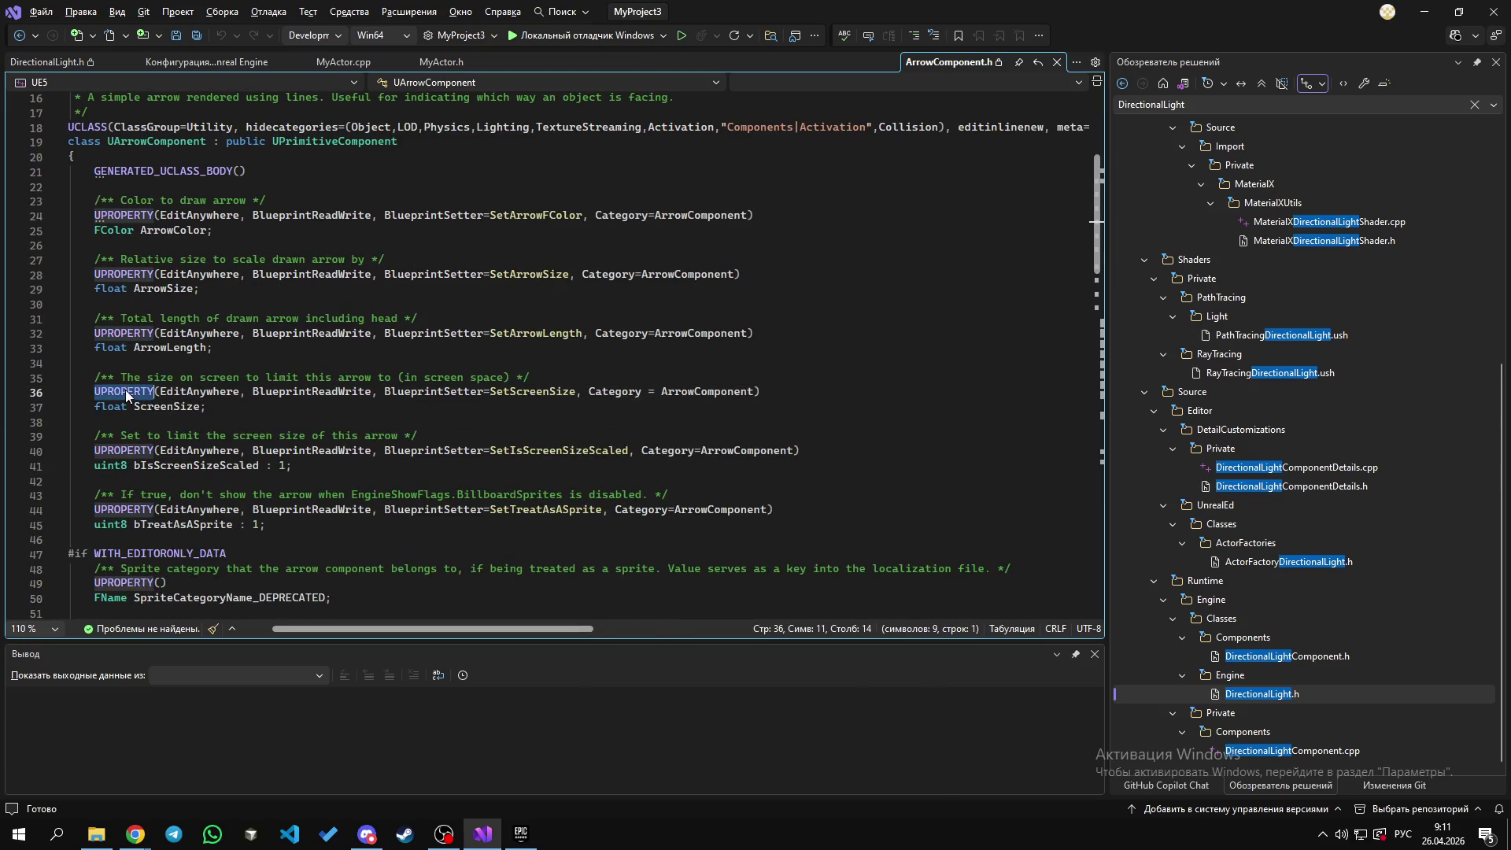
left_click_drag(761, 391, 95, 392)
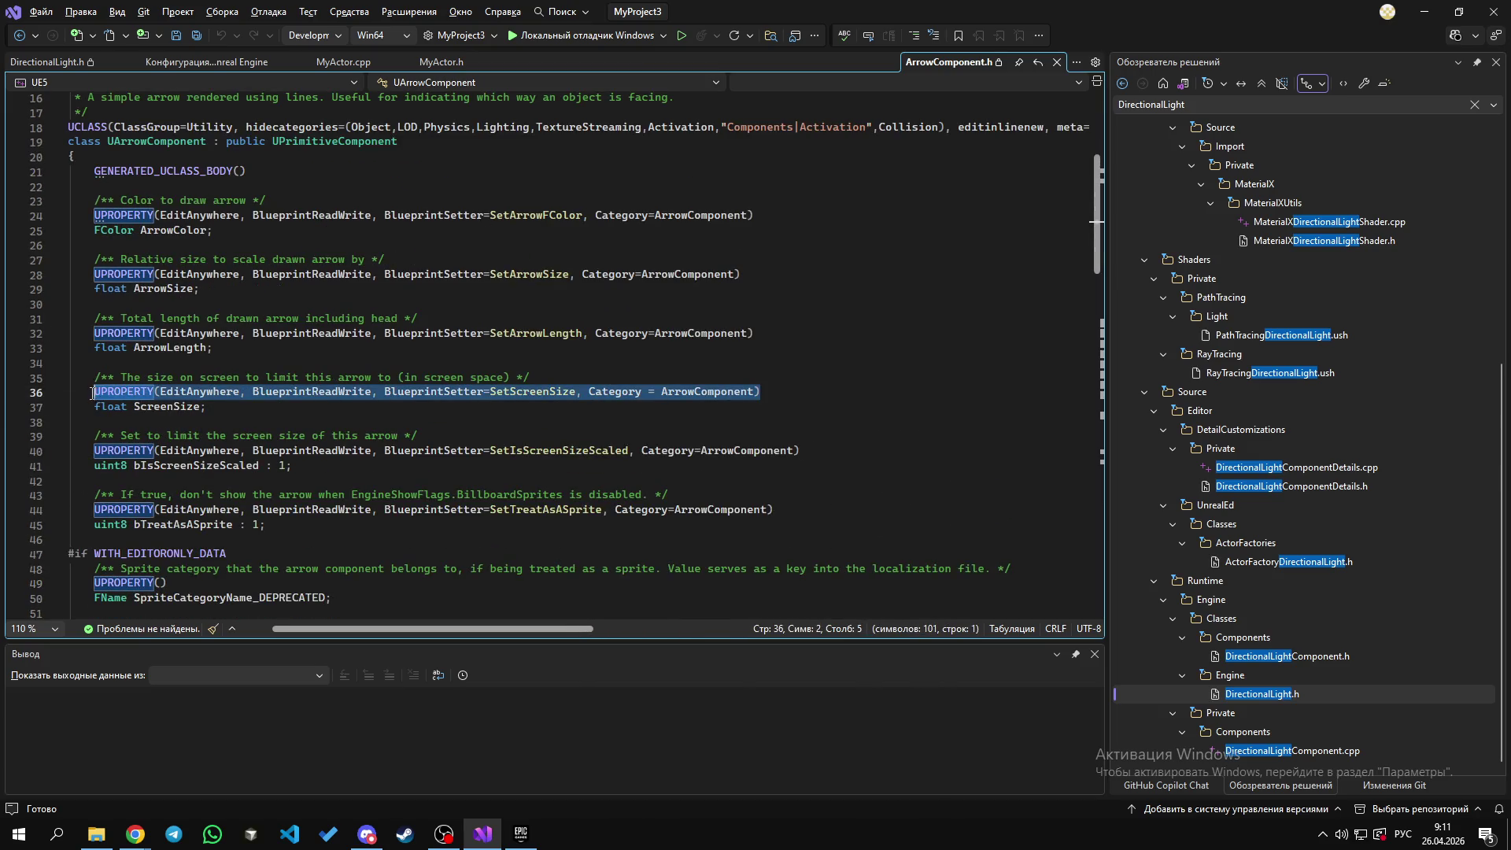
left_click(111, 391)
double_click(118, 391)
scroll(143, 381, "up", 2)
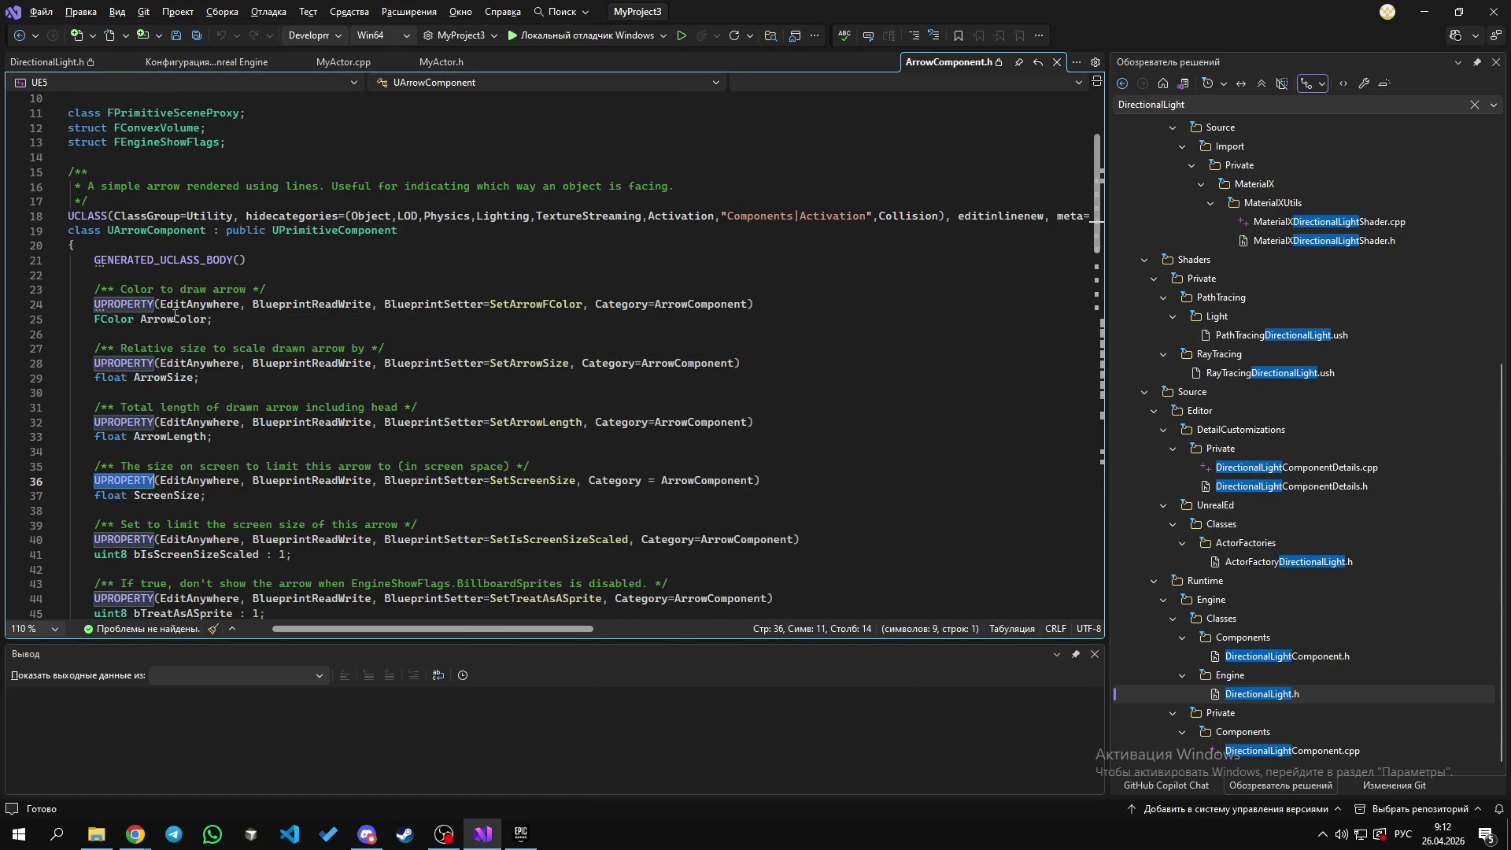
double_click(146, 363)
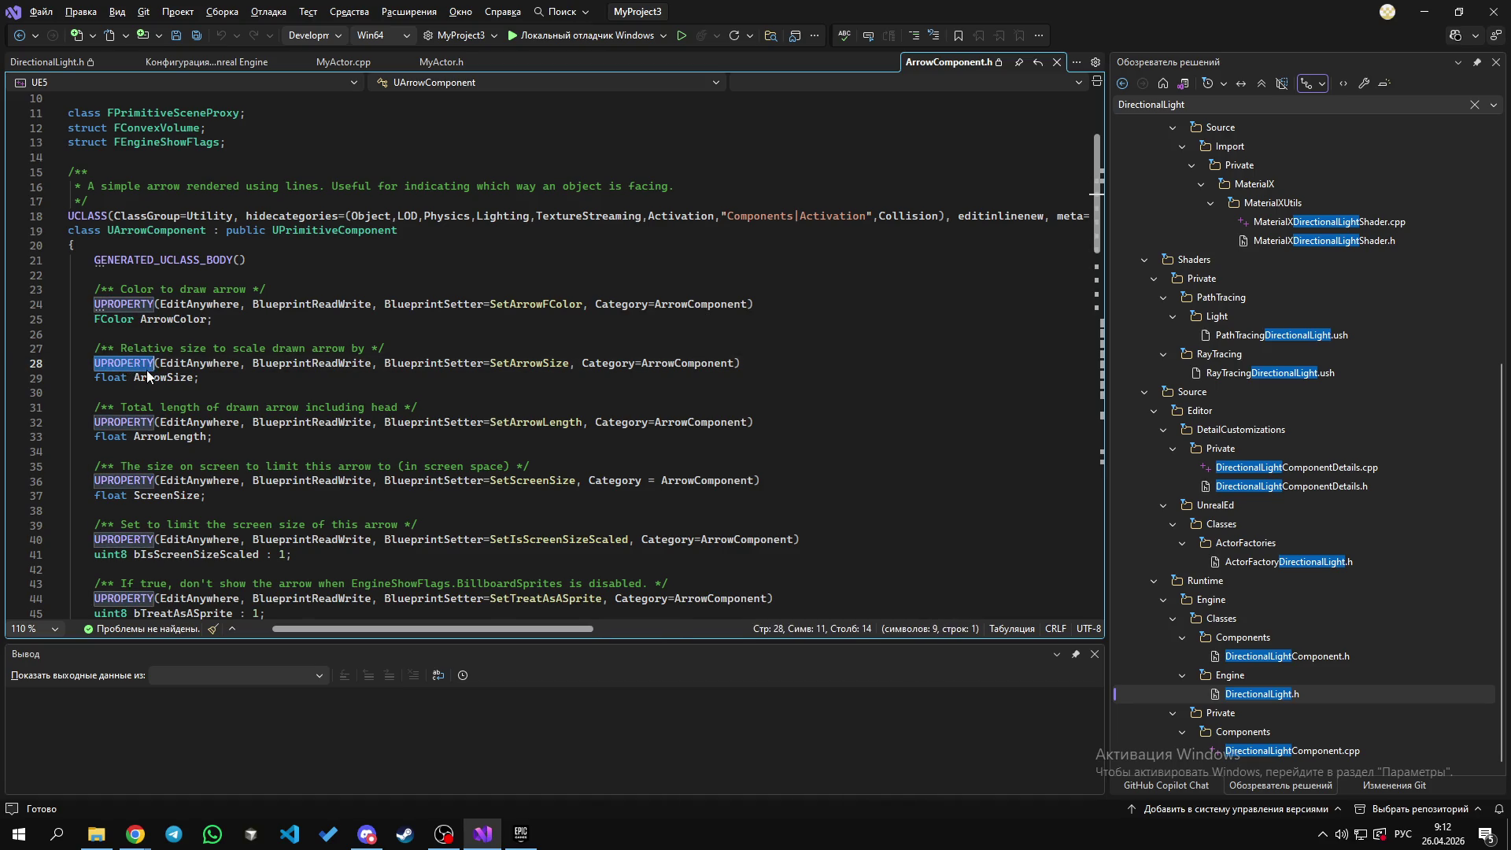
scroll(149, 377, "up", 1)
scroll(149, 378, "up", 1)
double_click(138, 349)
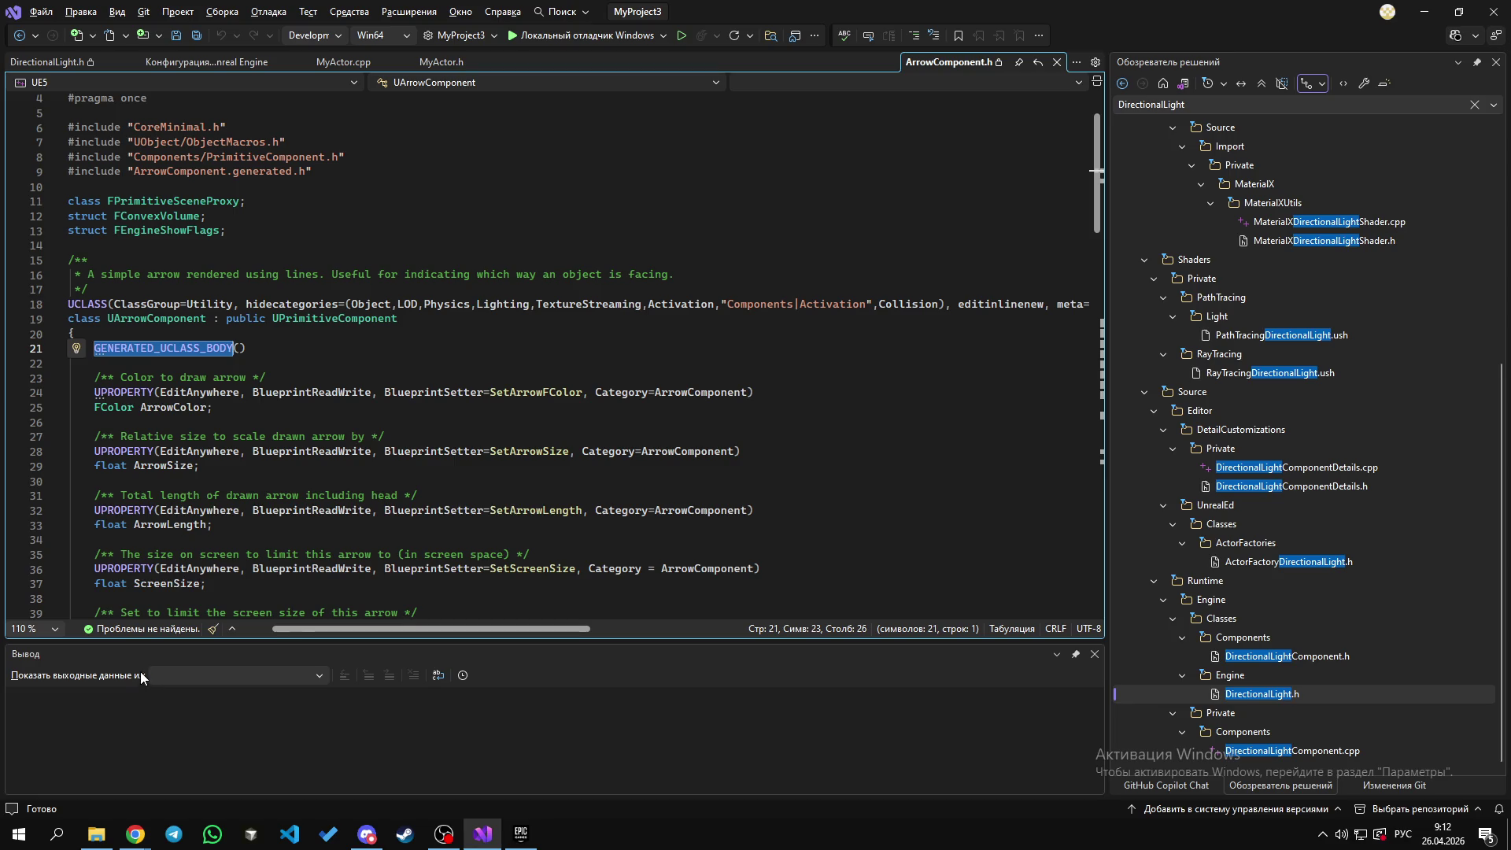
double_click(144, 393)
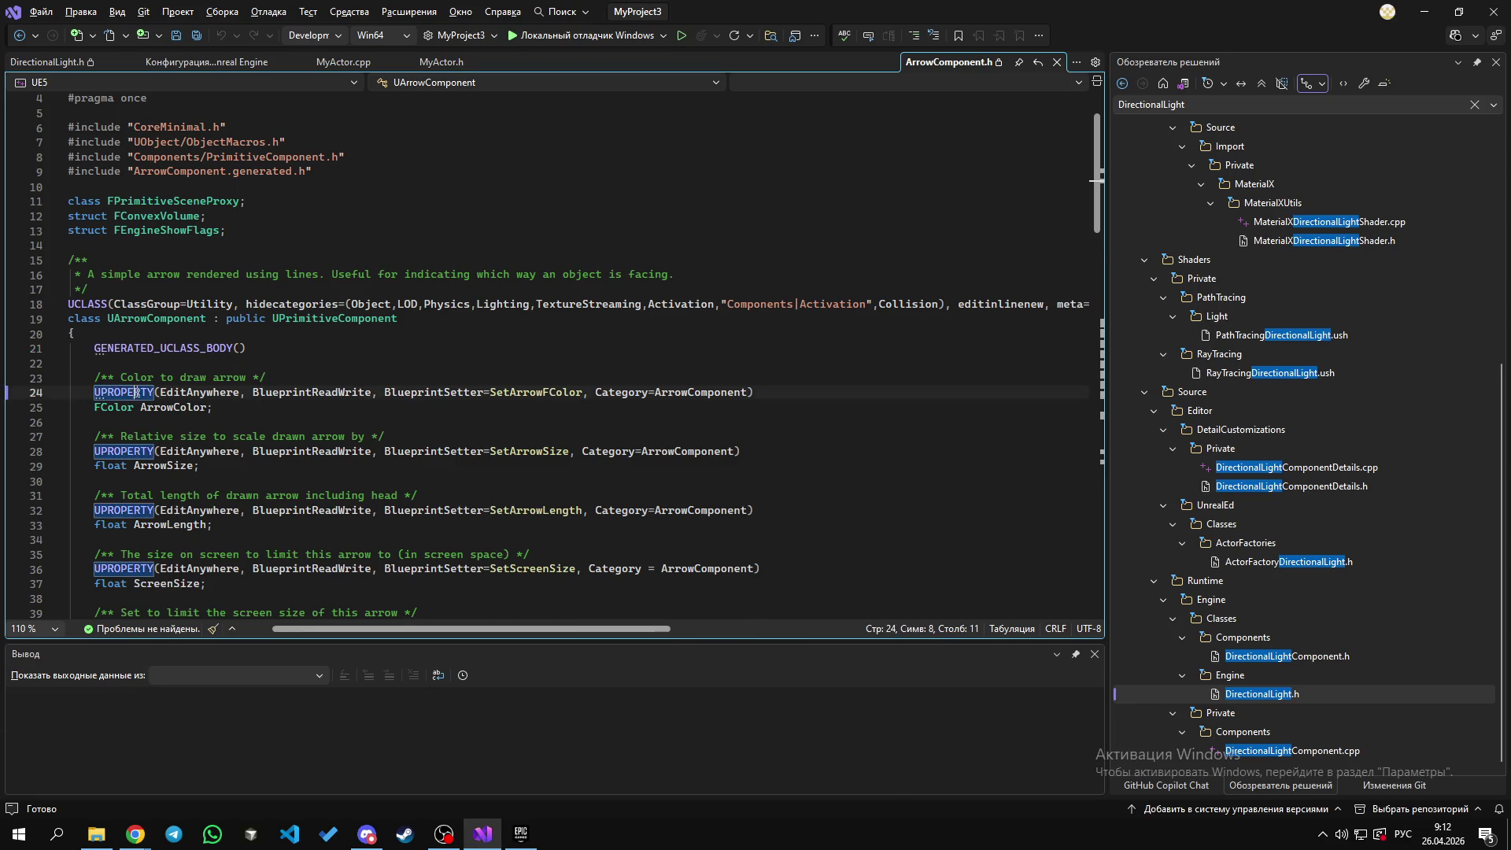
double_click(122, 452)
double_click(134, 512)
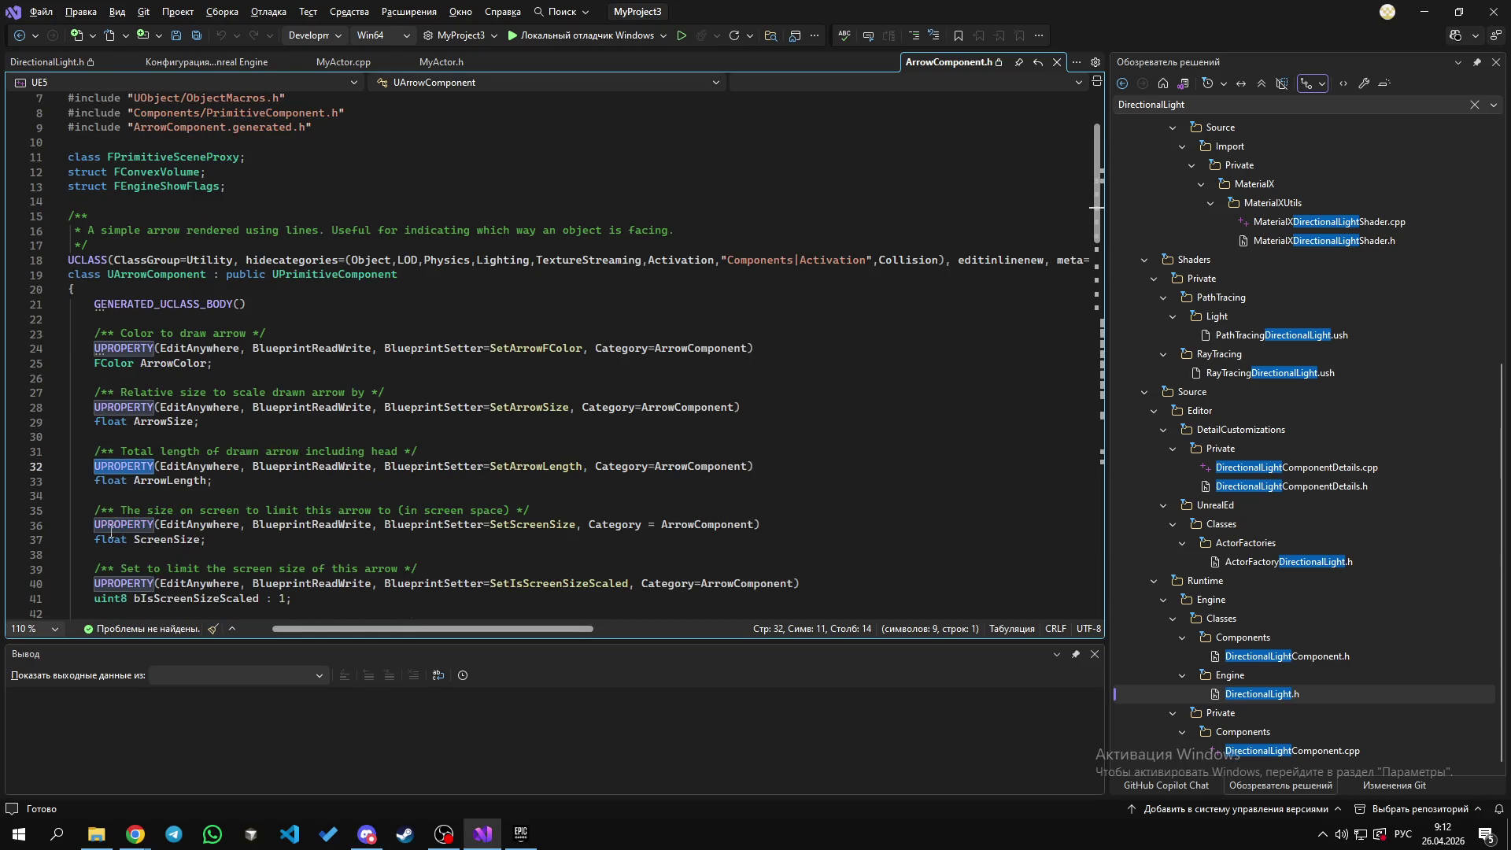
double_click(130, 569)
scroll(134, 560, "down", 4)
double_click(130, 510)
scroll(132, 535, "down", 2)
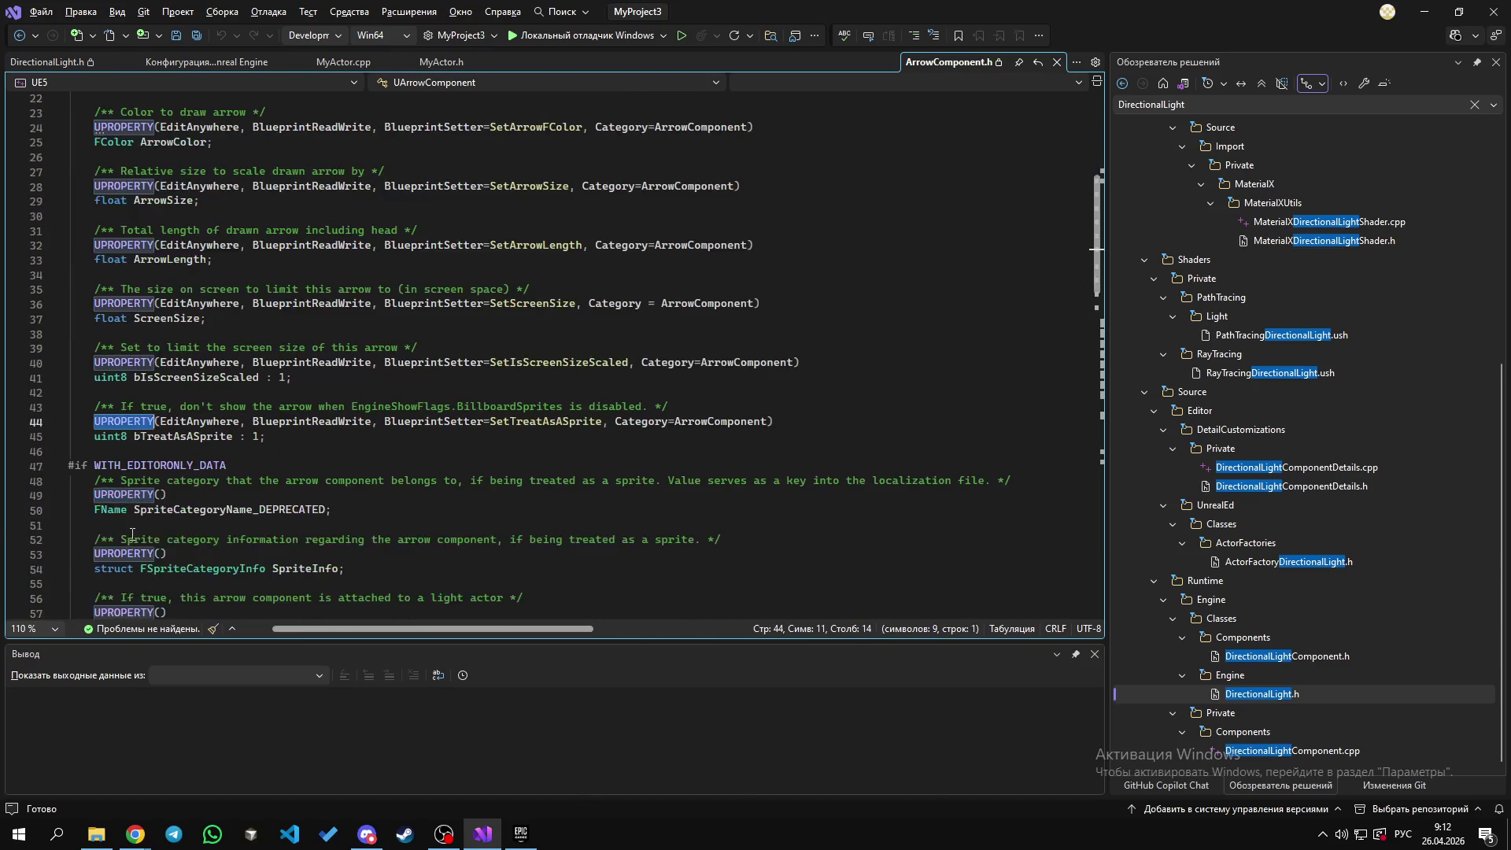
double_click(128, 495)
scroll(128, 496, "down", 2)
double_click(126, 470)
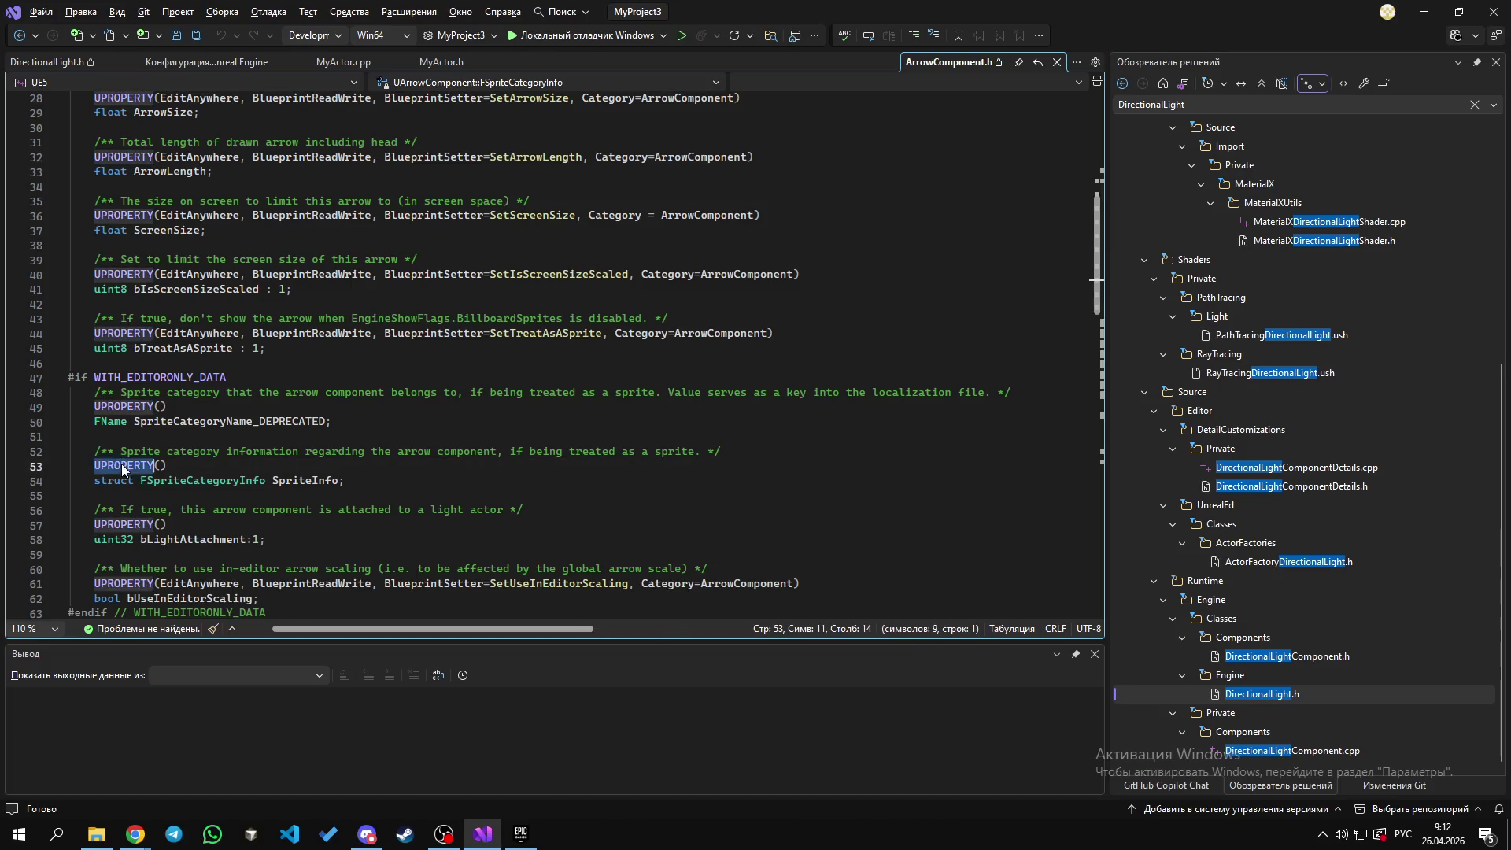
scroll(124, 564, "down", 2)
double_click(126, 436)
scroll(126, 440, "down", 1)
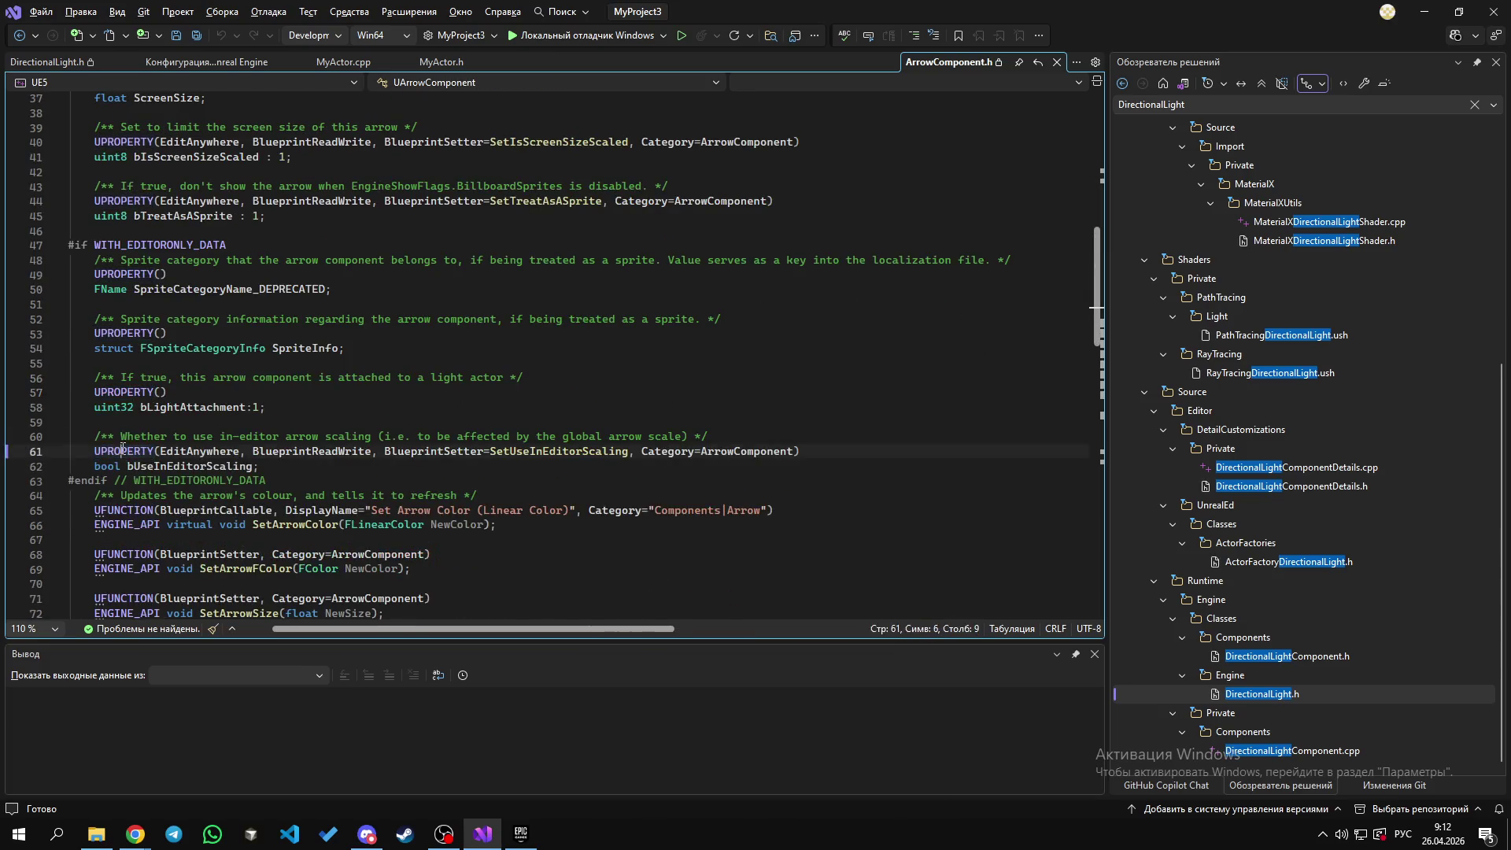
double_click(126, 451)
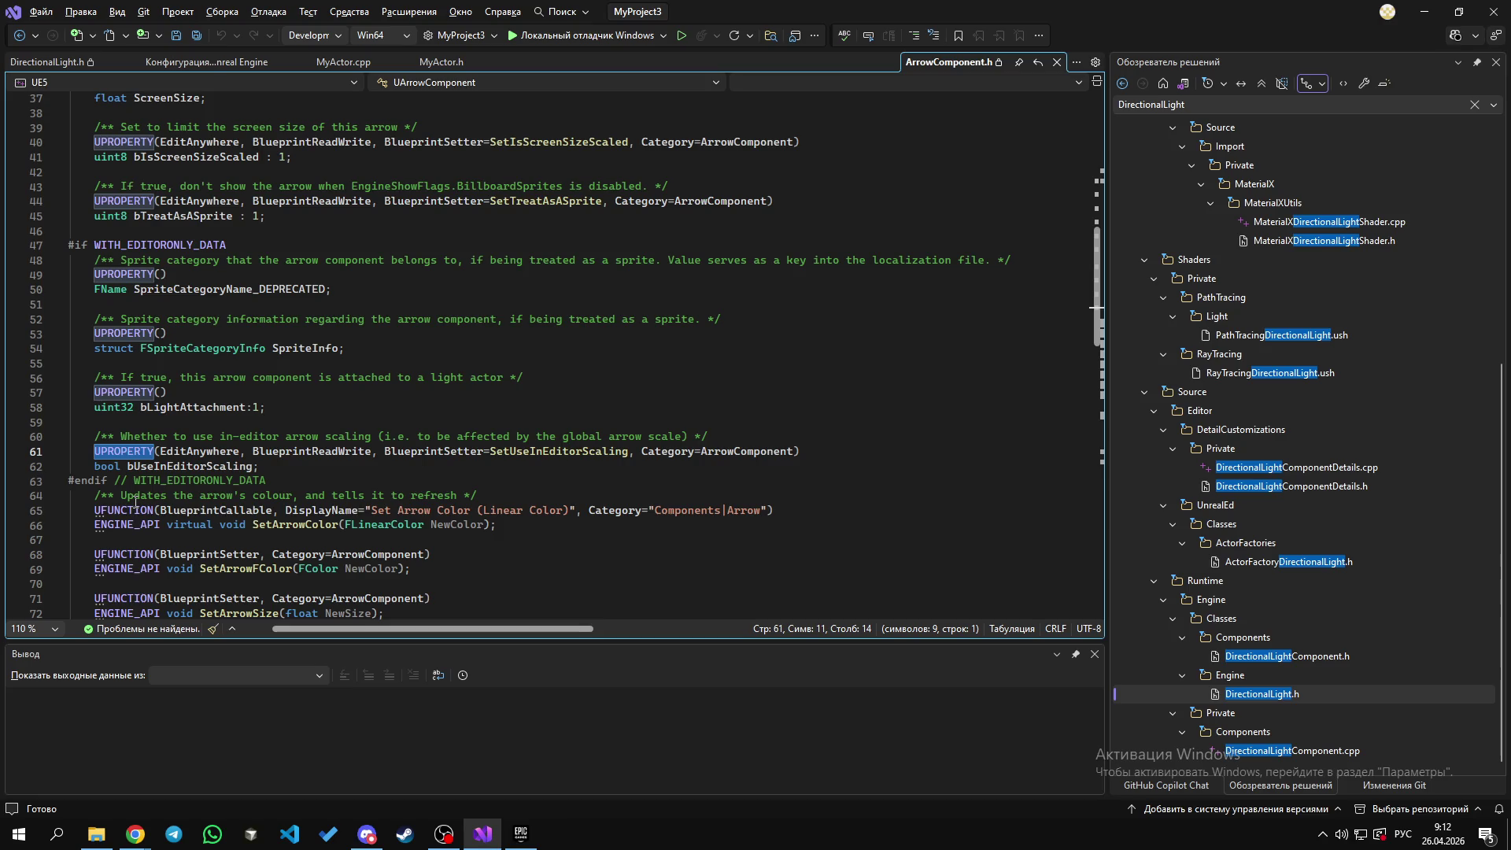
scroll(127, 457, "down", 3)
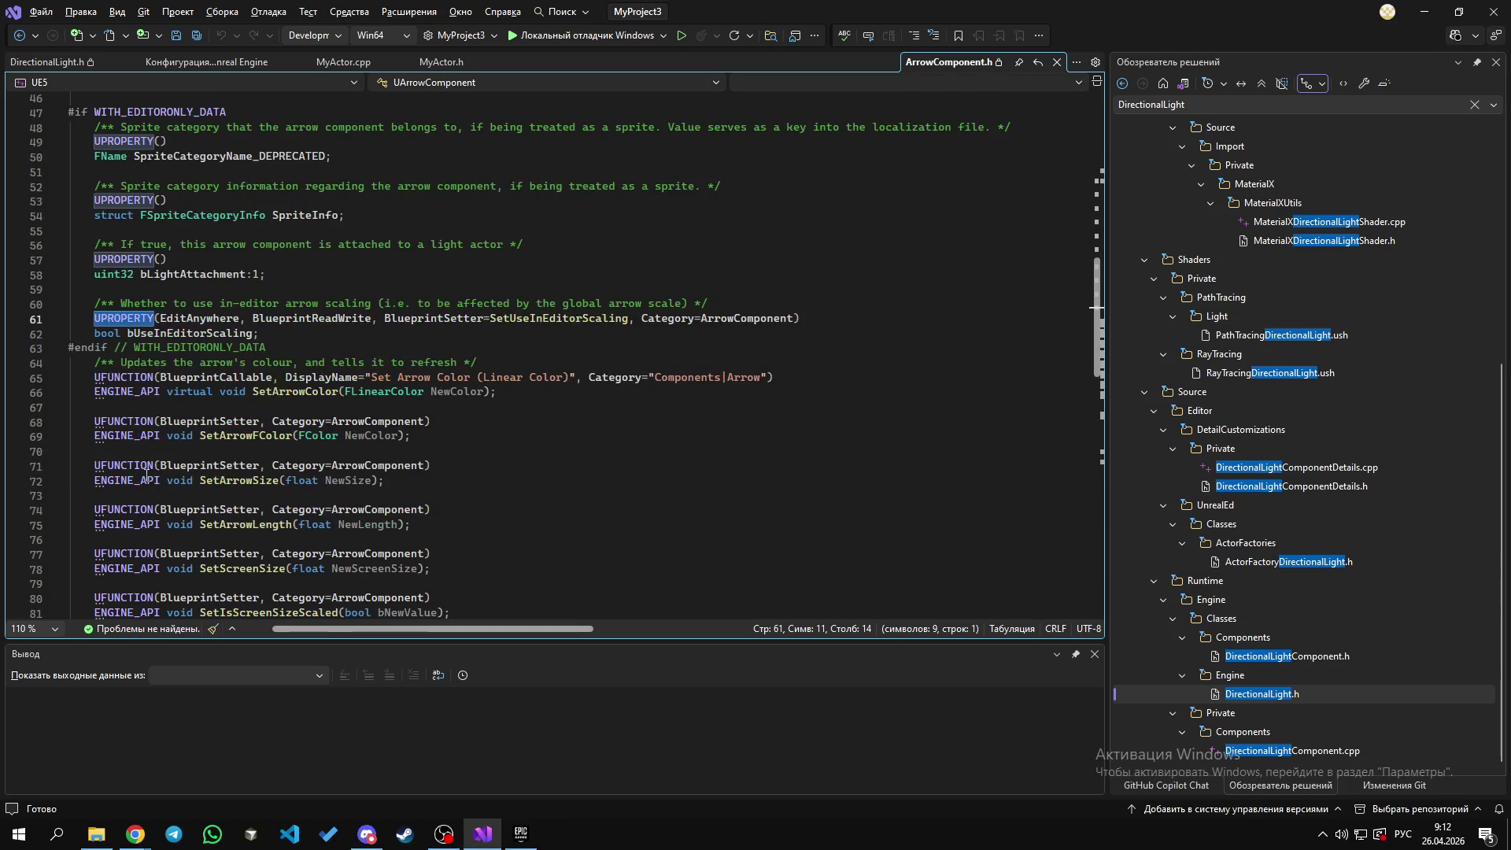
double_click(126, 424)
double_click(126, 436)
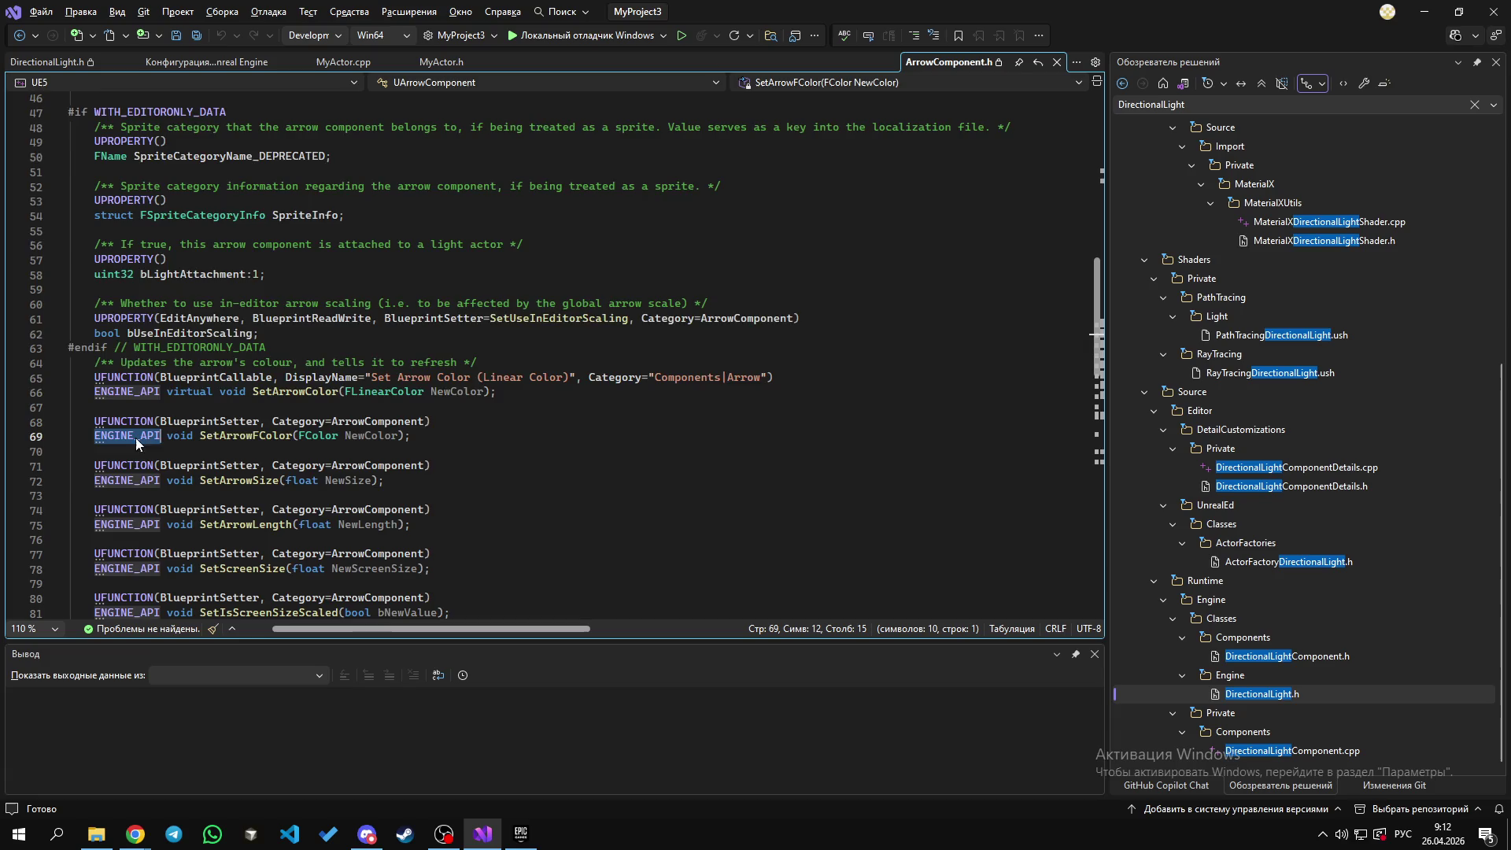
scroll(127, 473, "up", 11)
scroll(129, 521, "up", 4)
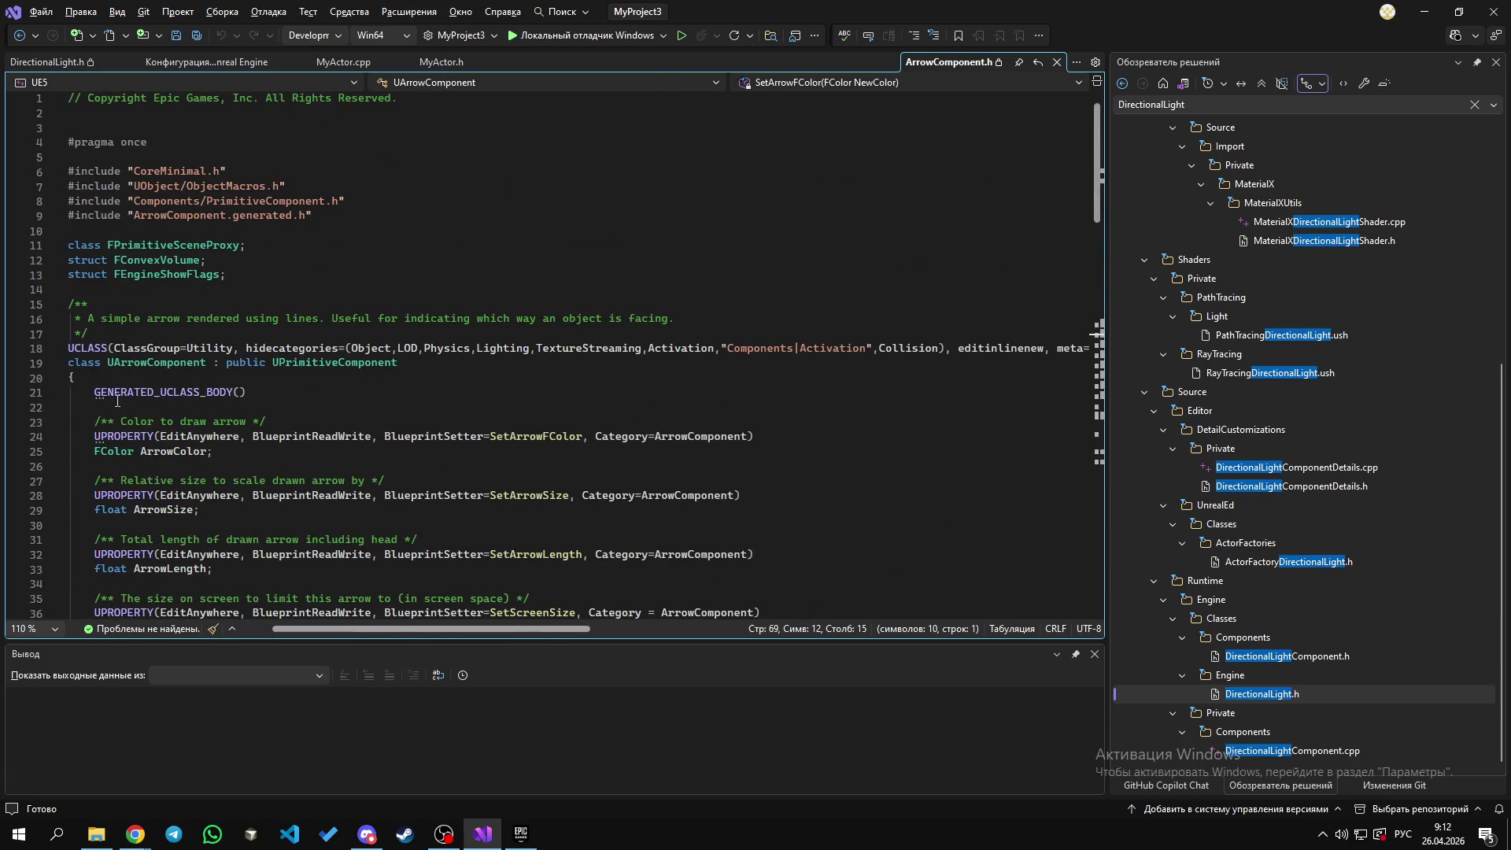
Step: Select GENERATED_UCLASS_BODY, UArrowComponent and UPrimitiveComponent in the class declaration
double_click(150, 392)
double_click(153, 363)
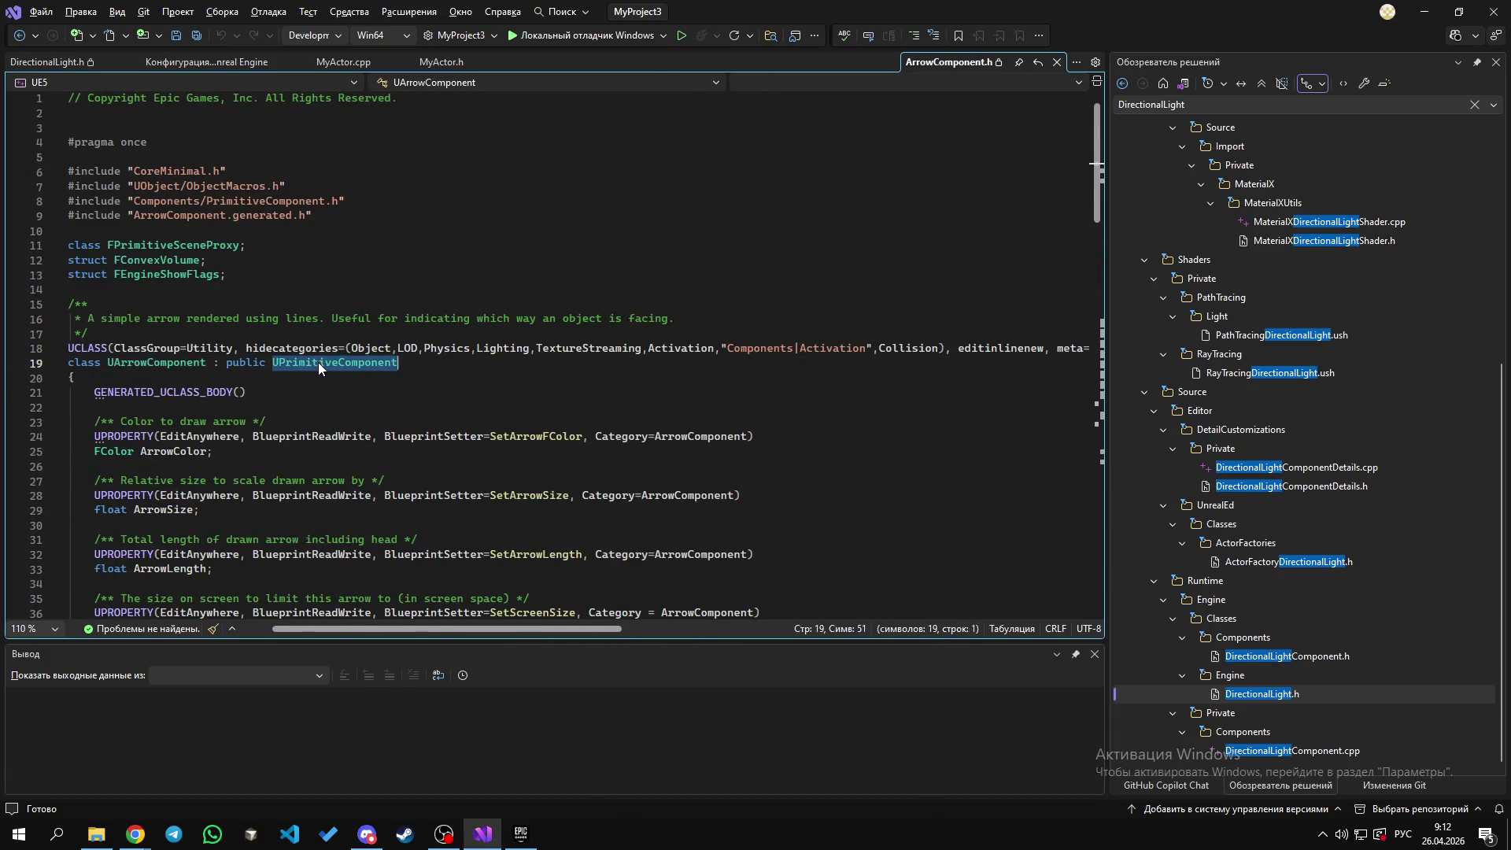
left_click(73, 379)
key("Escape")
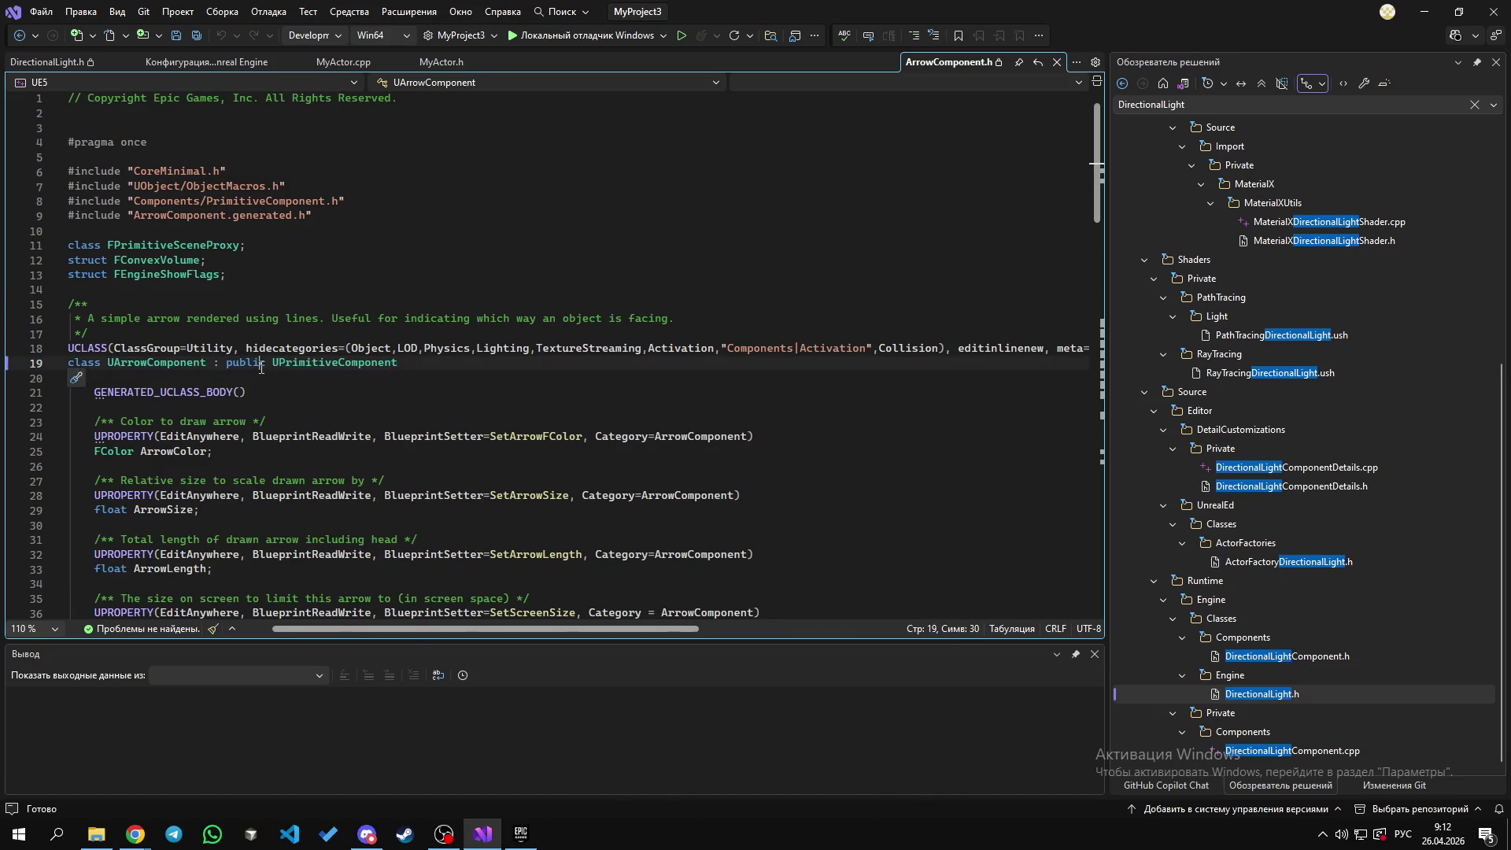
double_click(338, 365)
double_click(84, 363)
double_click(337, 364)
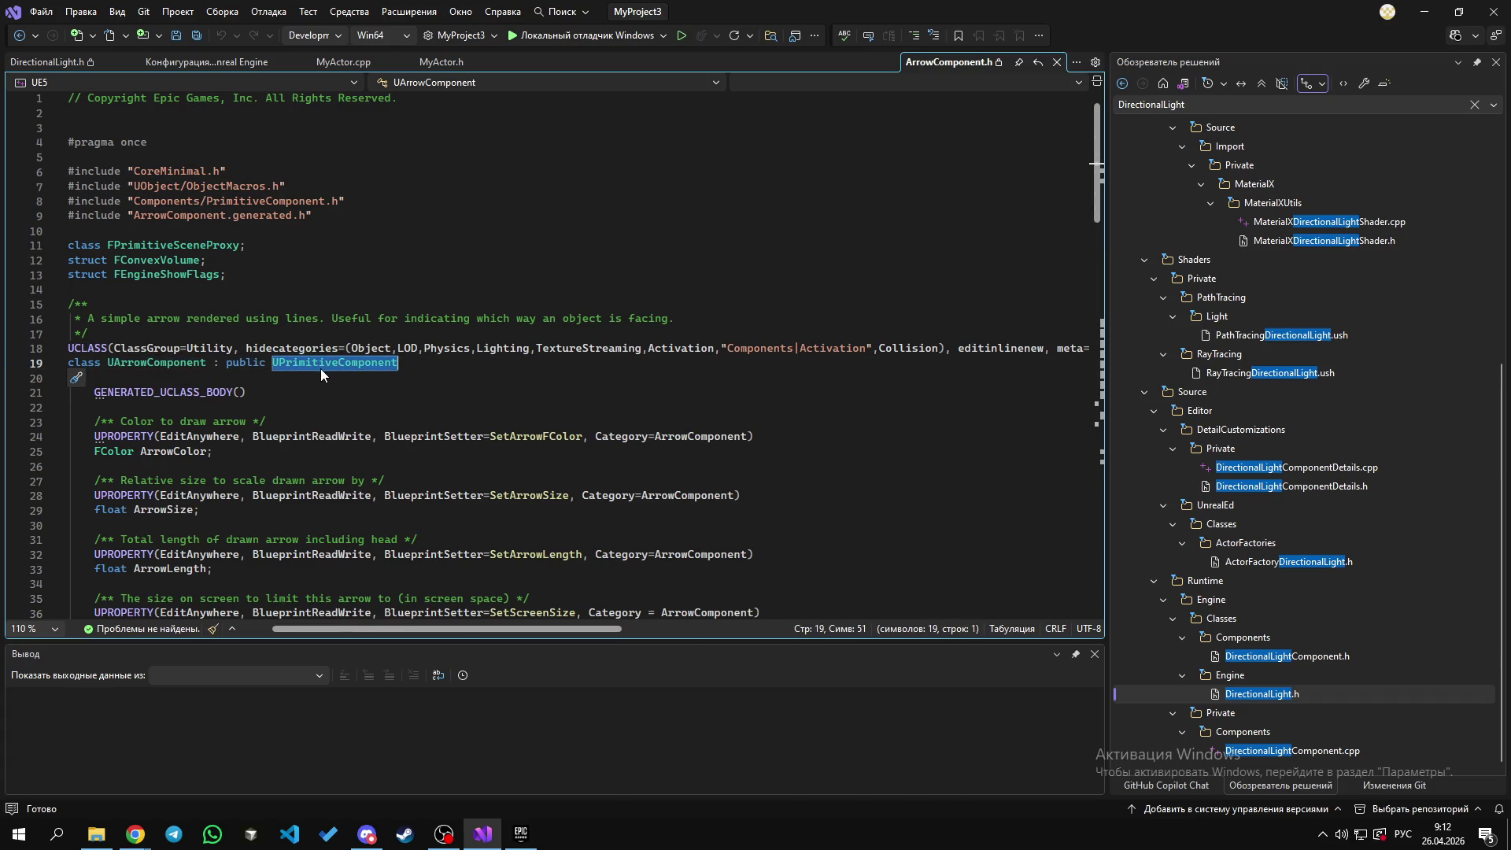
Step: Check UPrimitiveComponent's size info and UArrowComponent references, then switch to the browser
left_click(326, 362)
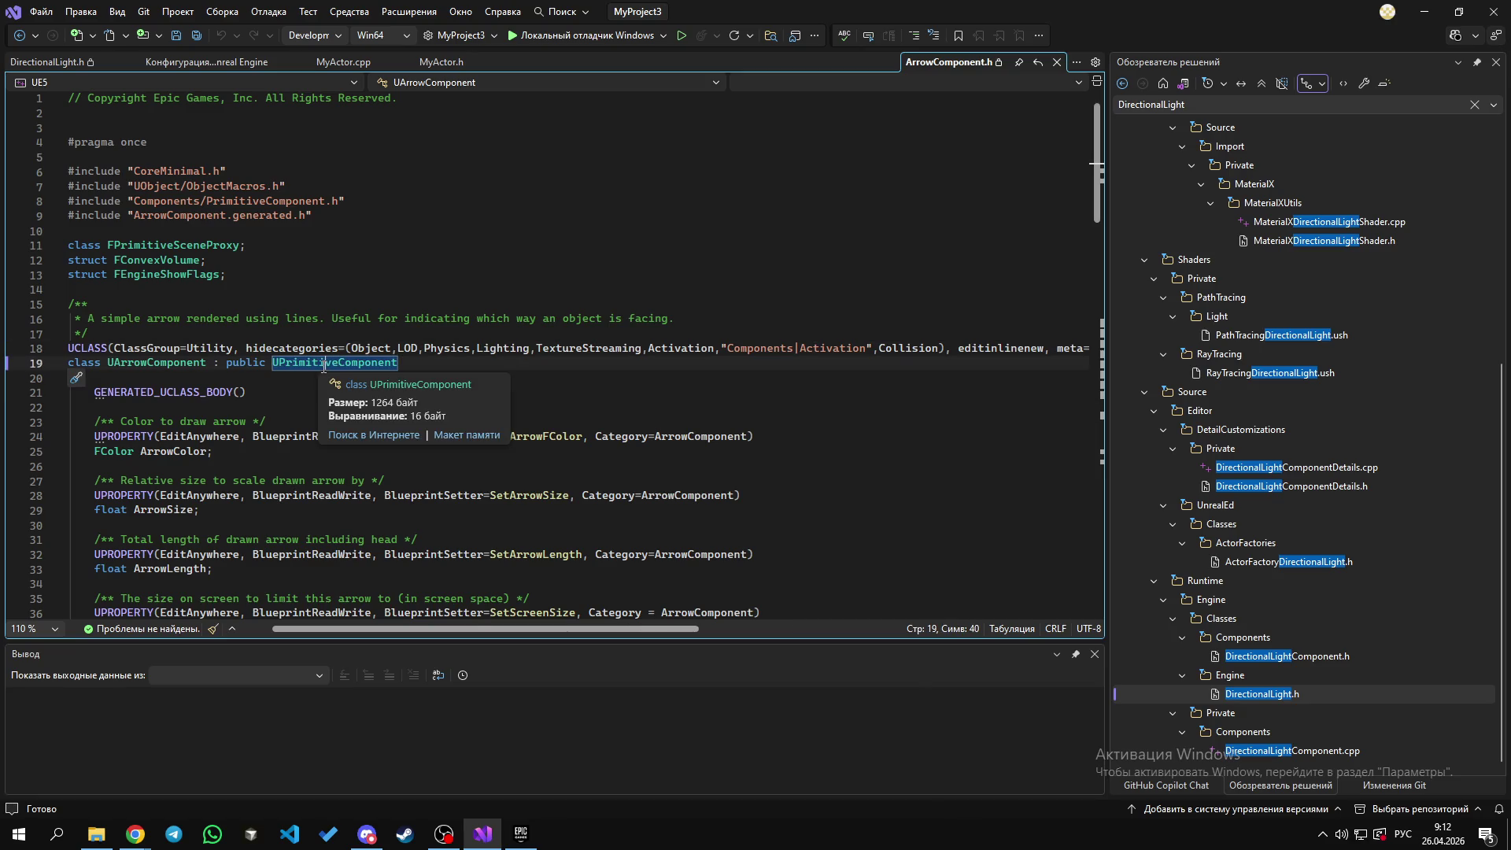
double_click(161, 364)
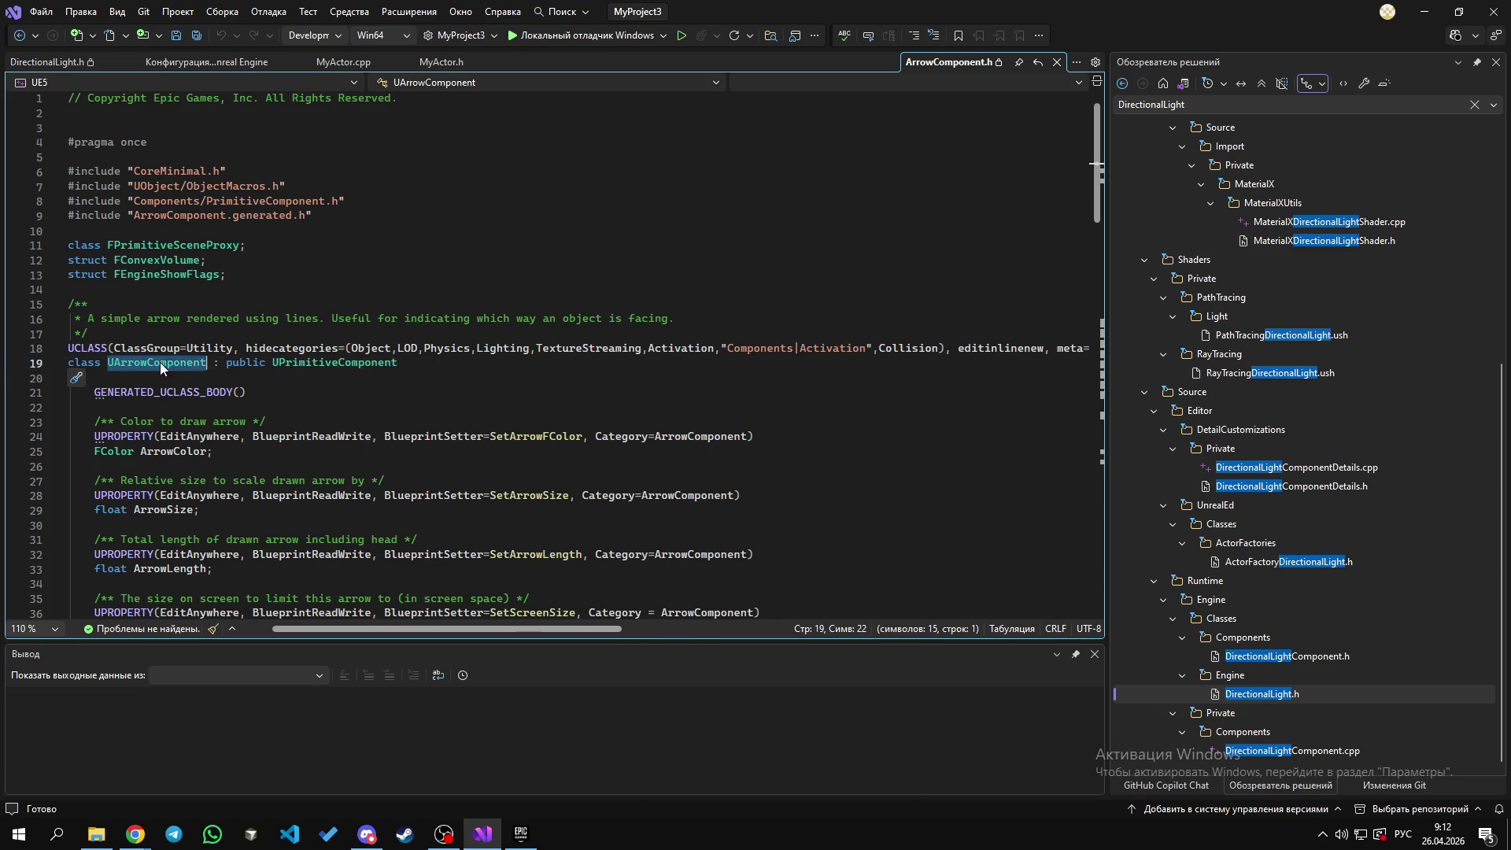
left_click(174, 364)
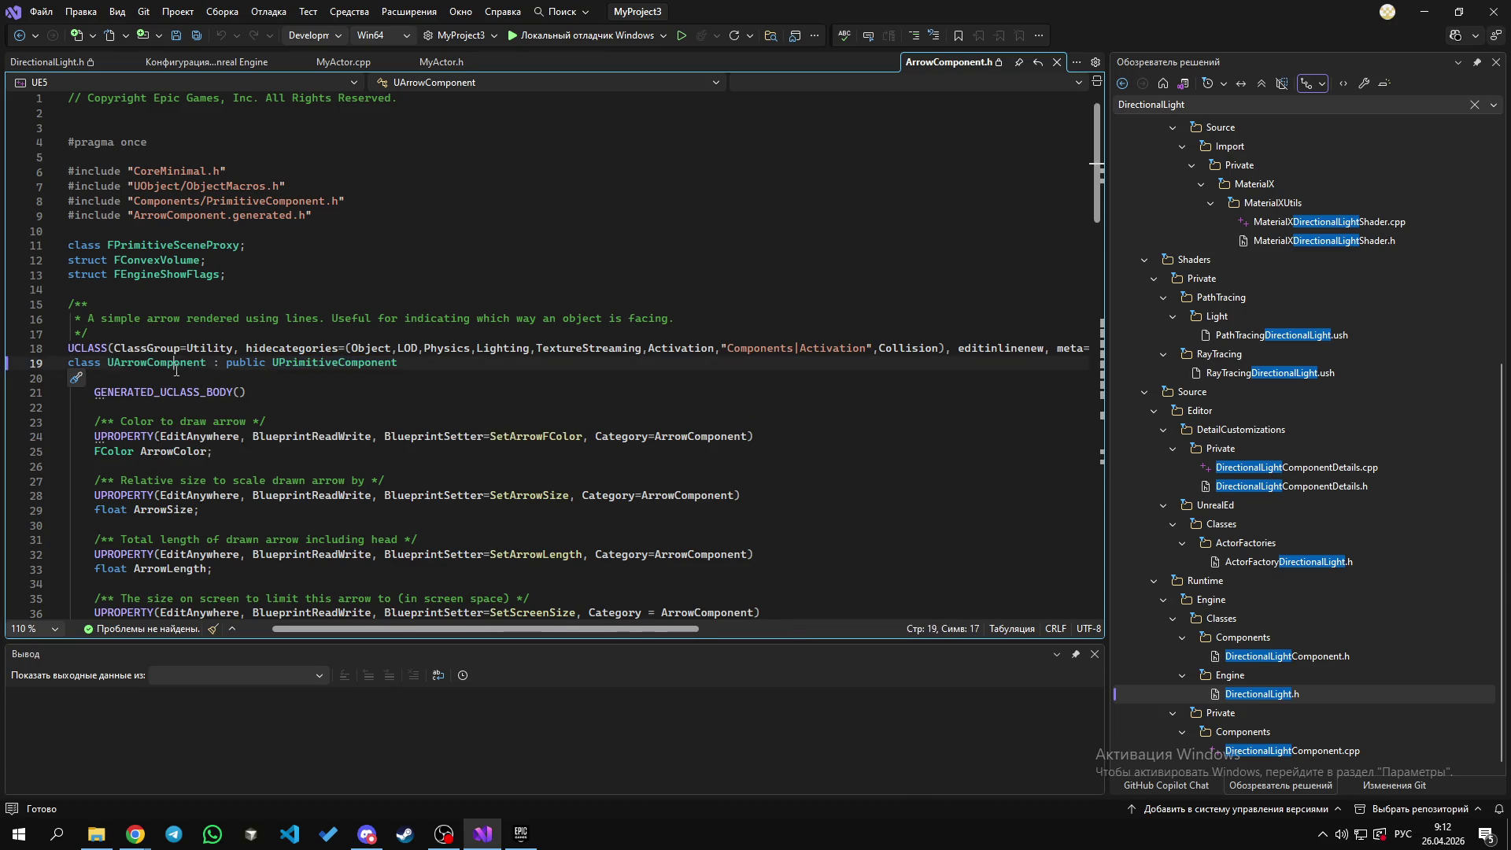
left_click(201, 364)
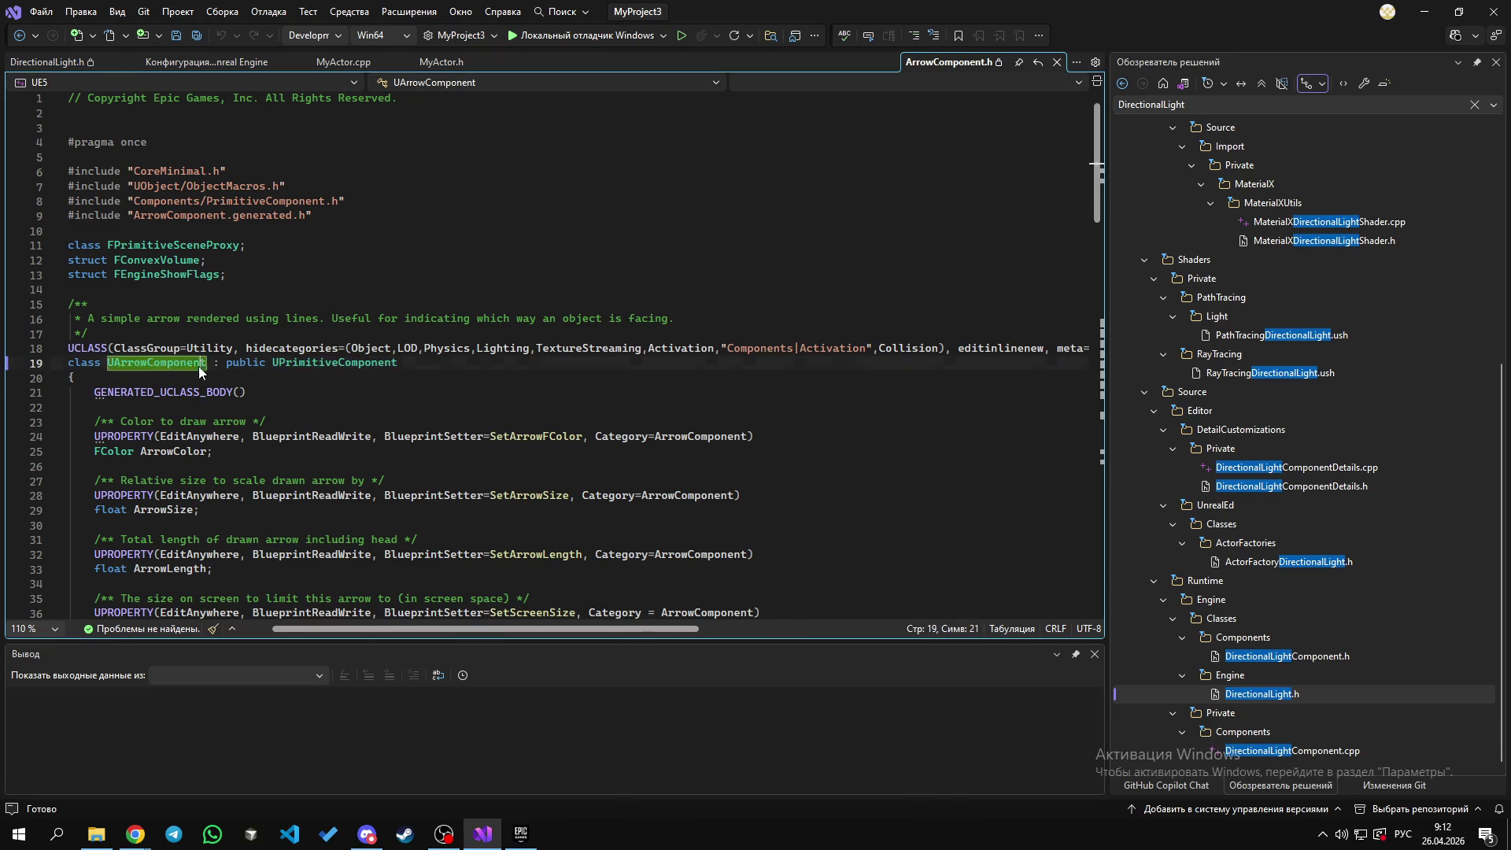
double_click(349, 364)
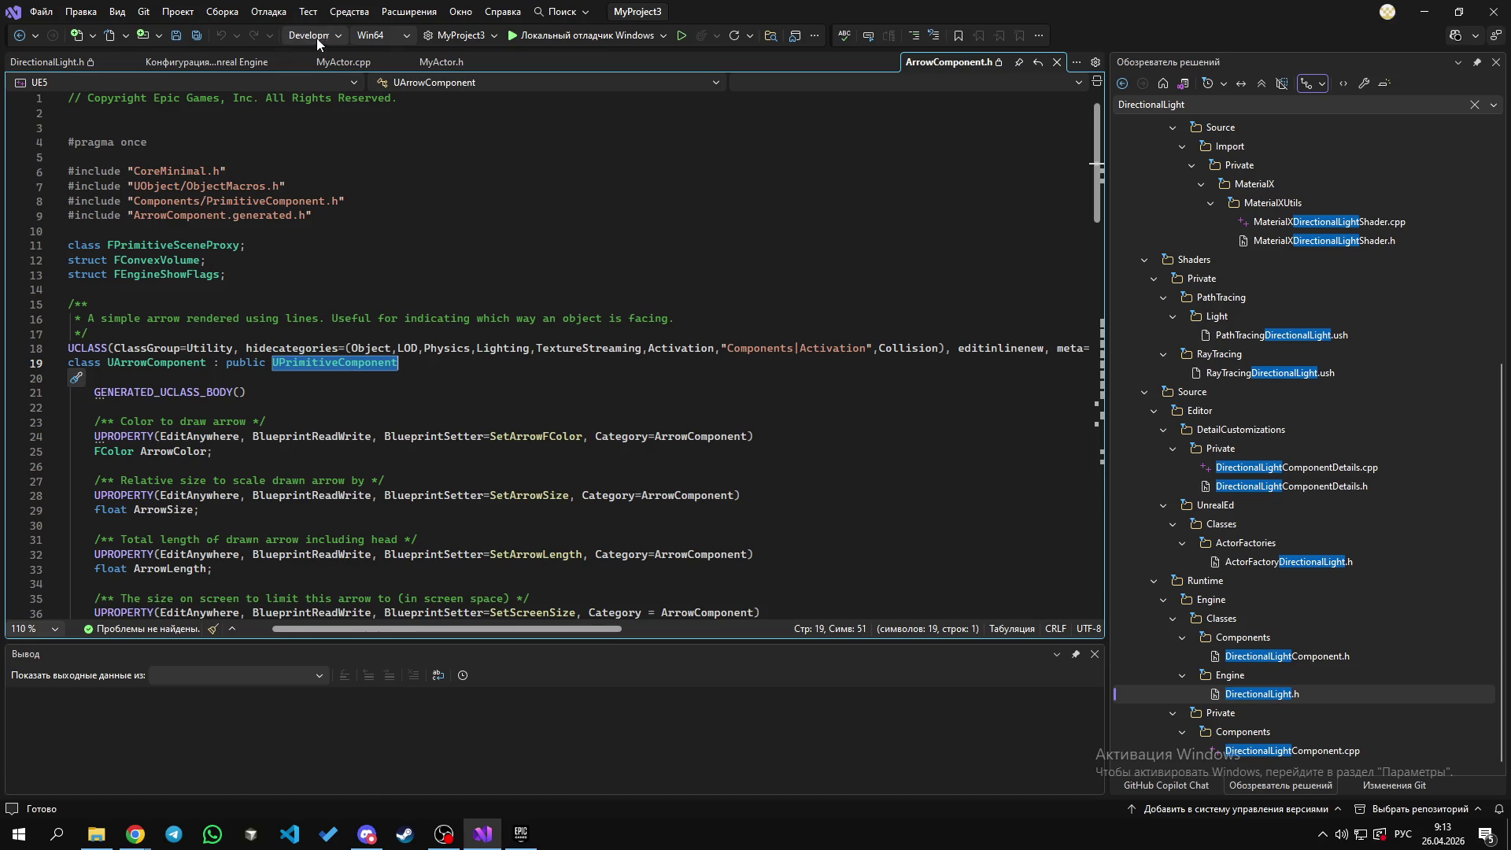
key("alt+Tab")
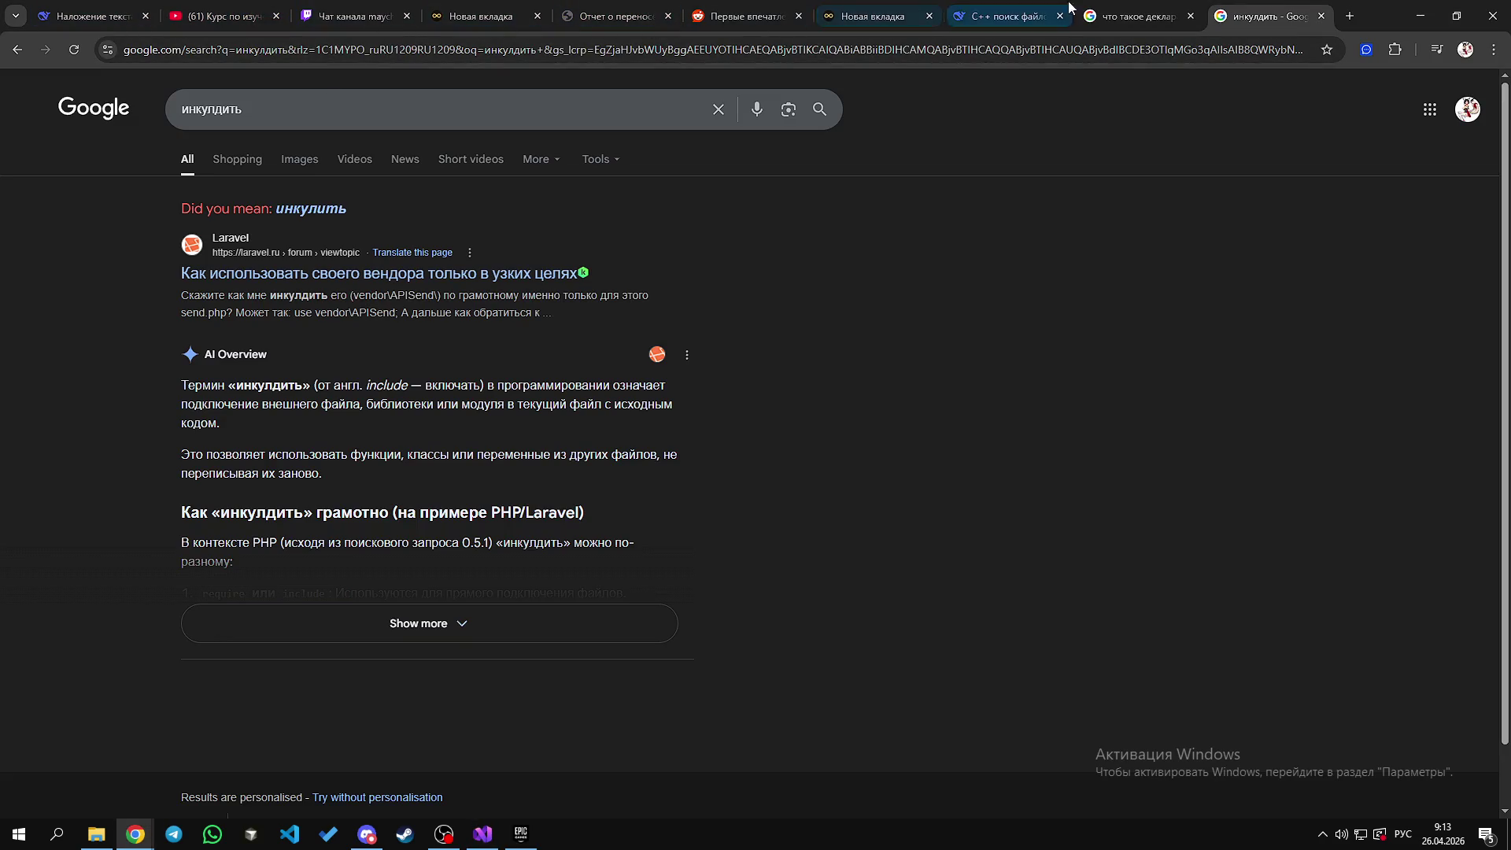
Step: Go through the open tabs and open the chat's metanit.com/c/tutorial/3.3.php macros link
left_click(1085, 9)
left_click(1008, 11)
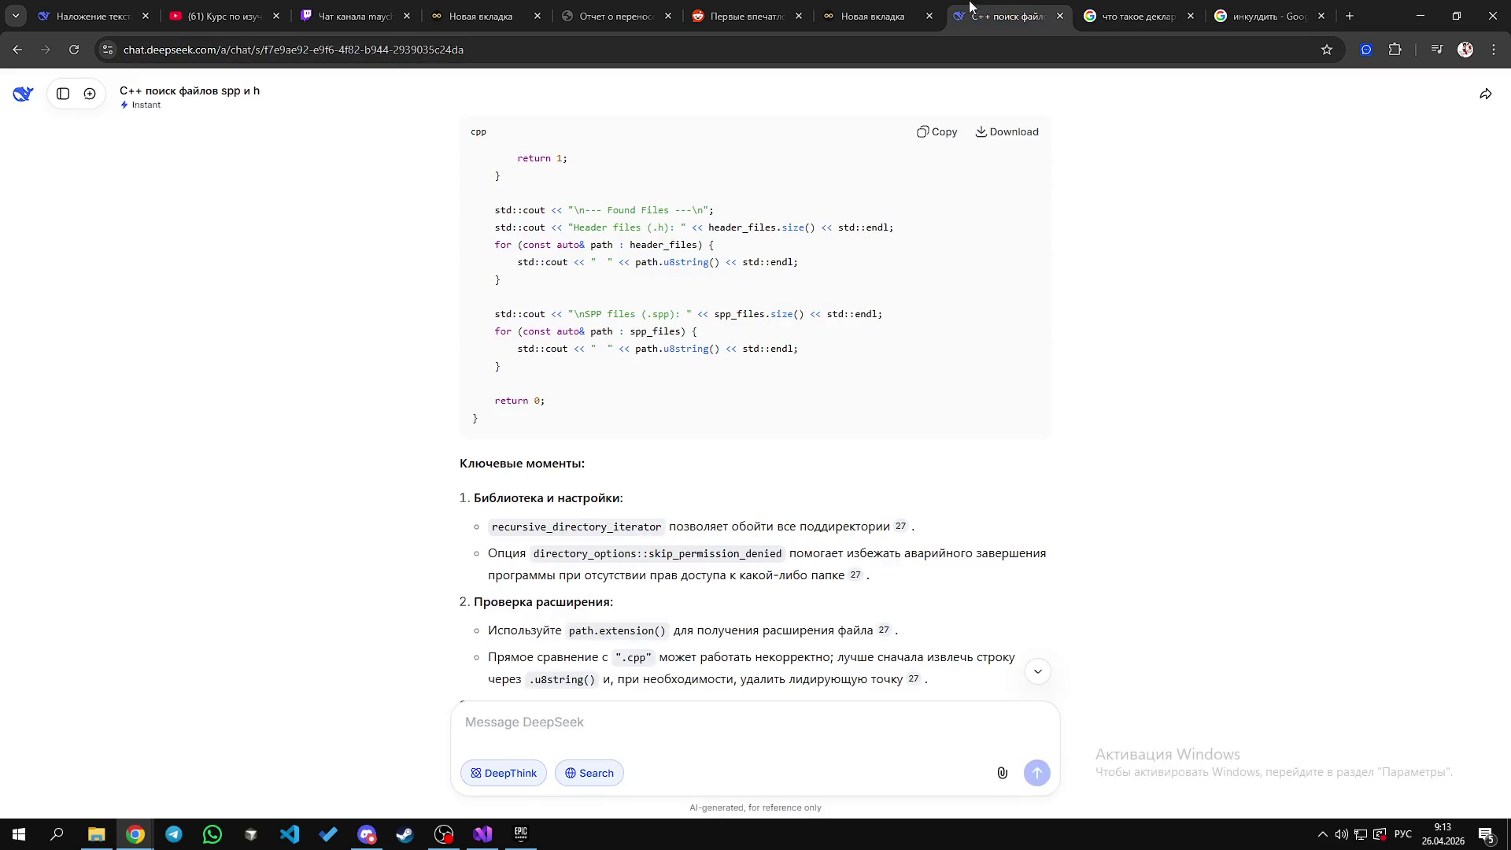
left_click(840, 6)
left_click(728, 9)
left_click(606, 6)
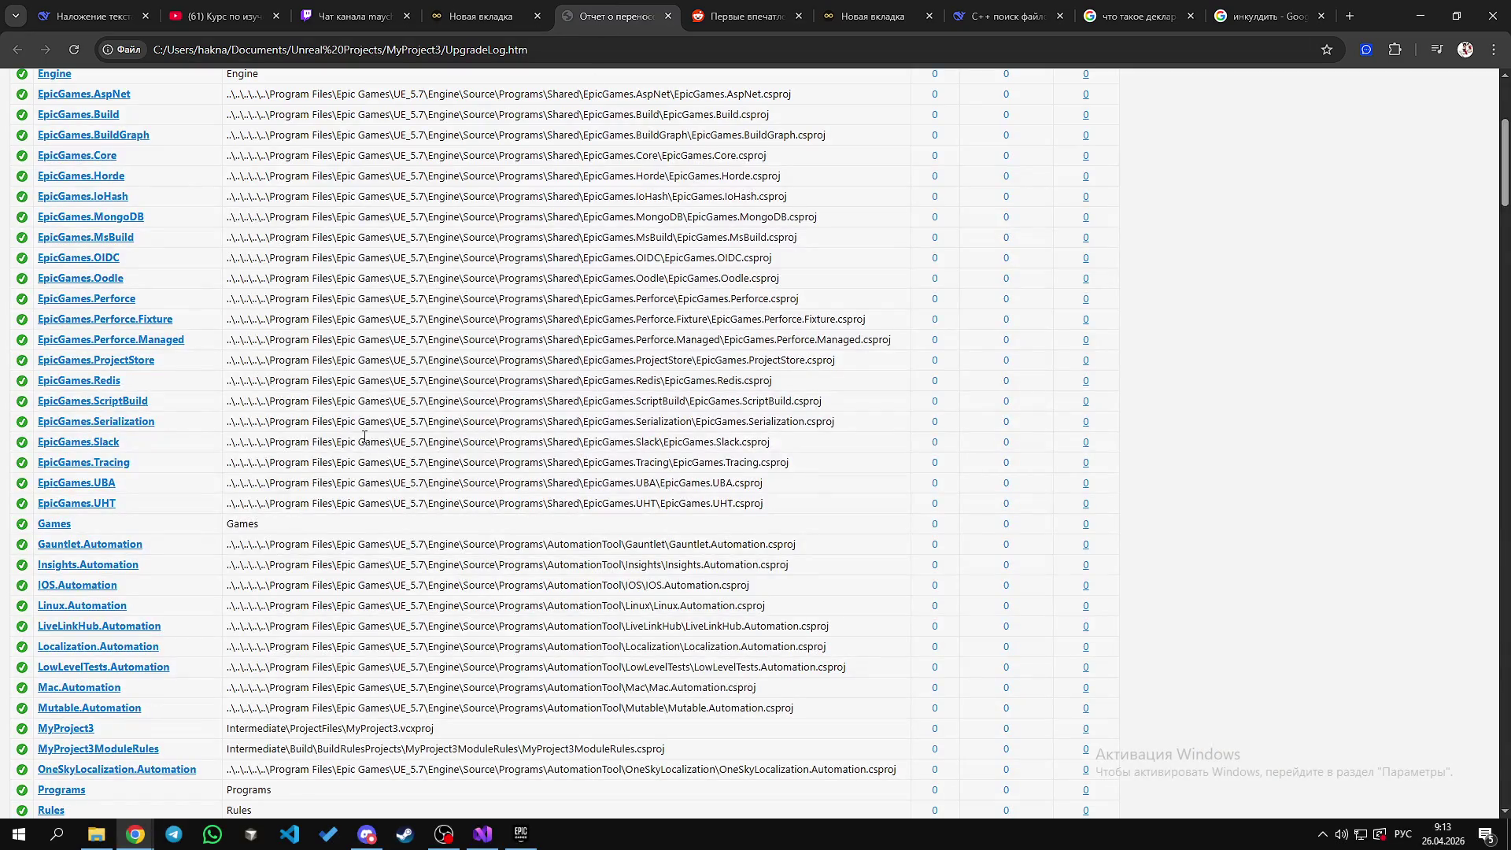
scroll(145, 647, "down", 1)
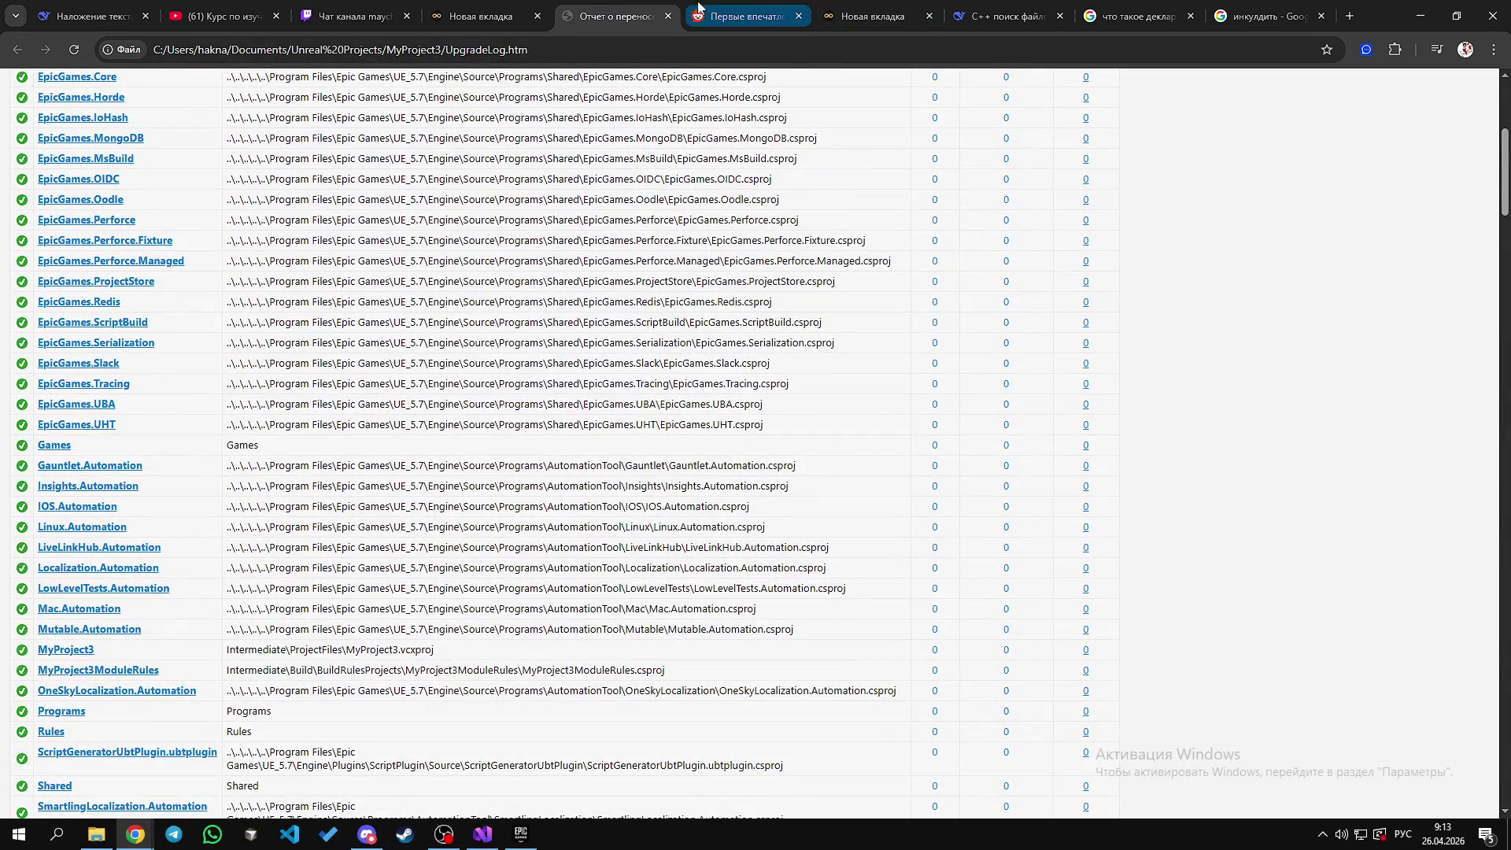
left_click(492, 7)
left_click(354, 14)
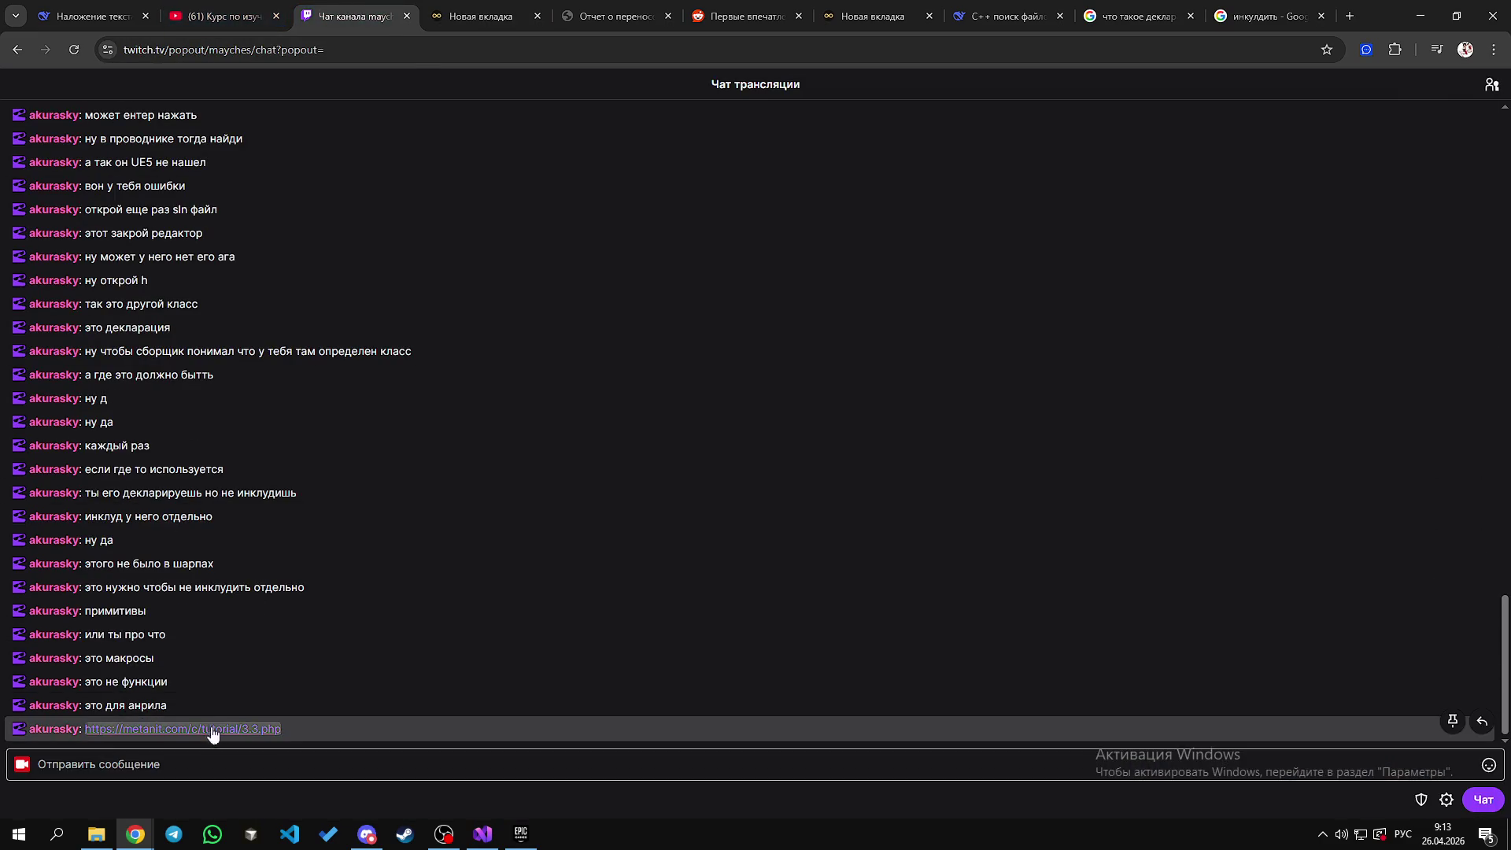
left_click(210, 735)
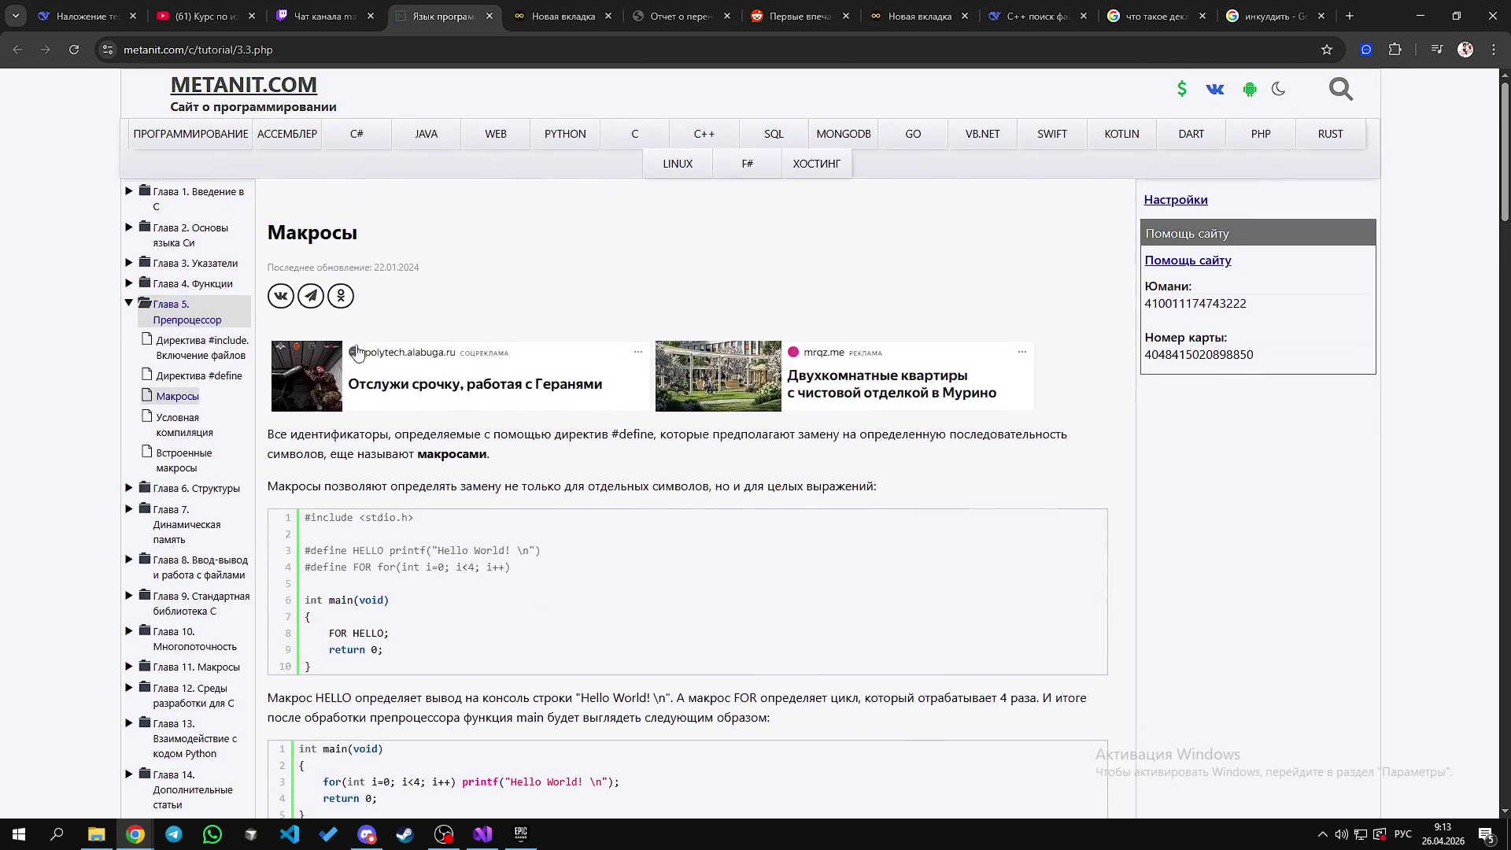
left_click_drag(332, 234, 359, 234)
scroll(201, 504, "down", 3)
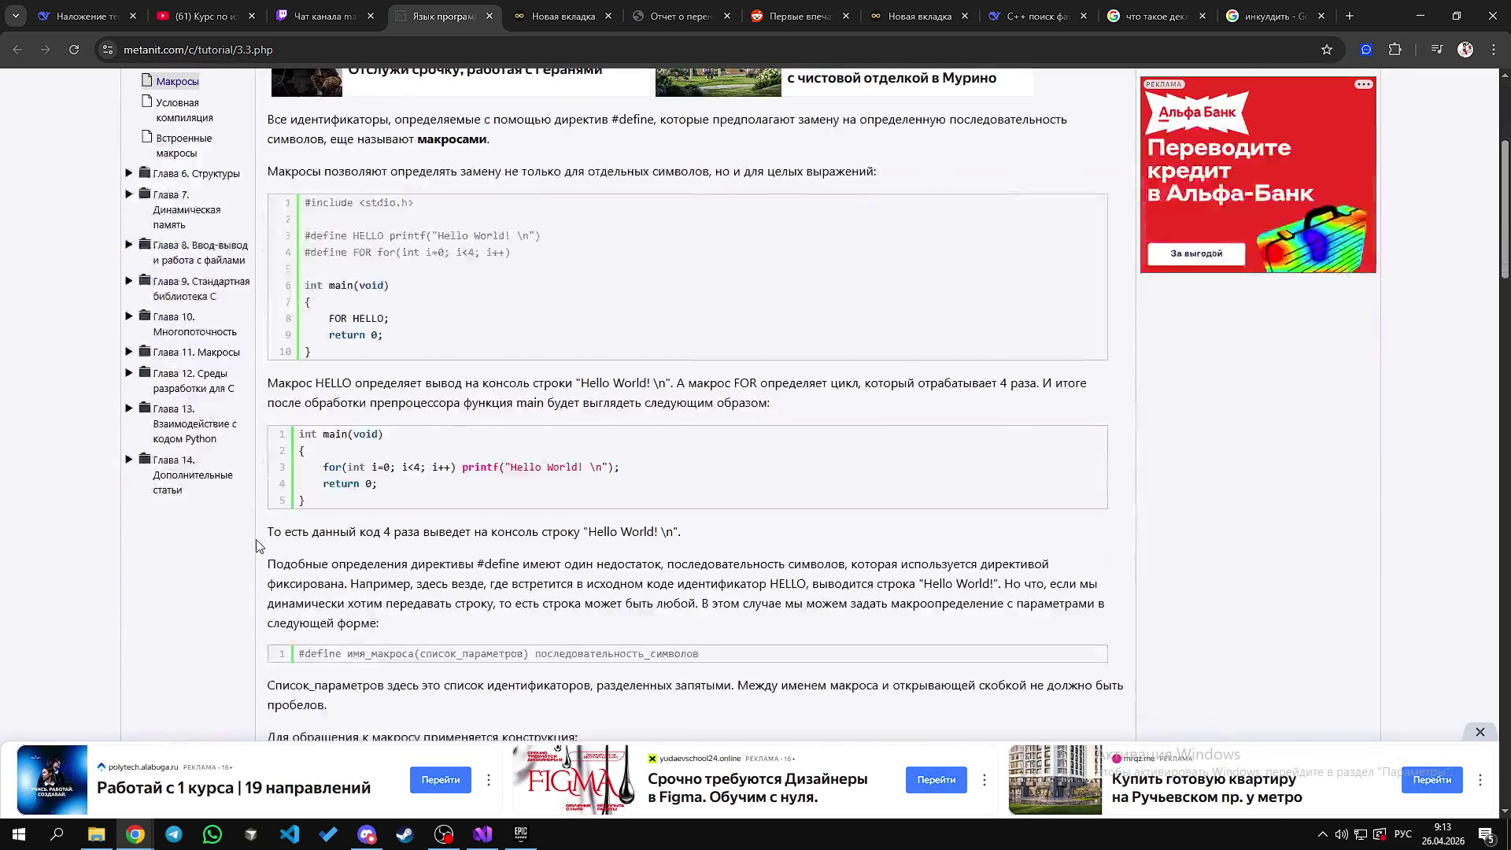
scroll(202, 504, "up", 3)
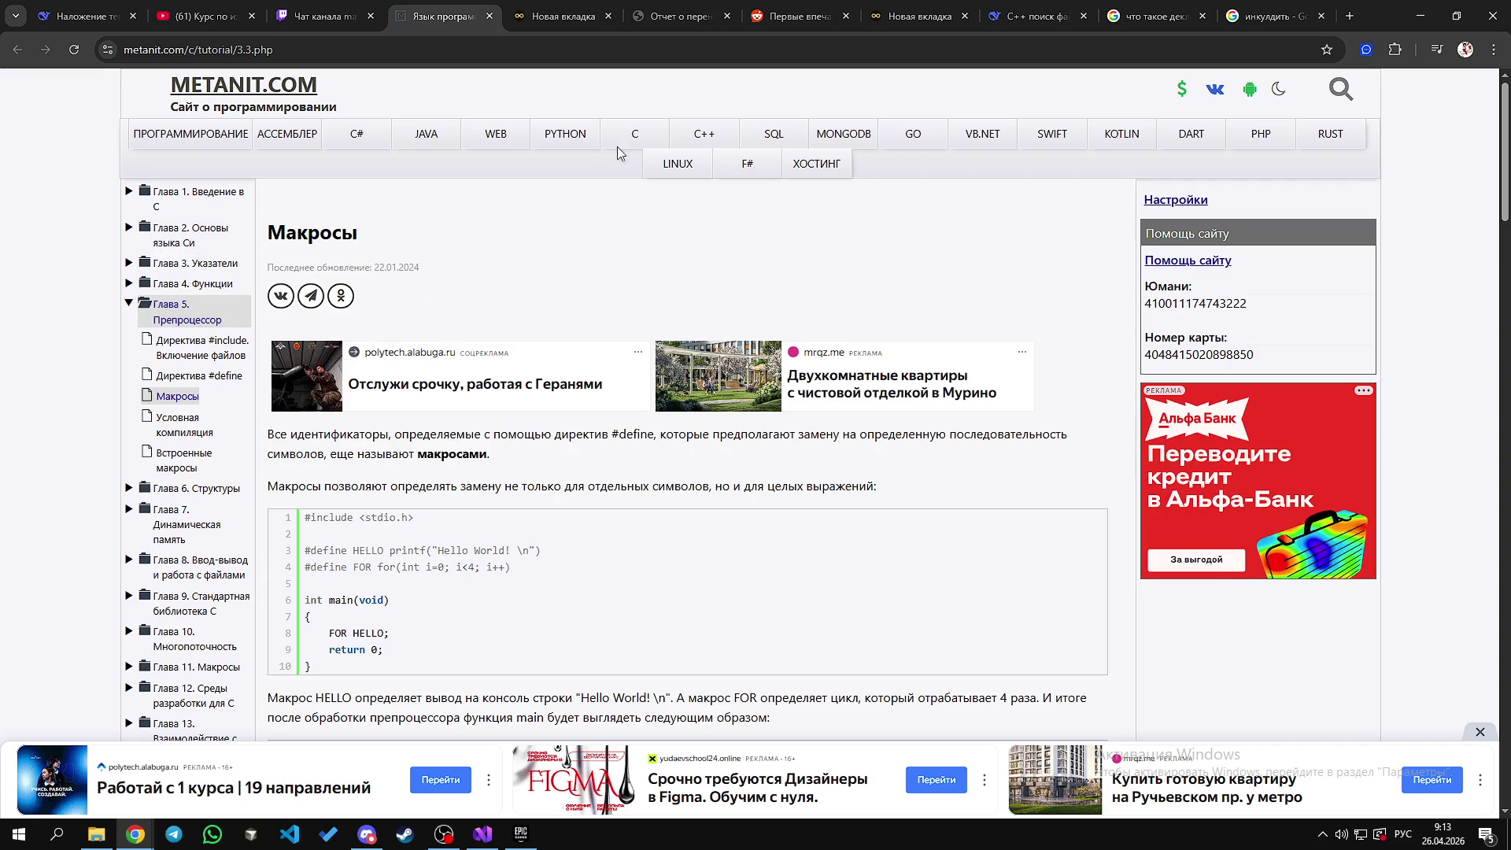
left_click_drag(286, 233, 342, 233)
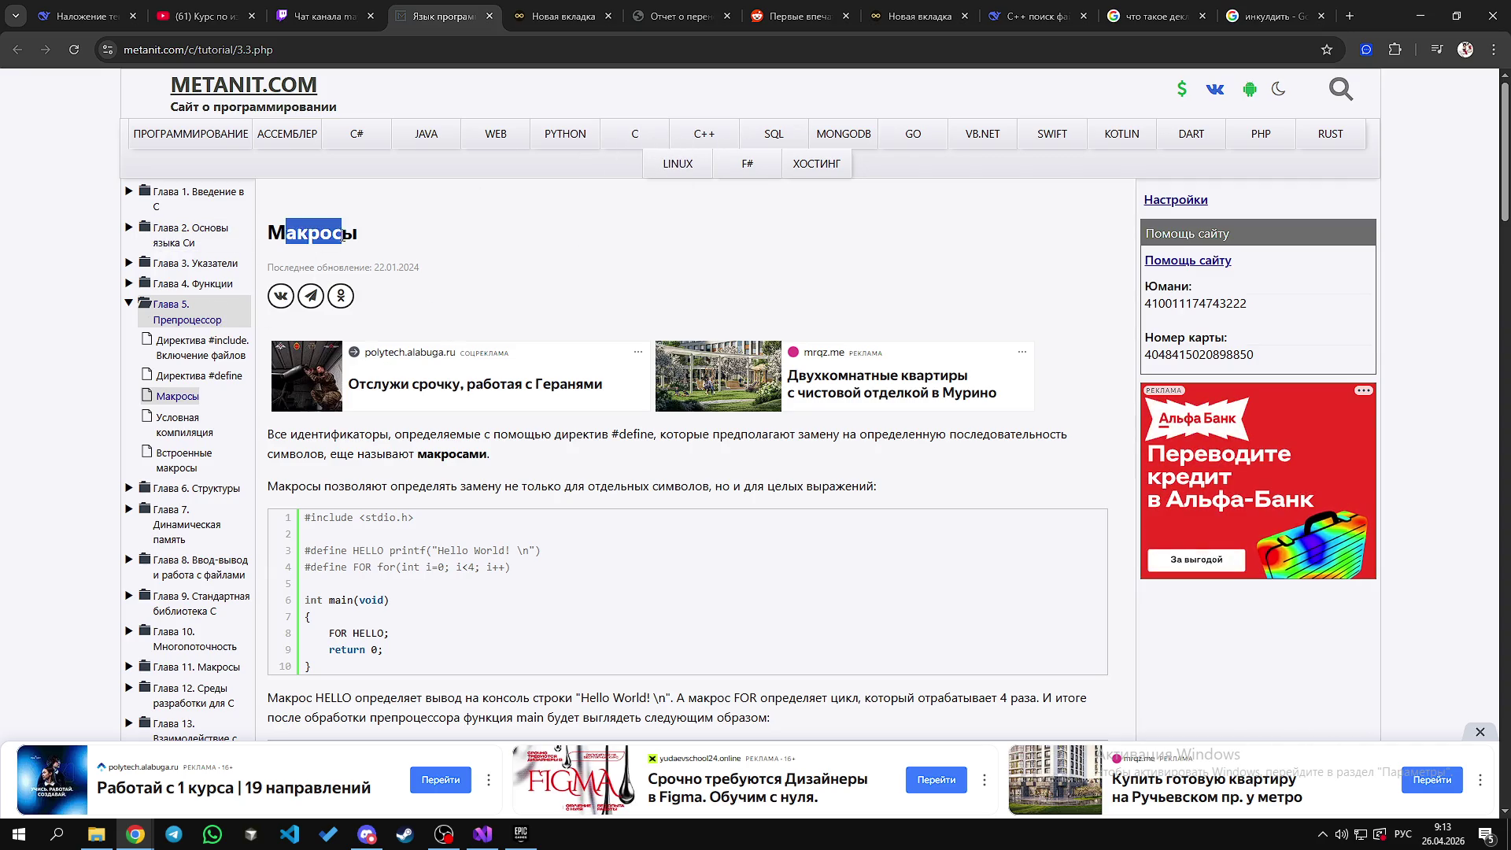
scroll(441, 283, "down", 2)
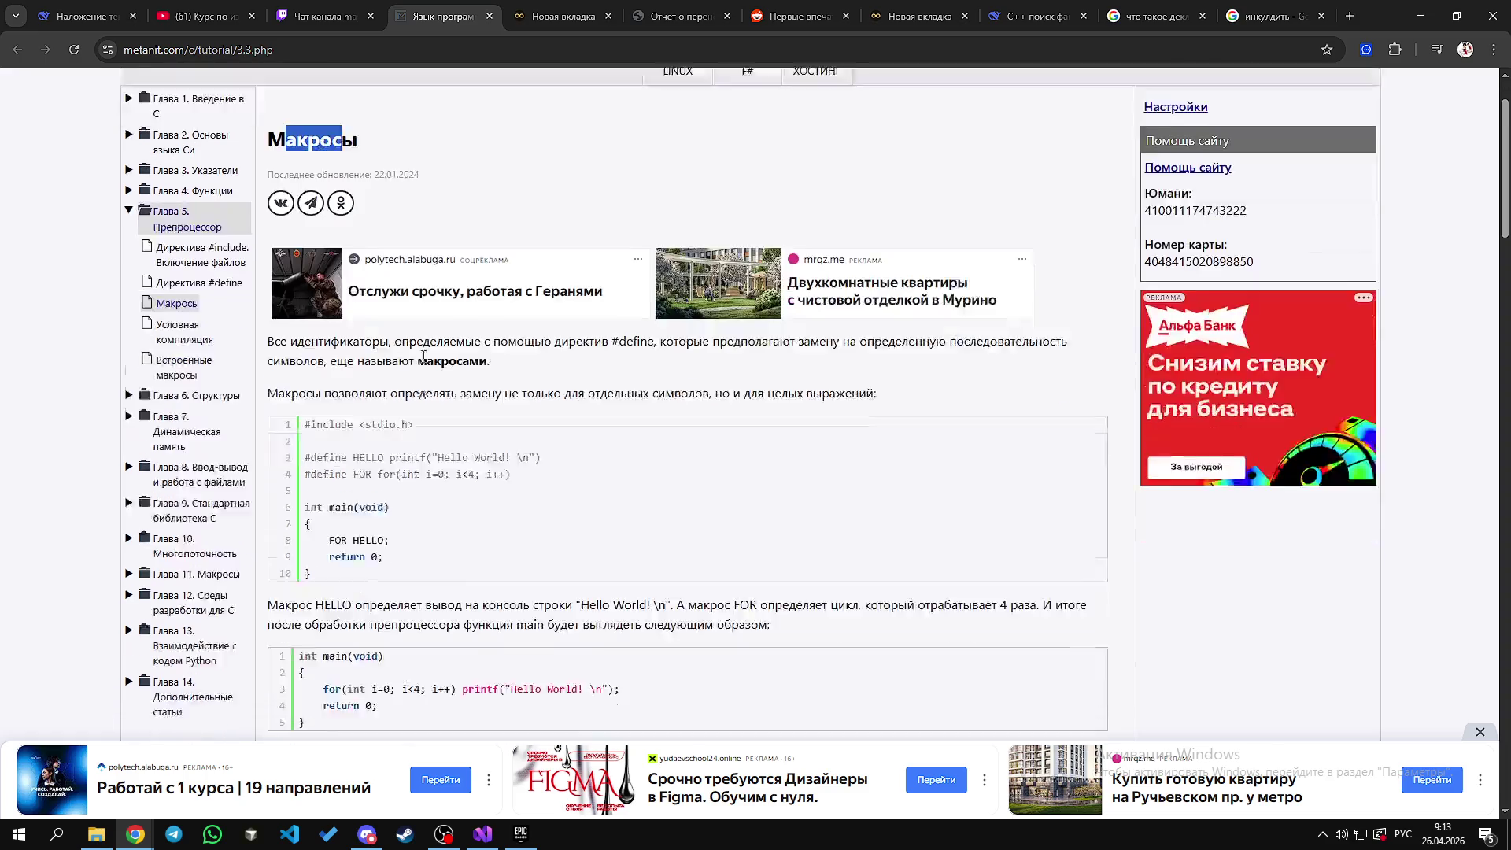
left_click_drag(268, 276, 485, 291)
left_click(518, 280)
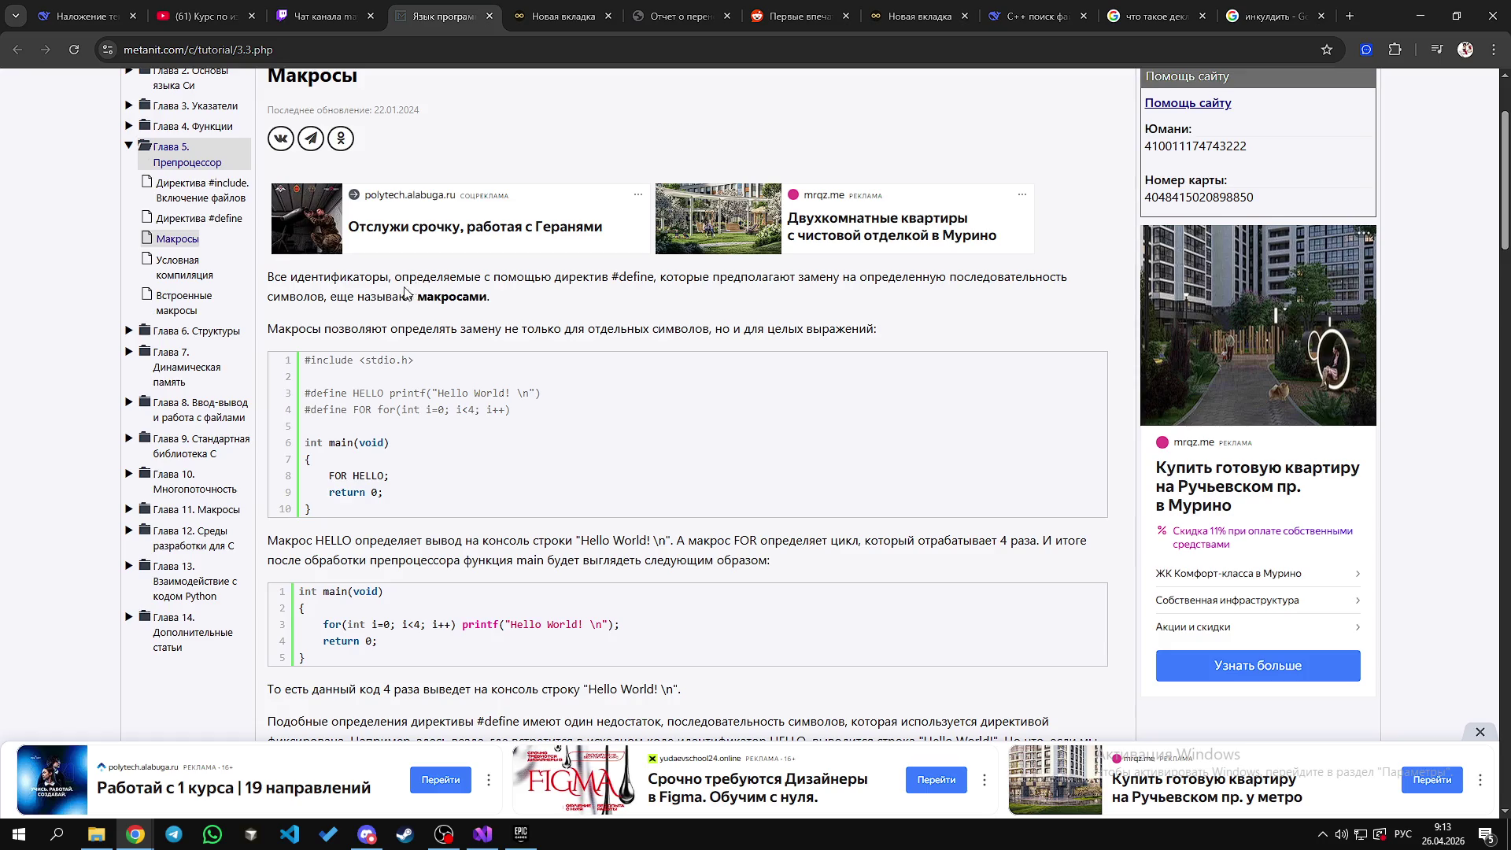
Step: Highlight words like идентификаторы and директив #define in the macros lesson's first paragraph
double_click(303, 279)
left_click_drag(389, 279, 394, 280)
double_click(582, 278)
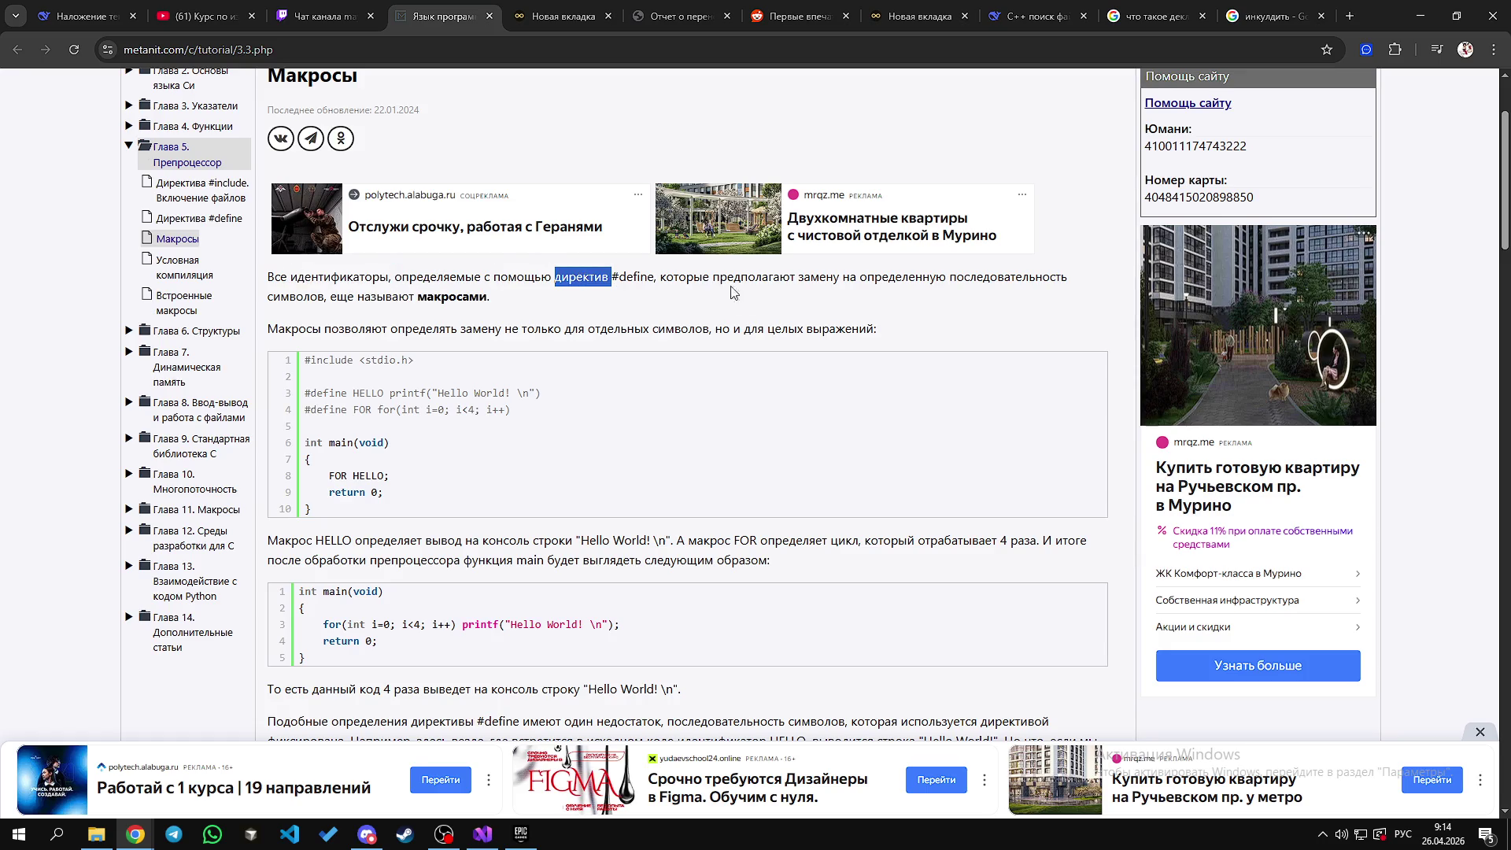
triple_click(483, 277)
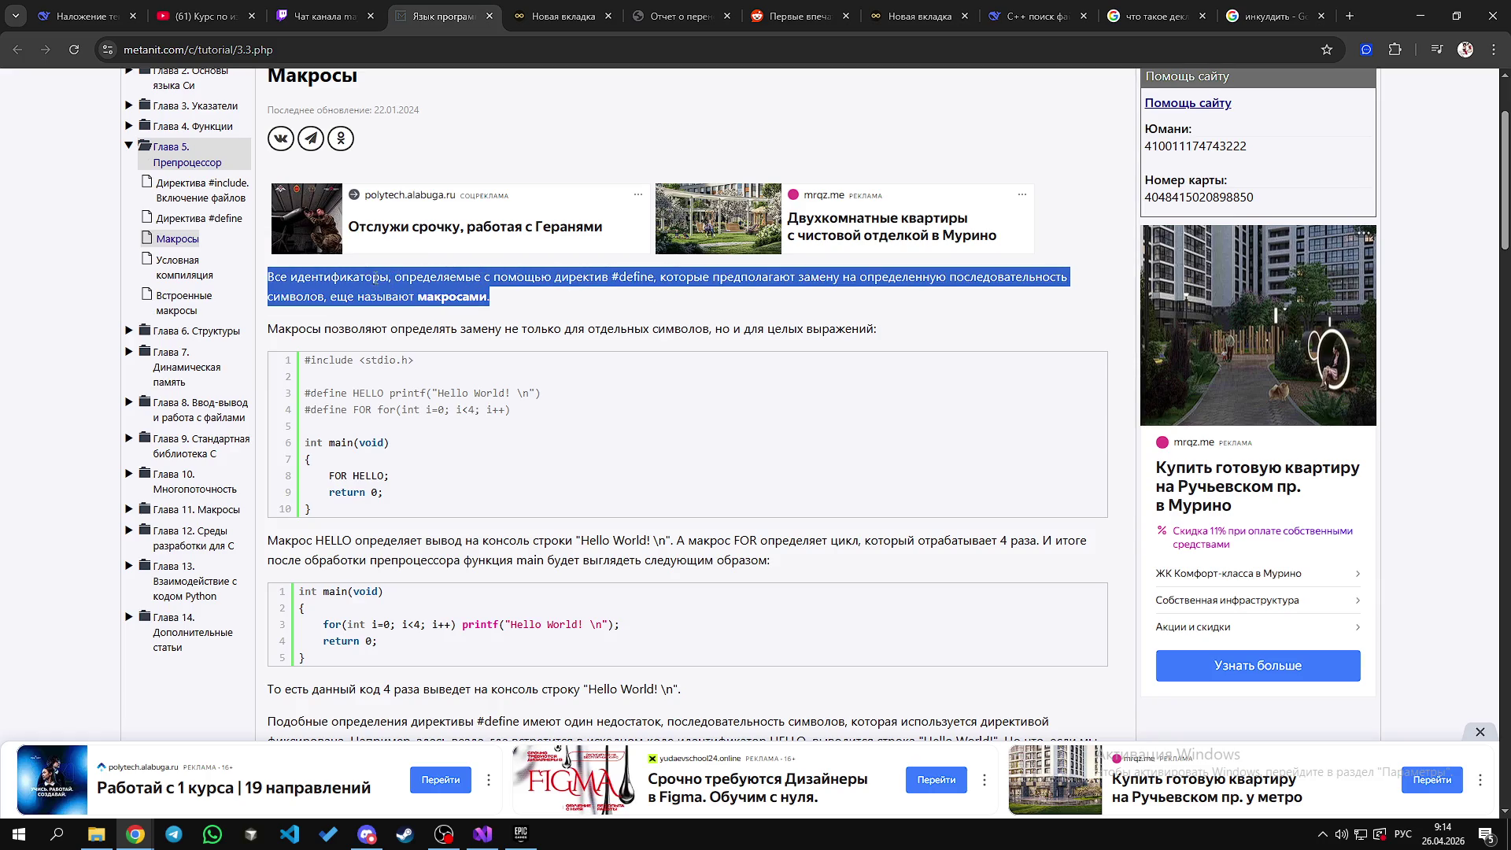
double_click(375, 277)
left_click(516, 277)
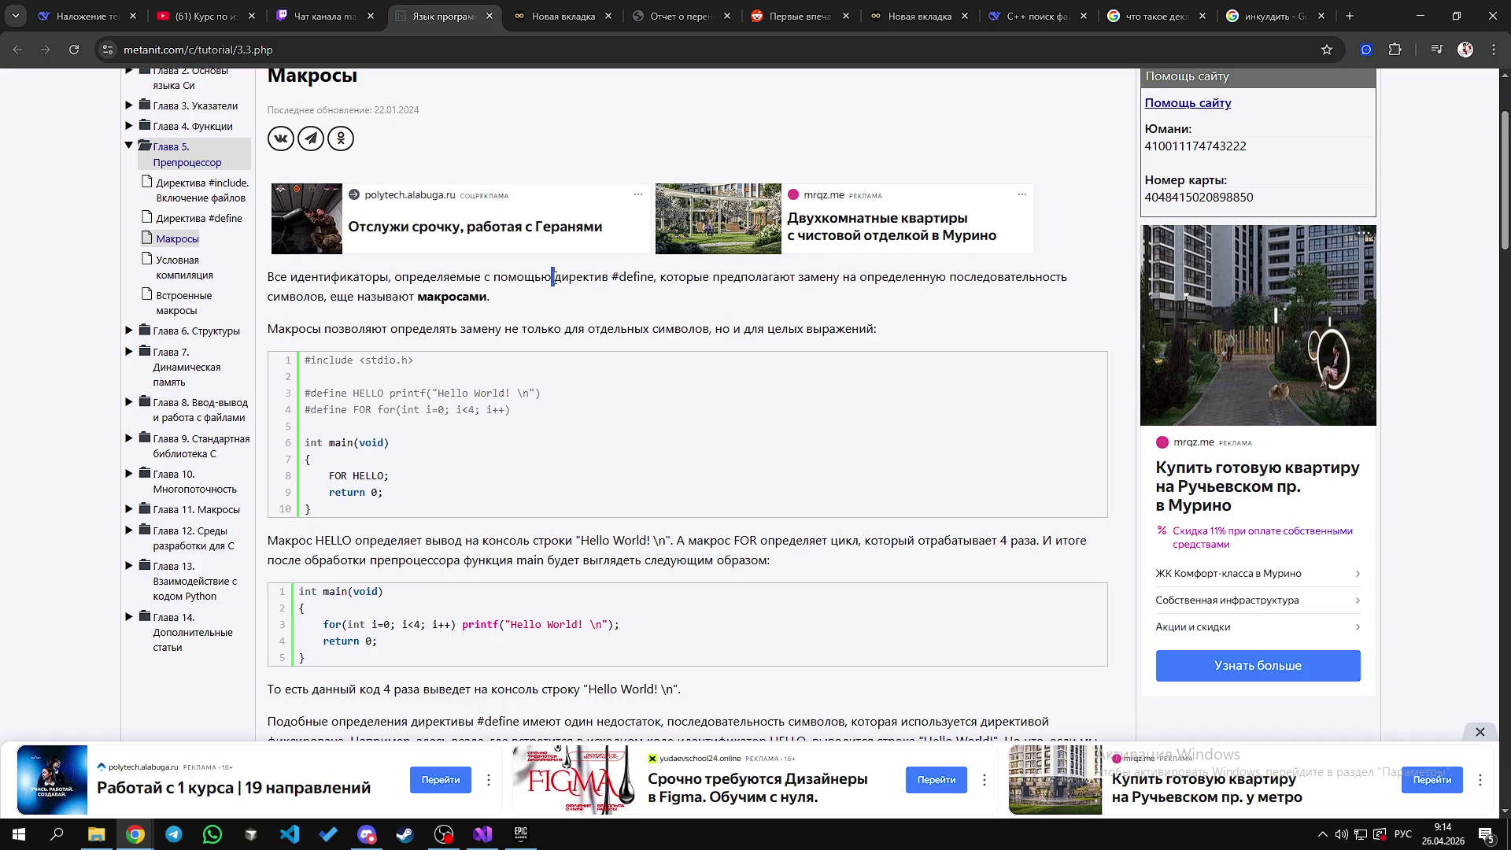
left_click_drag(553, 277, 646, 276)
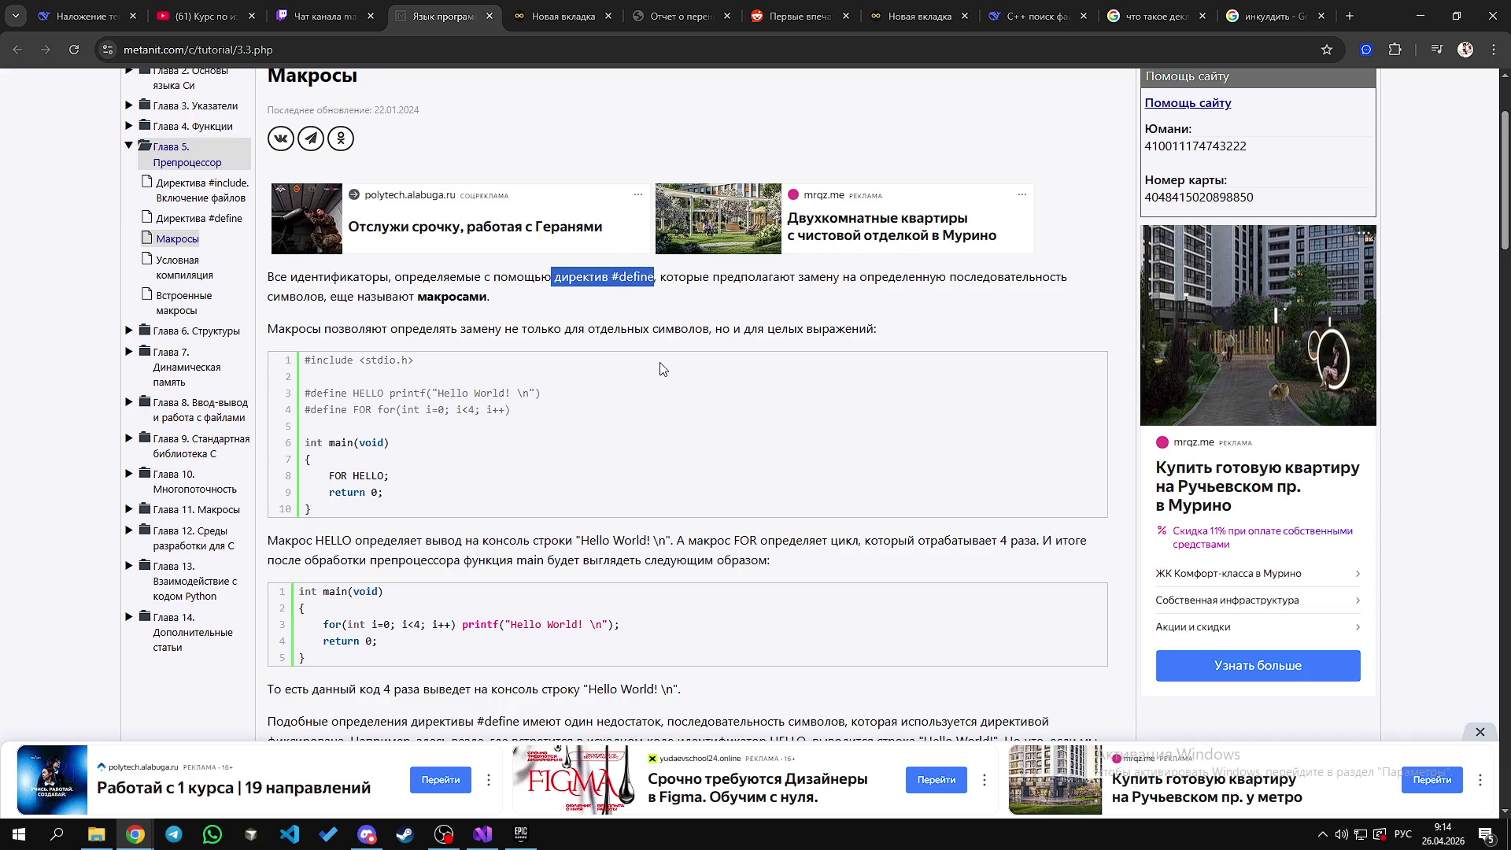
left_click(586, 302)
mouse_move(558, 277)
left_mouse_down()
mouse_move(647, 277)
mouse_move(555, 277)
left_mouse_up()
left_click(571, 286)
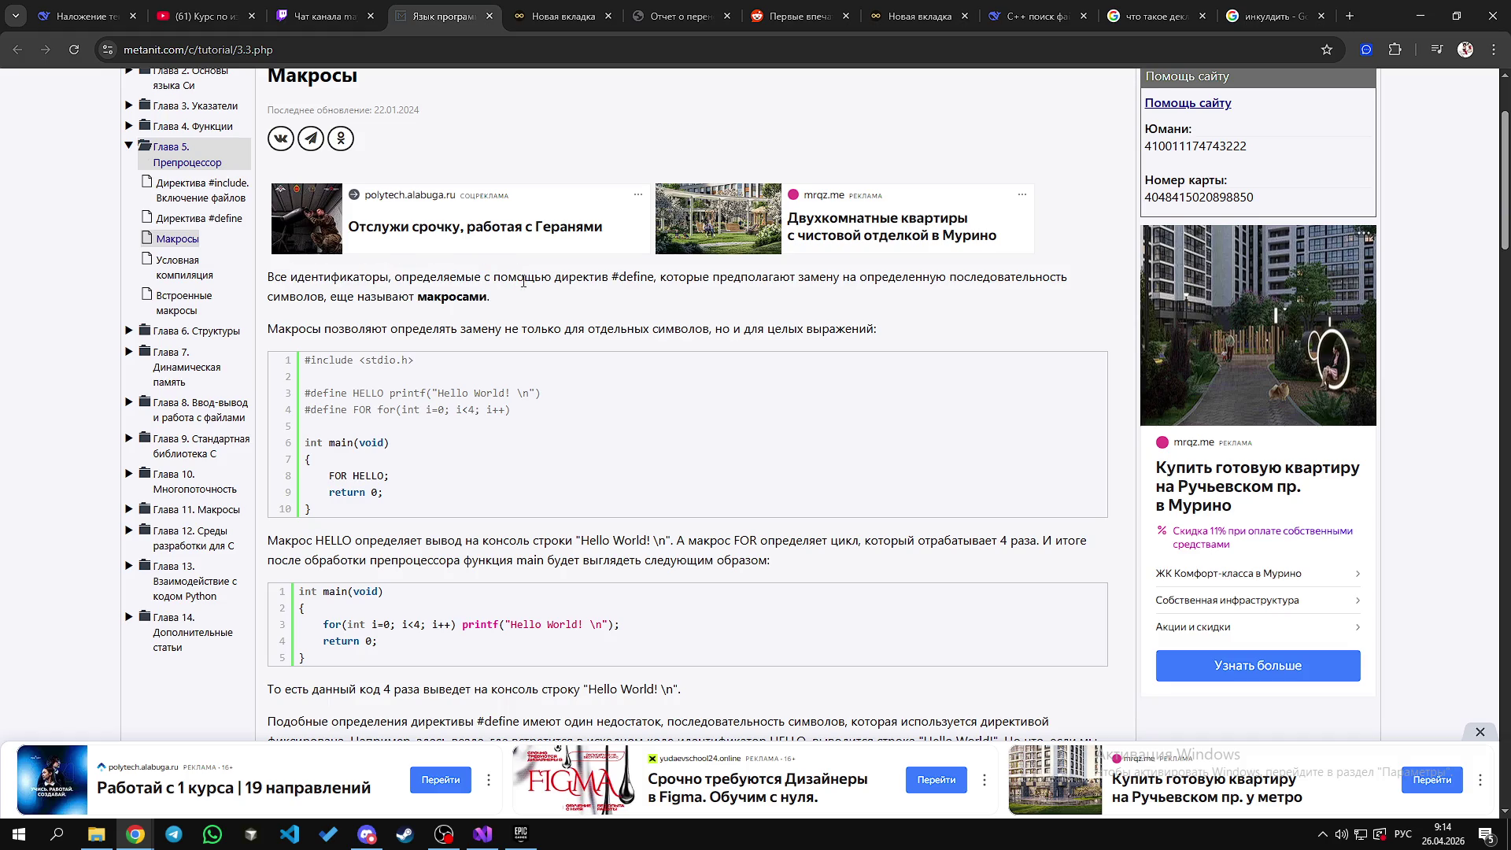
double_click(340, 277)
double_click(437, 277)
double_click(523, 277)
left_click_drag(594, 277, 603, 277)
double_click(585, 277)
double_click(585, 277)
mouse_move(639, 277)
left_mouse_down()
mouse_move(585, 277)
mouse_move(619, 277)
left_mouse_up()
triple_click(458, 297)
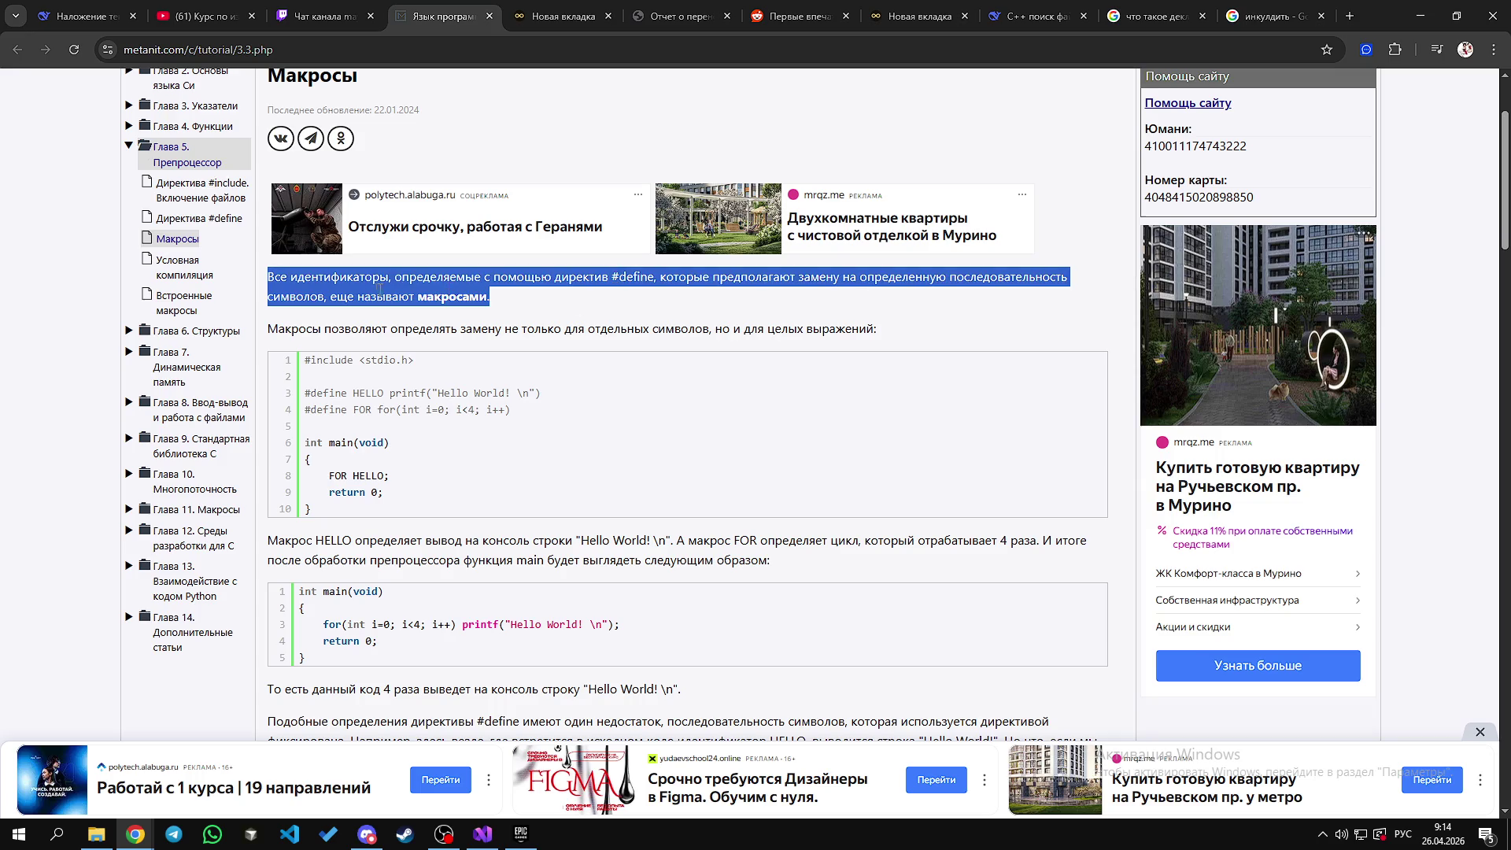
left_click(329, 282)
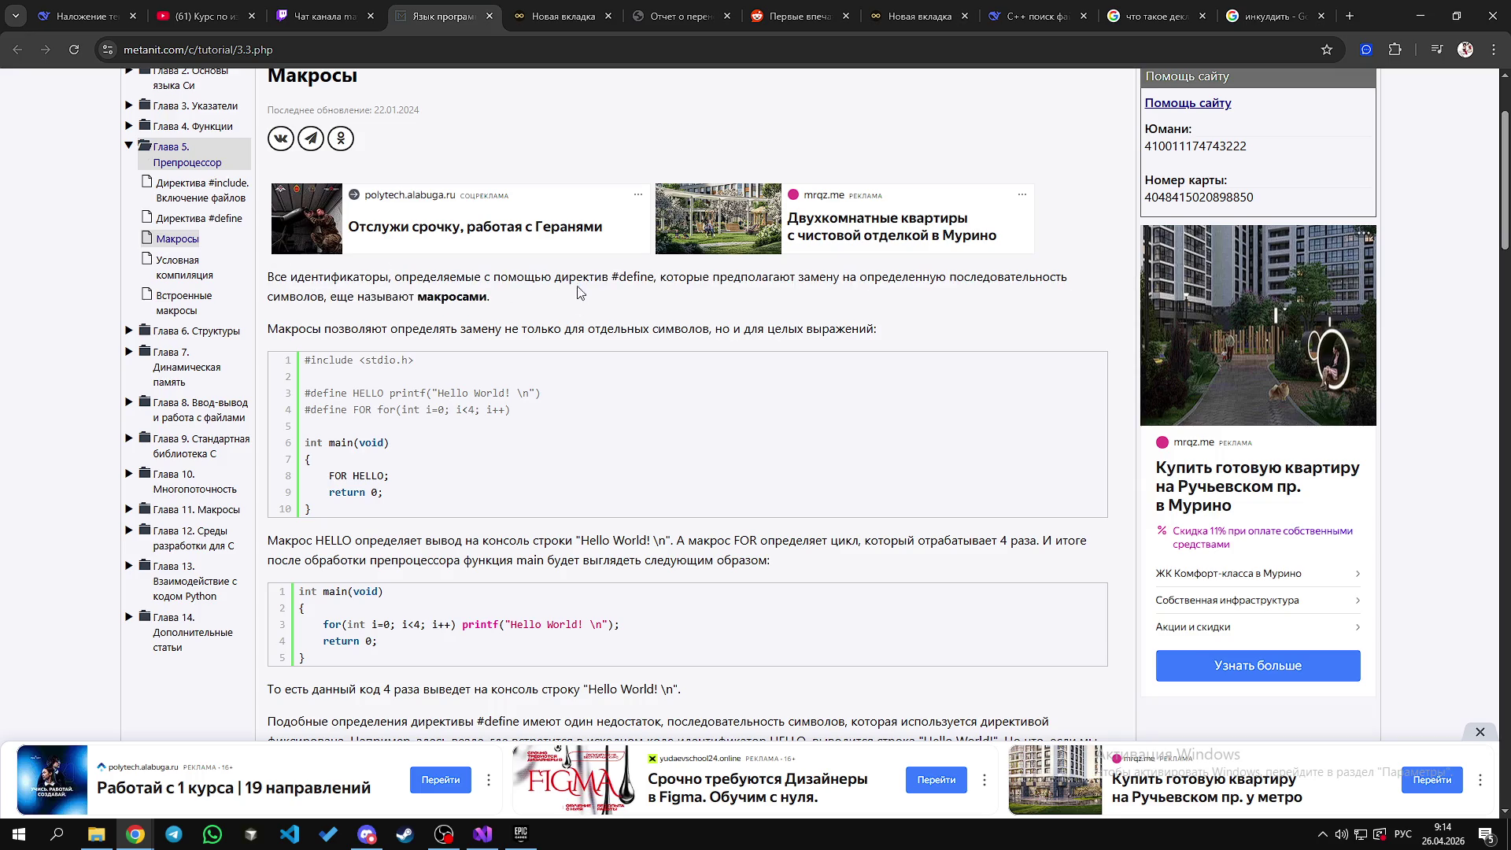
Step: Highlight phrases like 'которые предполагают' in the paragraph, then go to METANIT's C++ section
double_click(433, 277)
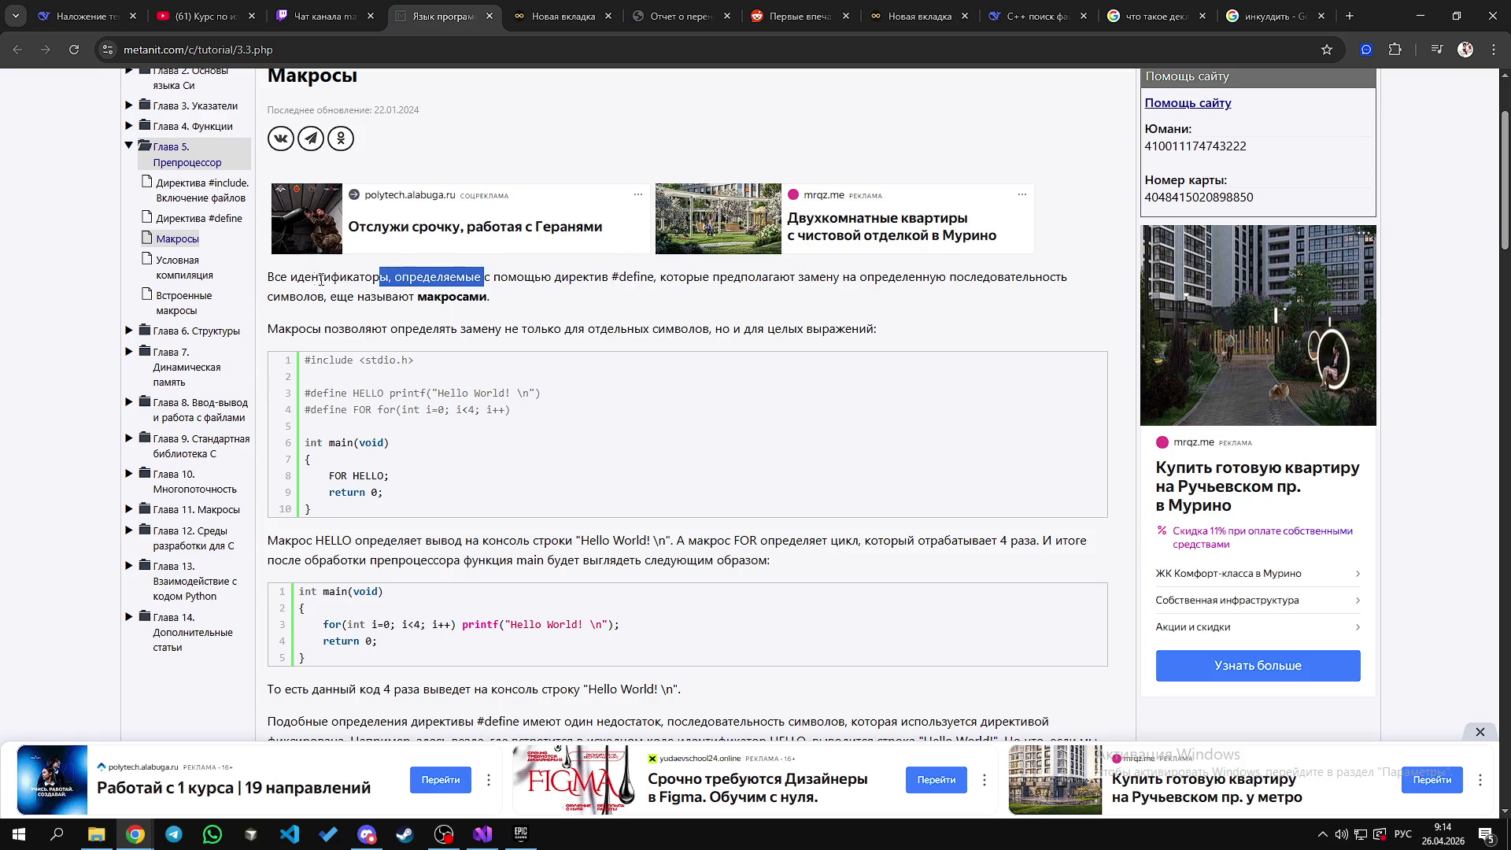
double_click(338, 278)
left_click_drag(466, 277, 481, 277)
double_click(559, 279)
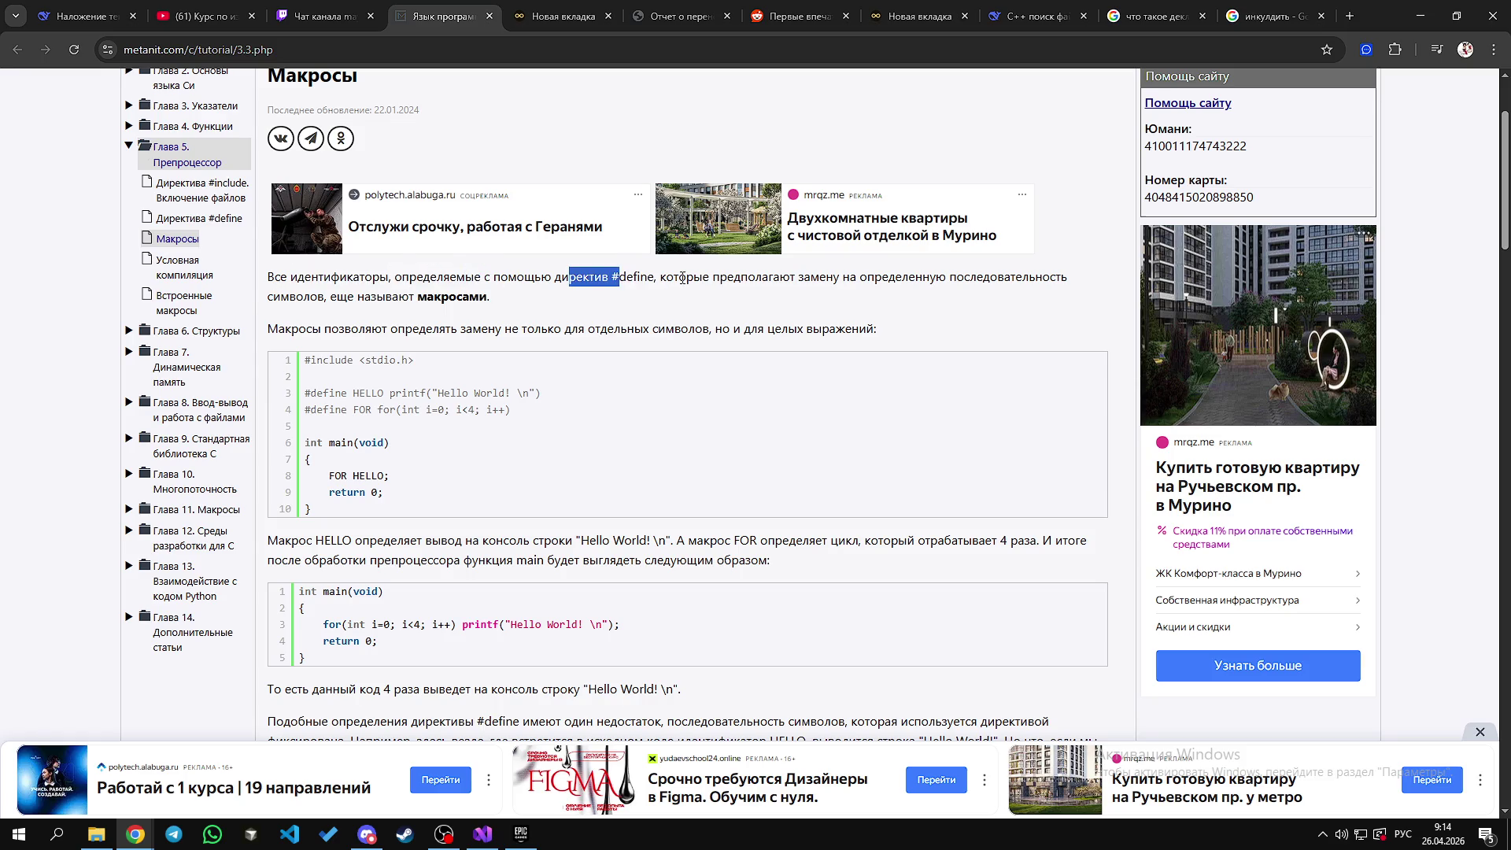
left_click_drag(675, 279, 799, 281)
left_click(666, 279)
double_click(322, 277)
left_click_drag(661, 280, 939, 280)
left_click(829, 278)
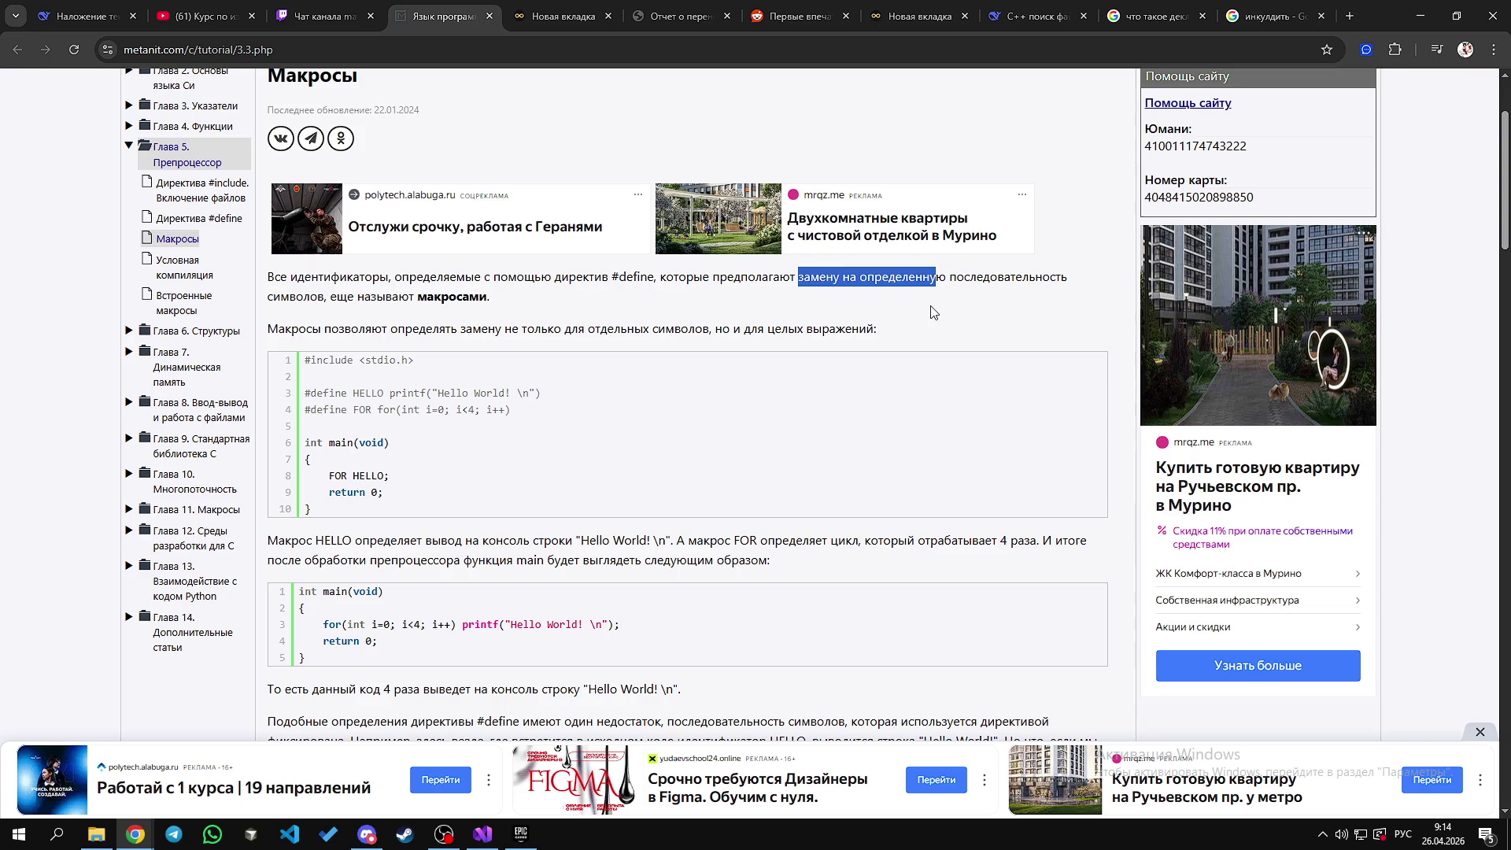
mouse_move(965, 277)
left_mouse_down()
mouse_move(492, 297)
mouse_move(334, 277)
left_mouse_up()
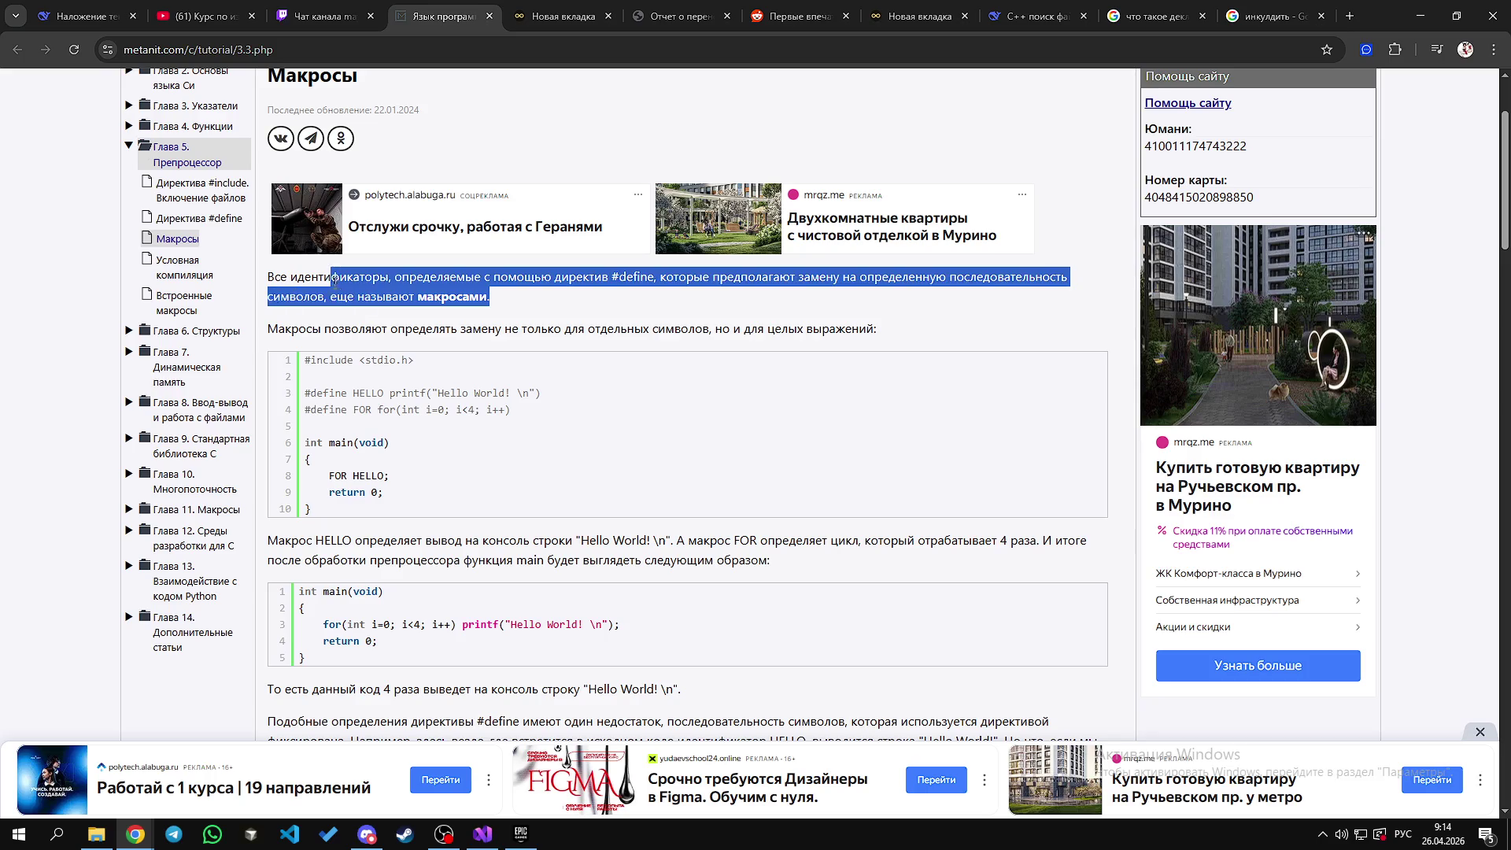
left_click(289, 281)
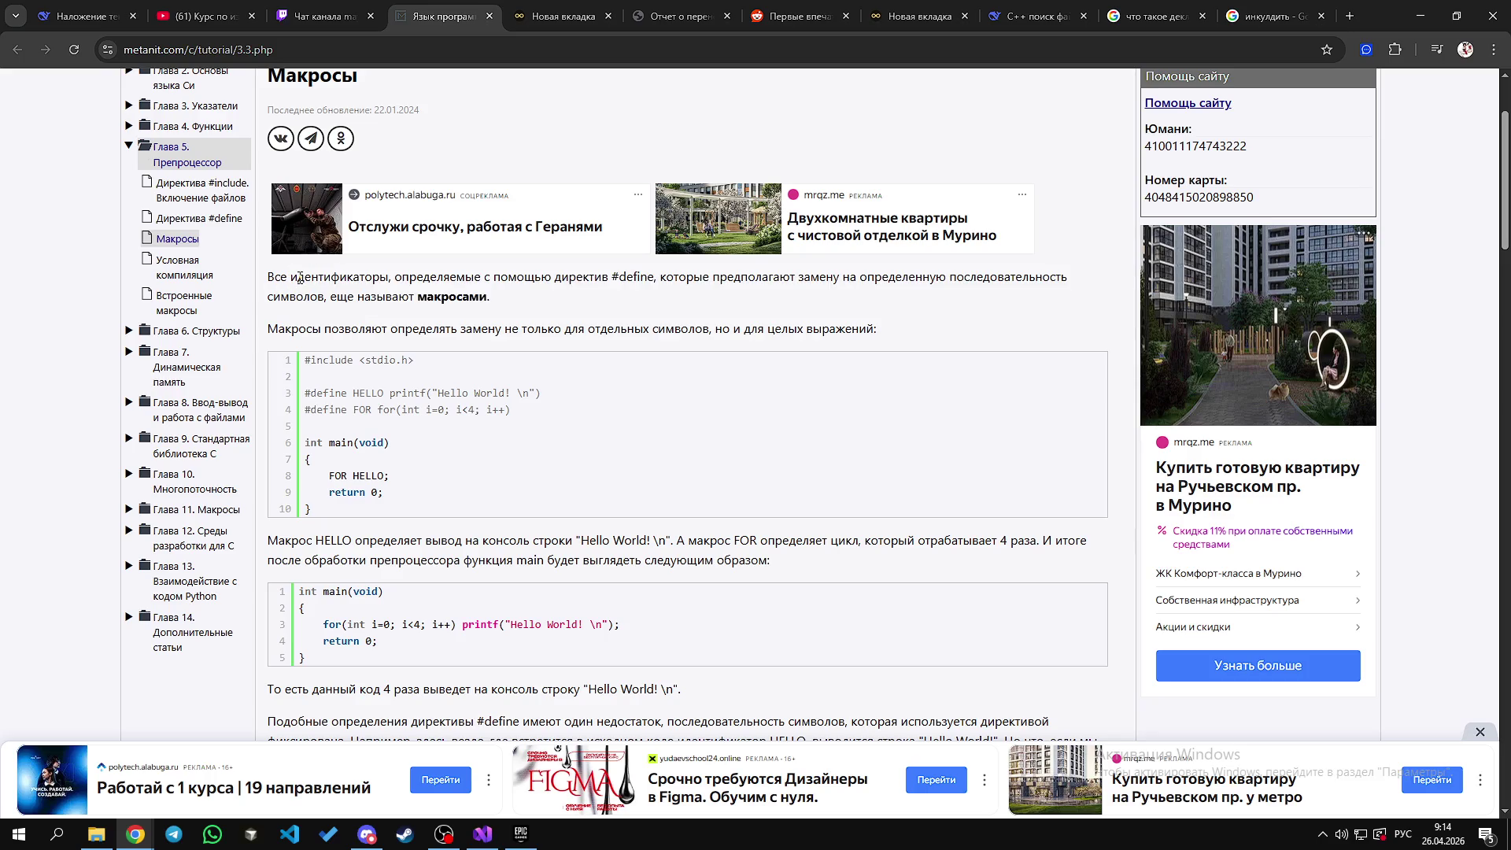
scroll(332, 346, "down", 2)
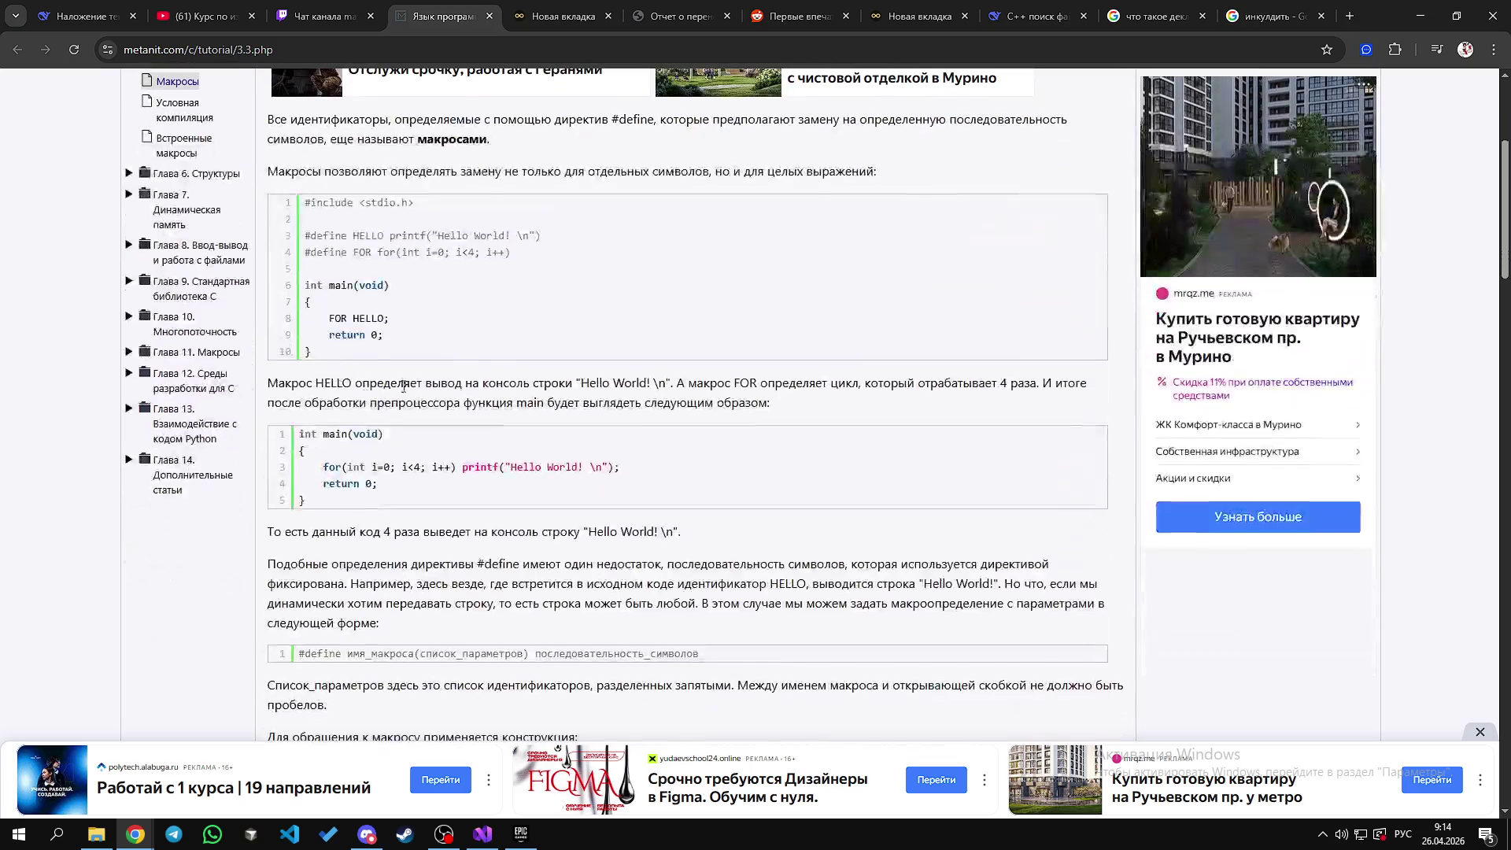
left_click_drag(397, 334, 341, 285)
scroll(586, 383, "up", 4)
left_click(705, 134)
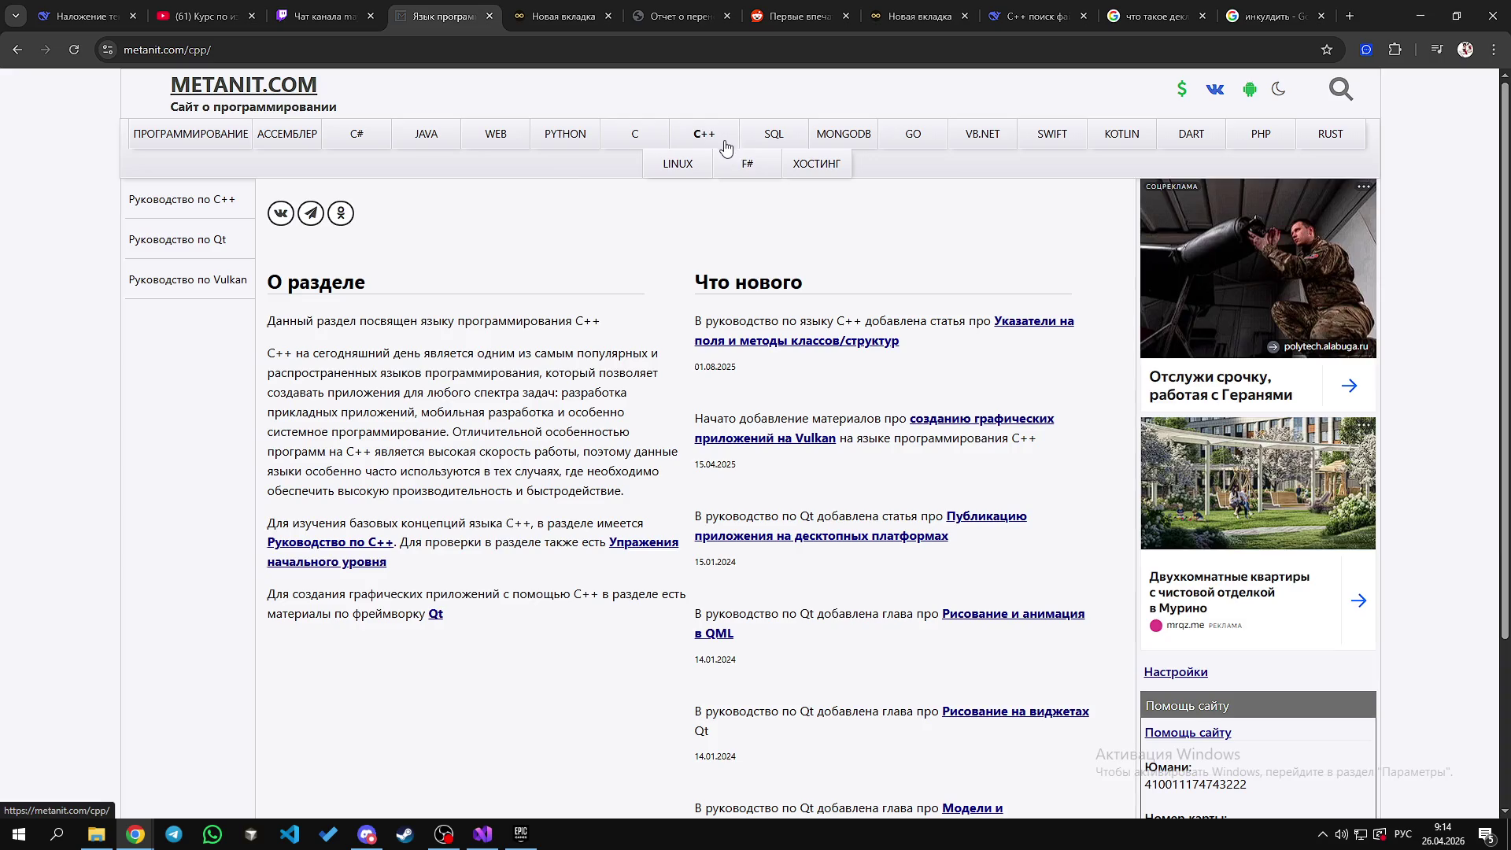
Step: Open Руководство по C++, expand Глава 1's lesson list, then return to the Twitch chat
left_click(192, 200)
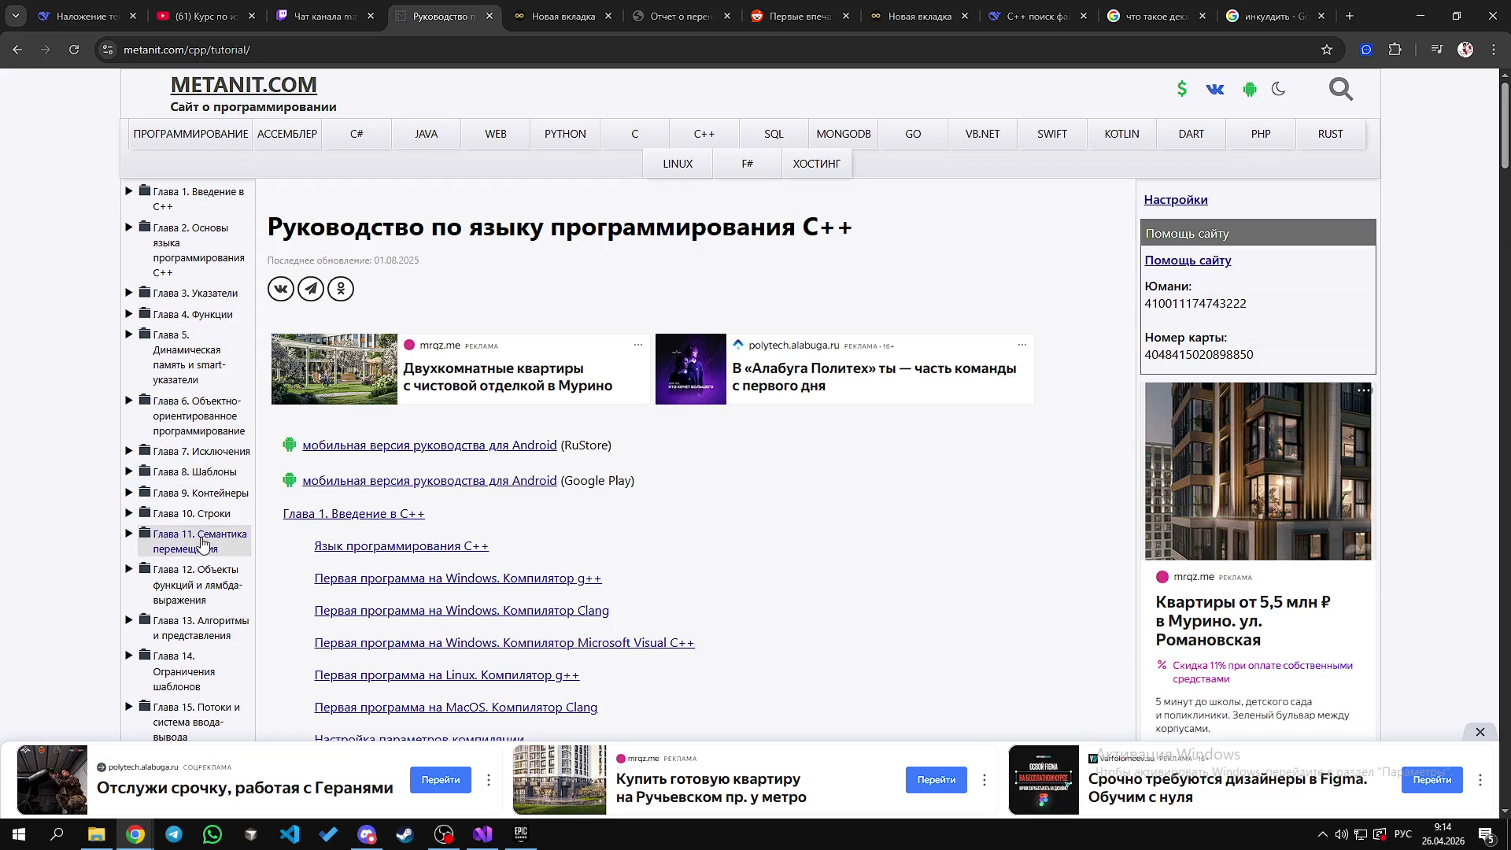
scroll(202, 445, "down", 2)
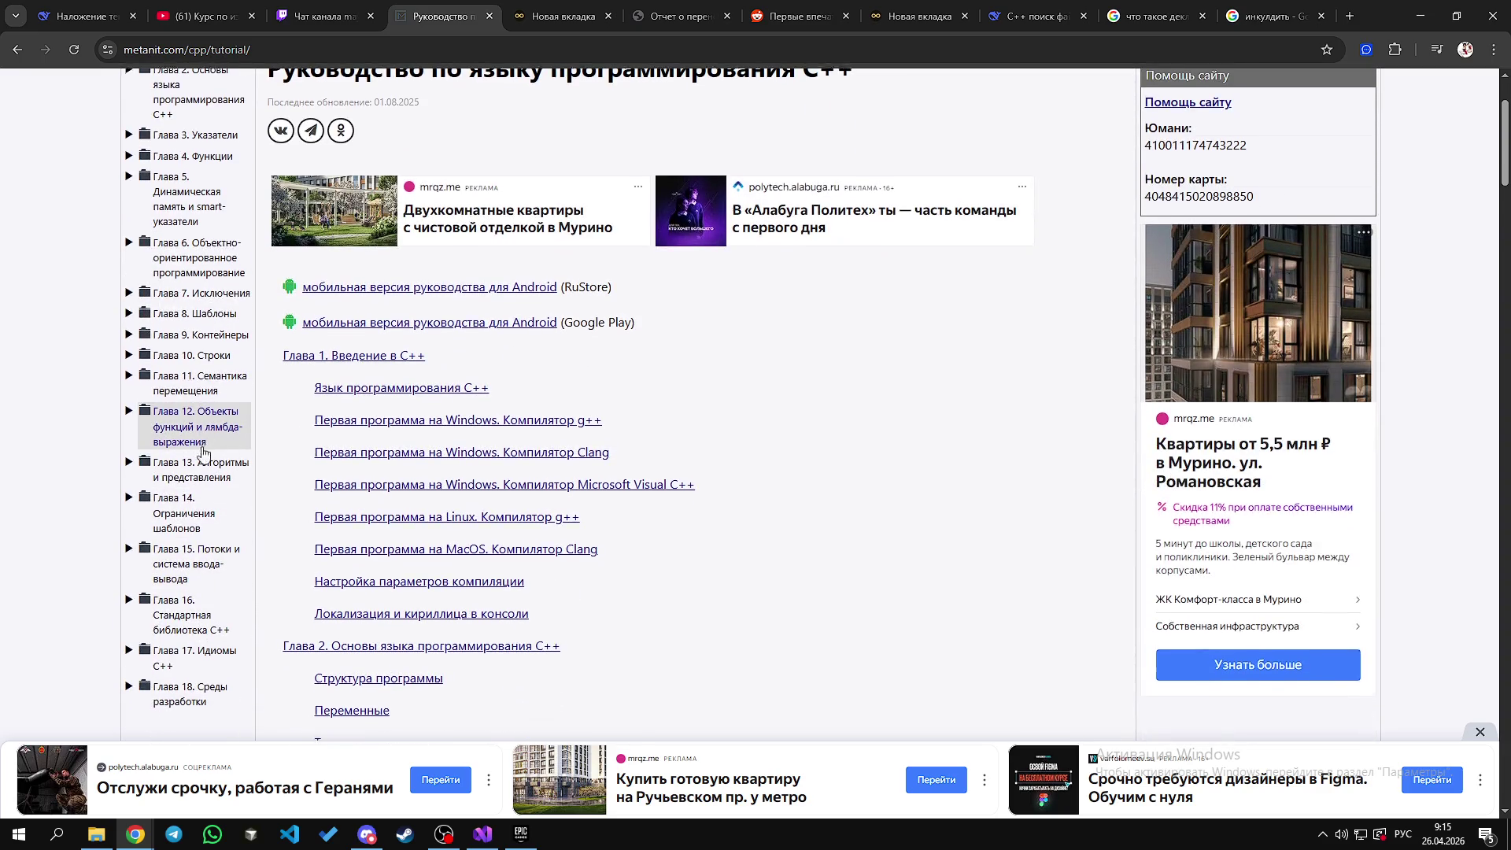
scroll(202, 443, "down", 1)
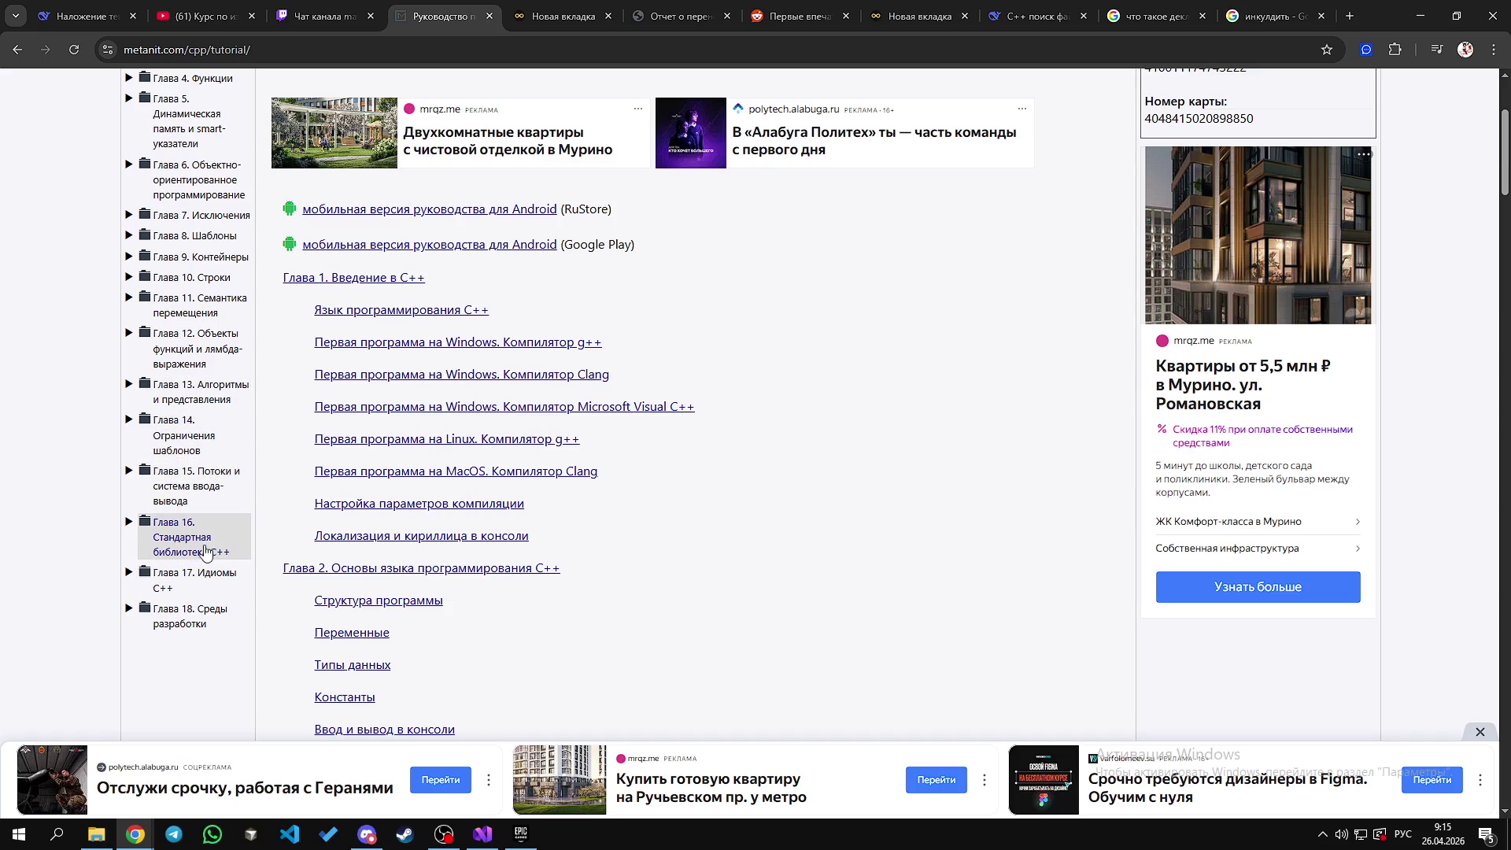
scroll(188, 449, "up", 3)
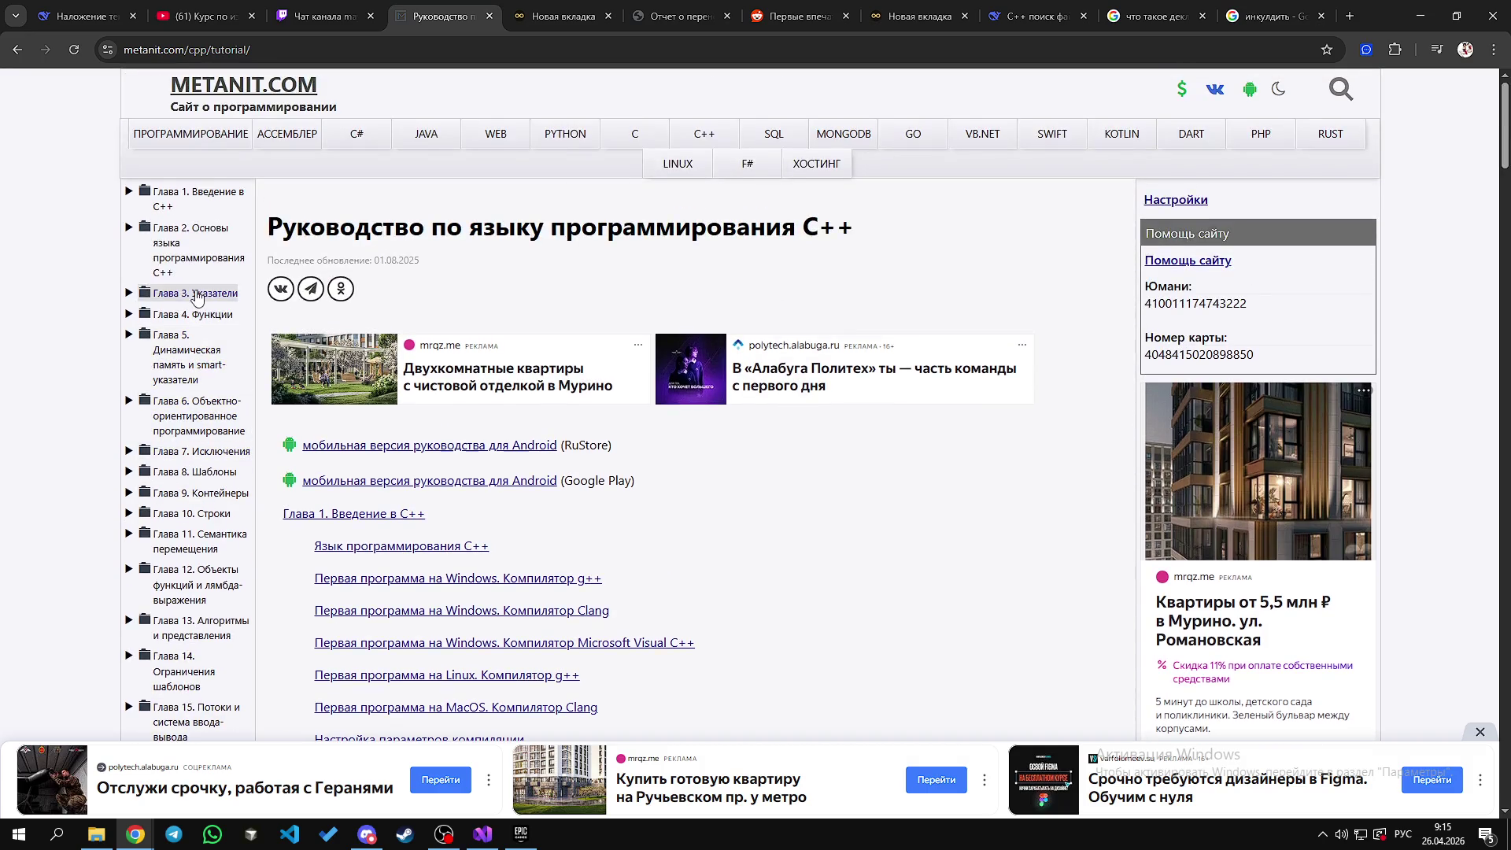
left_click(202, 206)
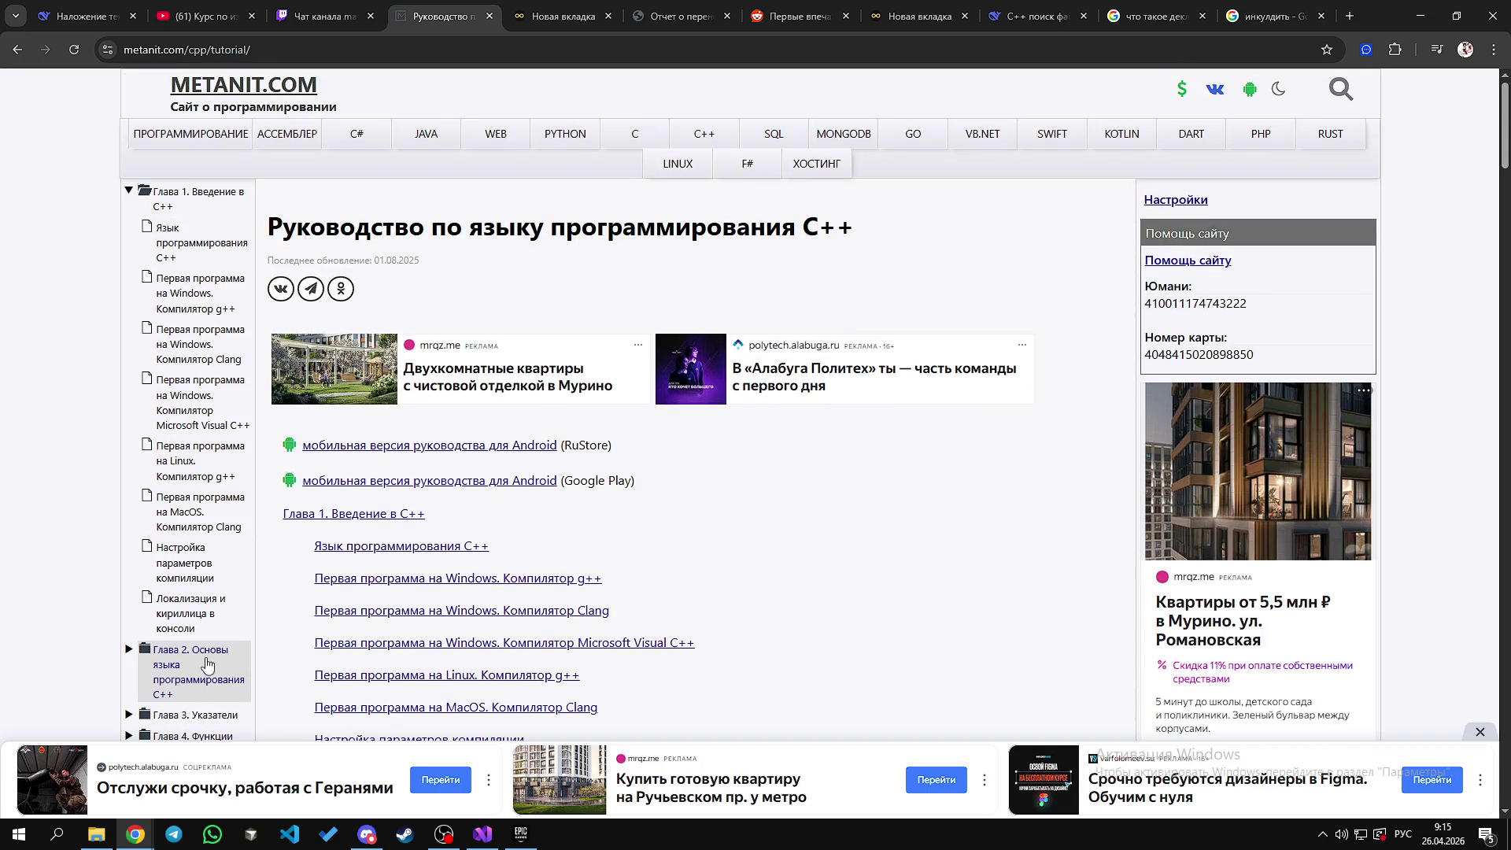
left_click(200, 198)
left_click(201, 198)
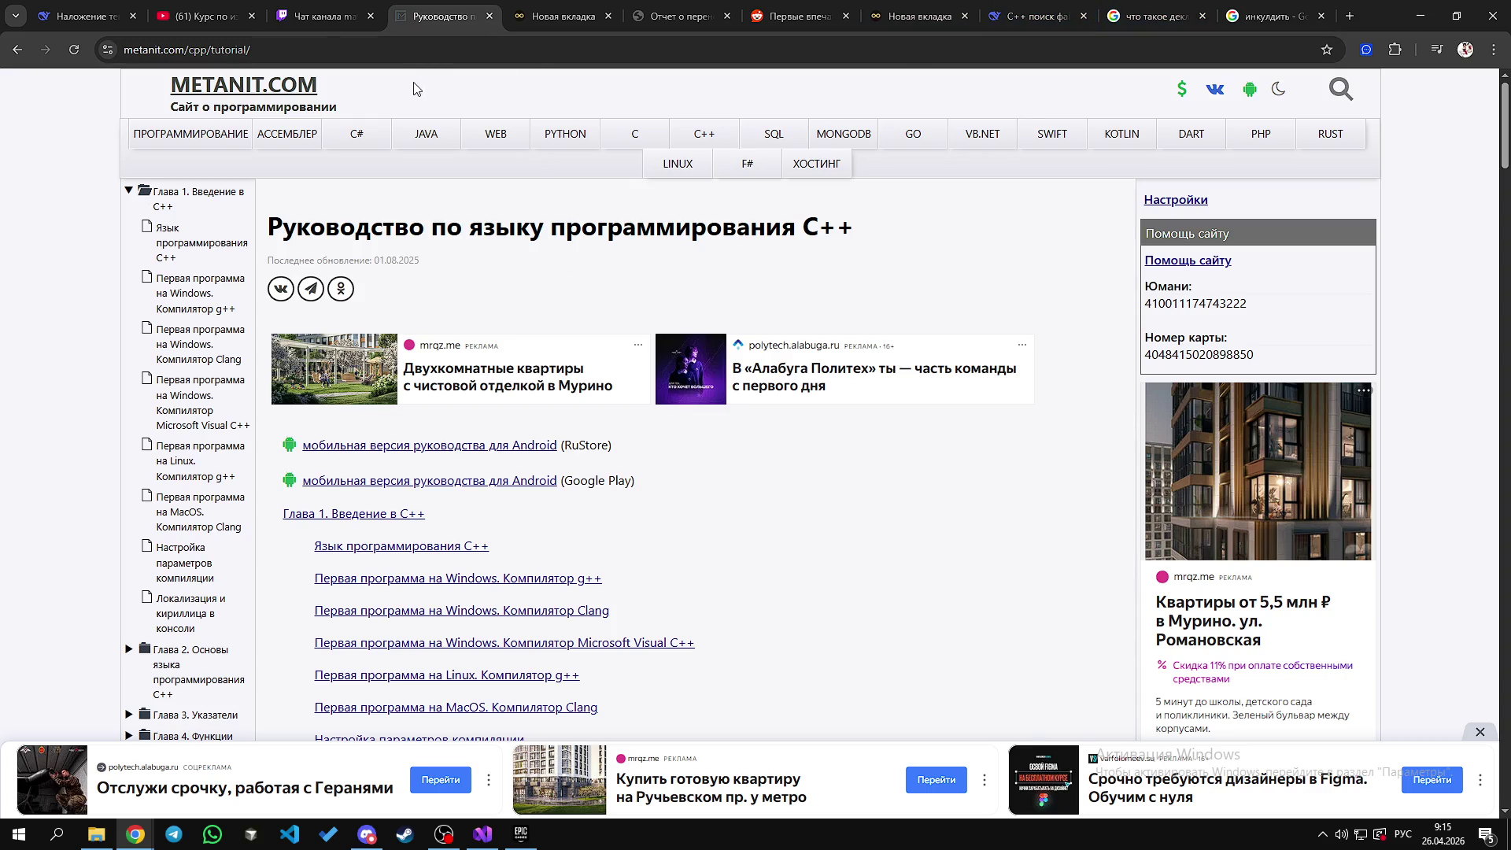
left_click(323, 16)
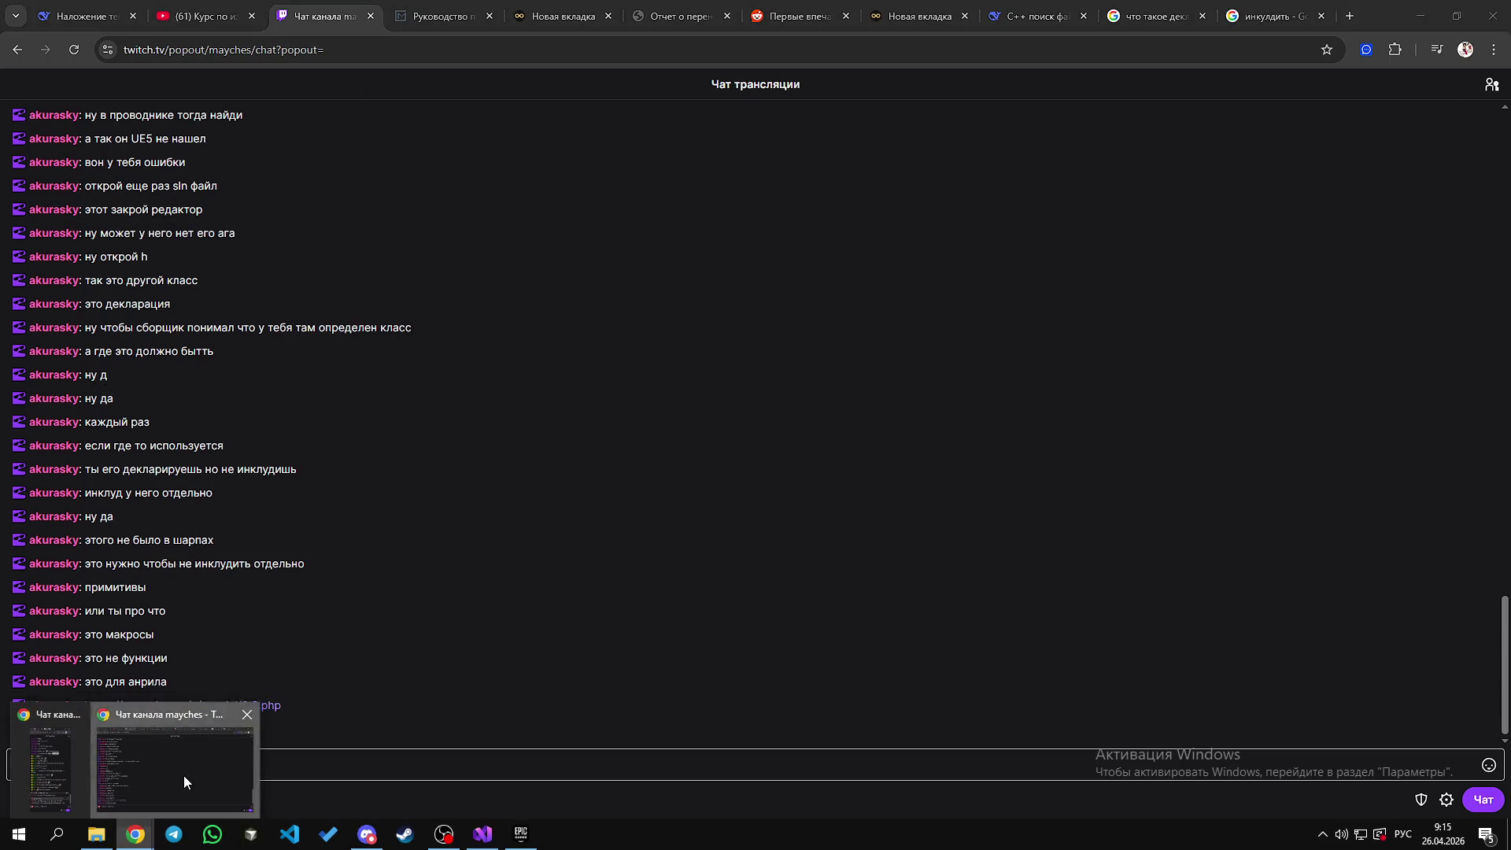
left_click(138, 840)
mouse_move(138, 841)
left_click(68, 773)
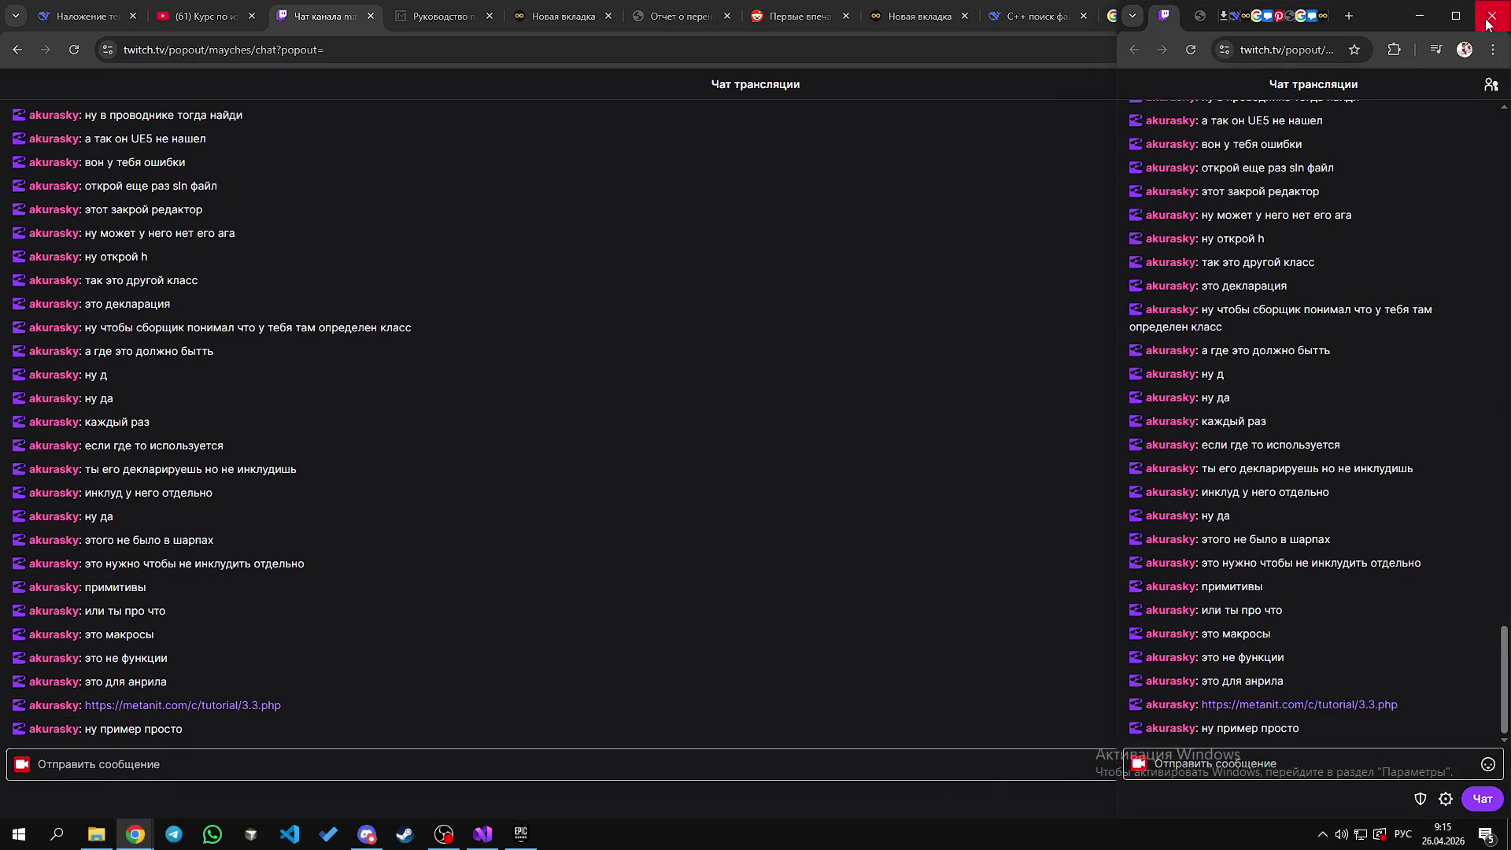
left_click(1011, 102)
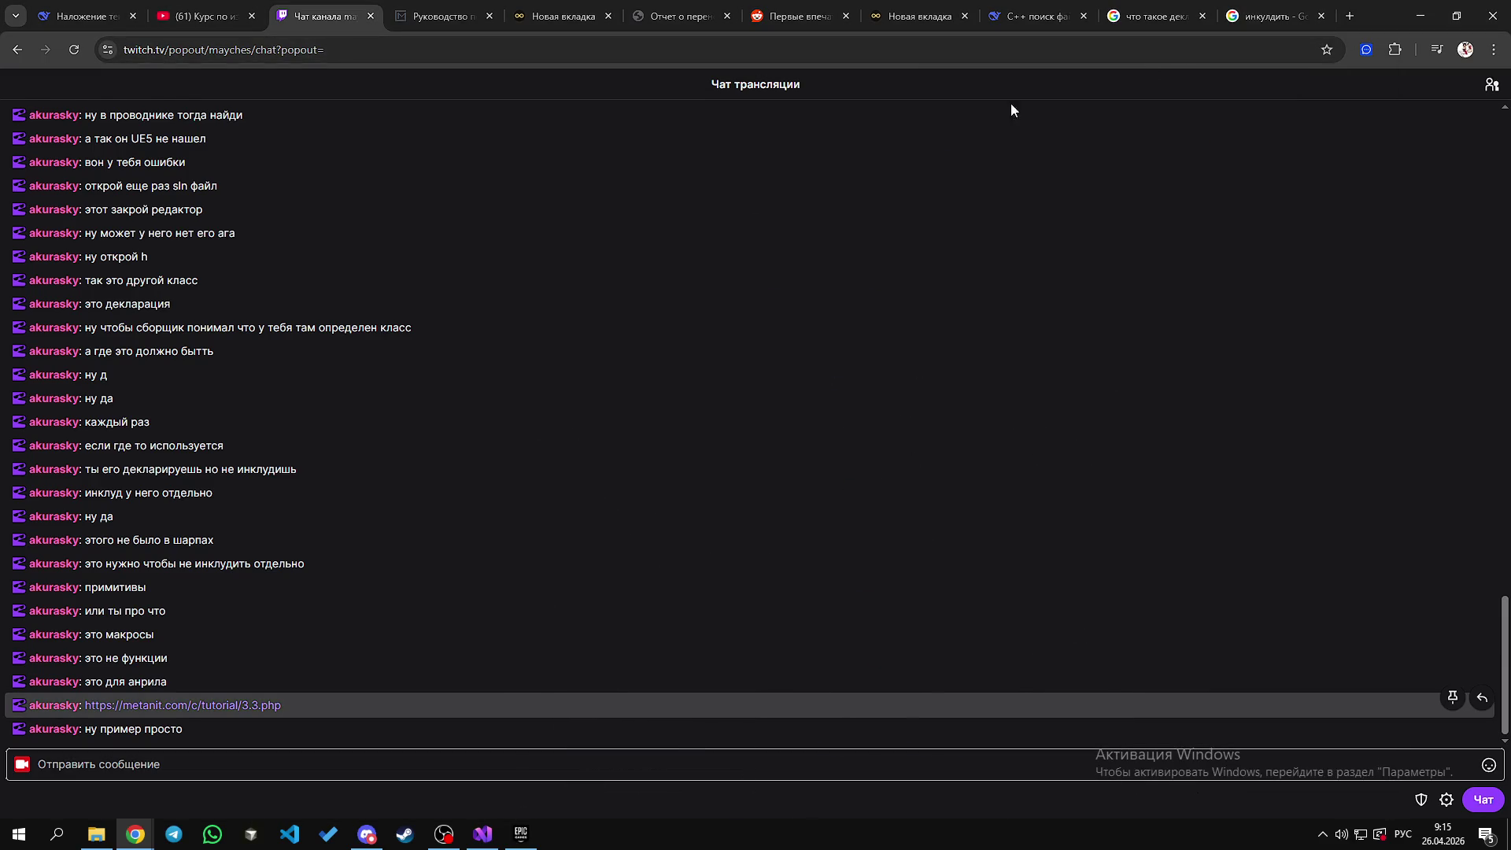
triple_click(185, 729)
left_click(795, 16)
left_click(322, 16)
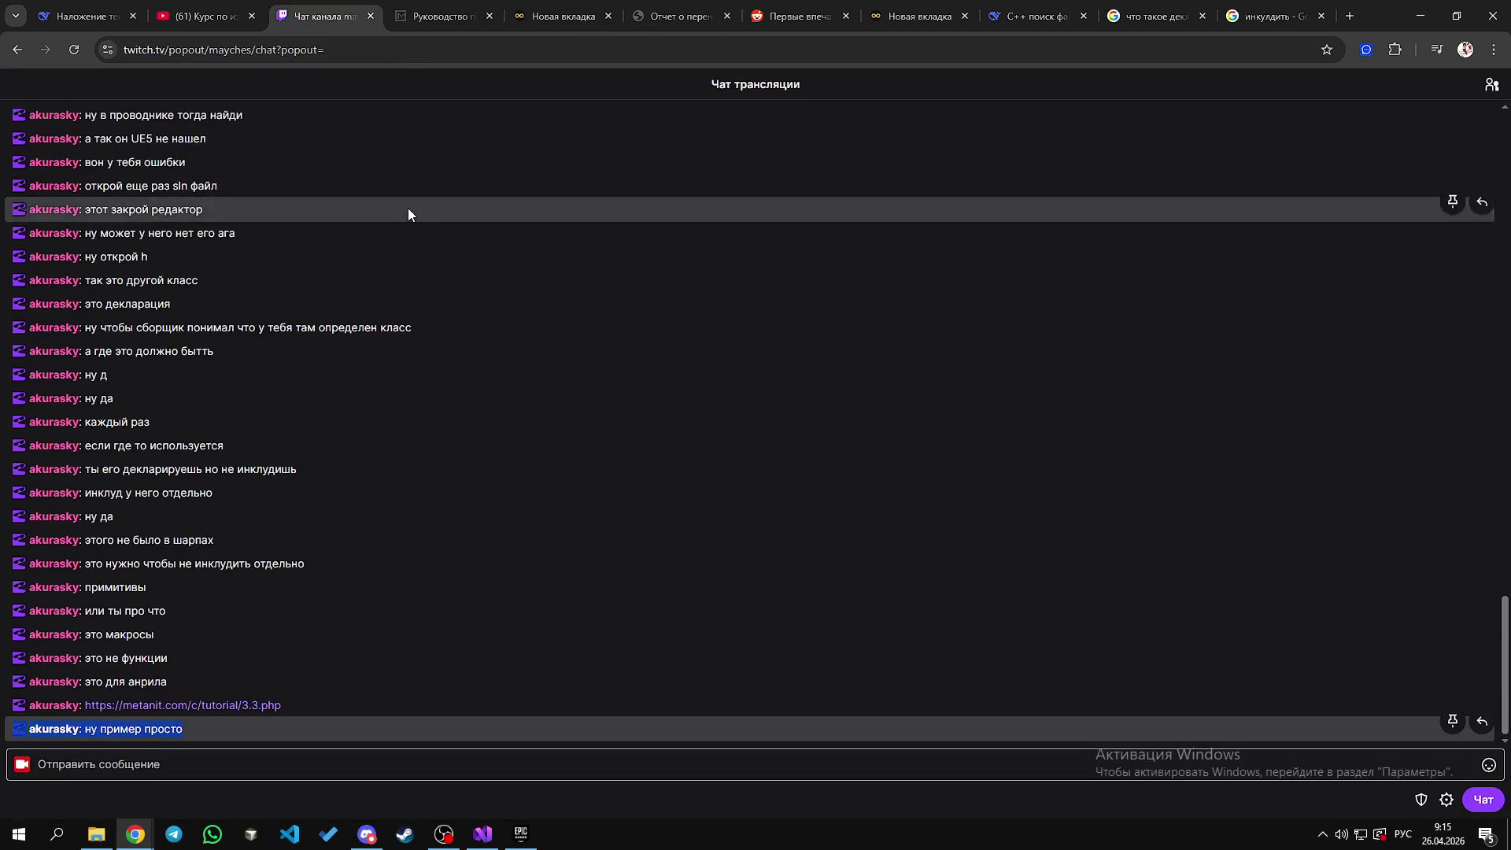
left_click(219, 7)
left_click(323, 16)
left_click(201, 16)
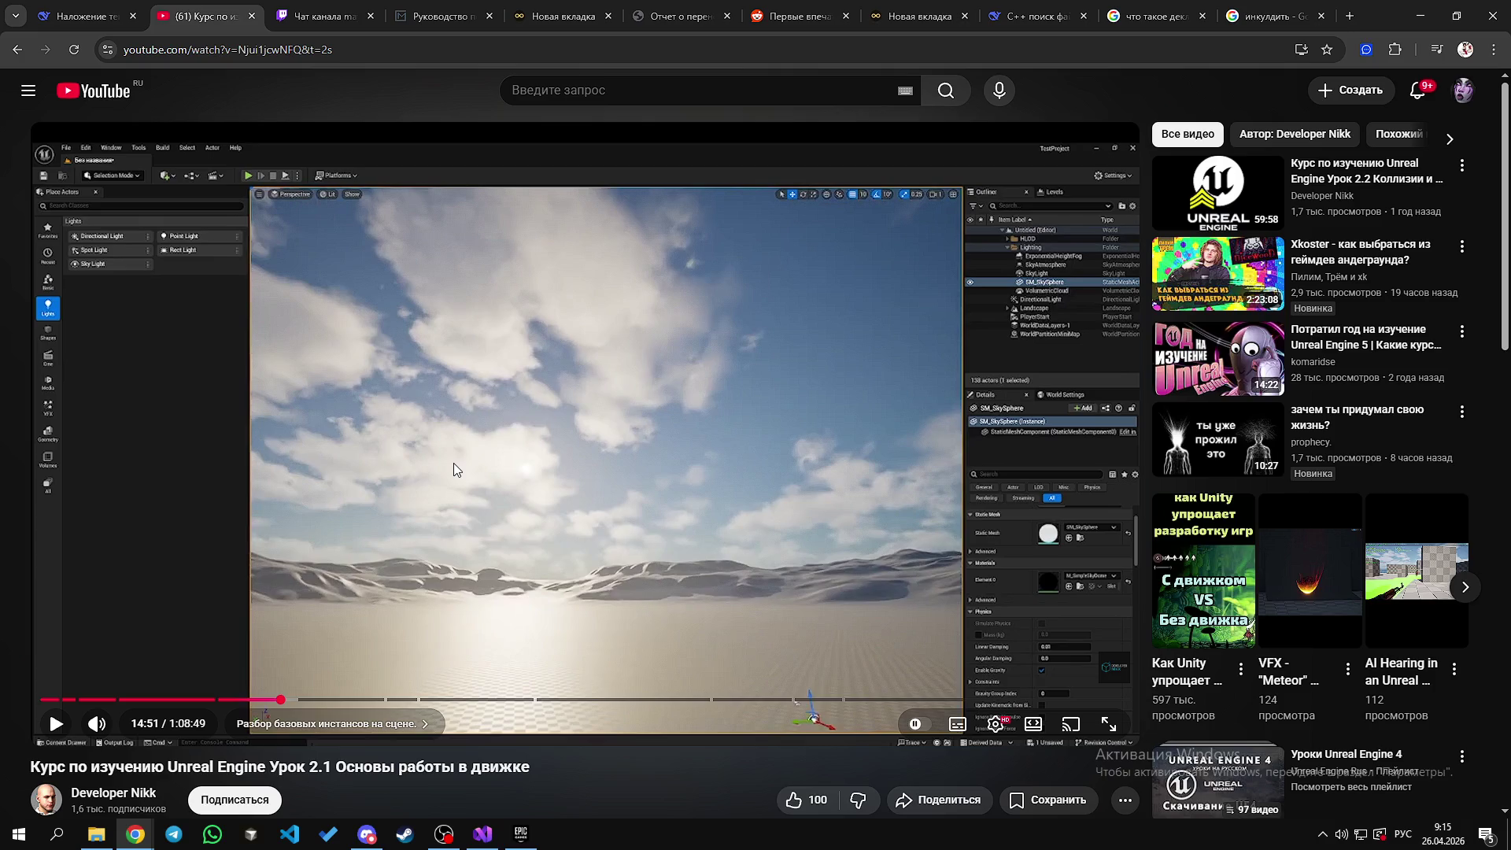
scroll(819, 386, "down", 1)
scroll(820, 386, "up", 1)
left_click(1153, 14)
left_click(1035, 14)
left_click(917, 14)
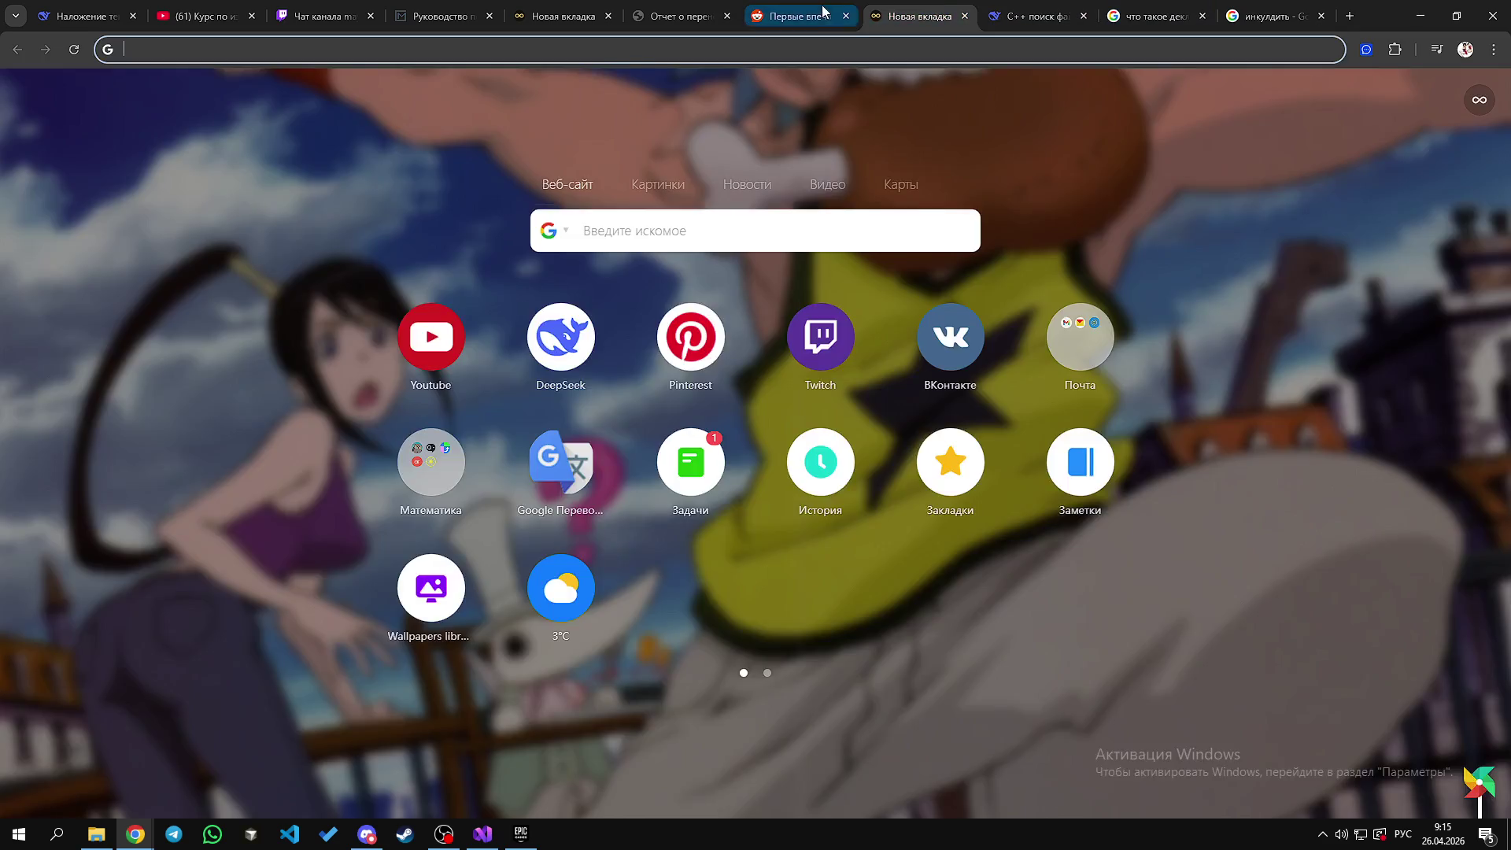
left_click(822, 10)
left_click(205, 15)
left_click(324, 15)
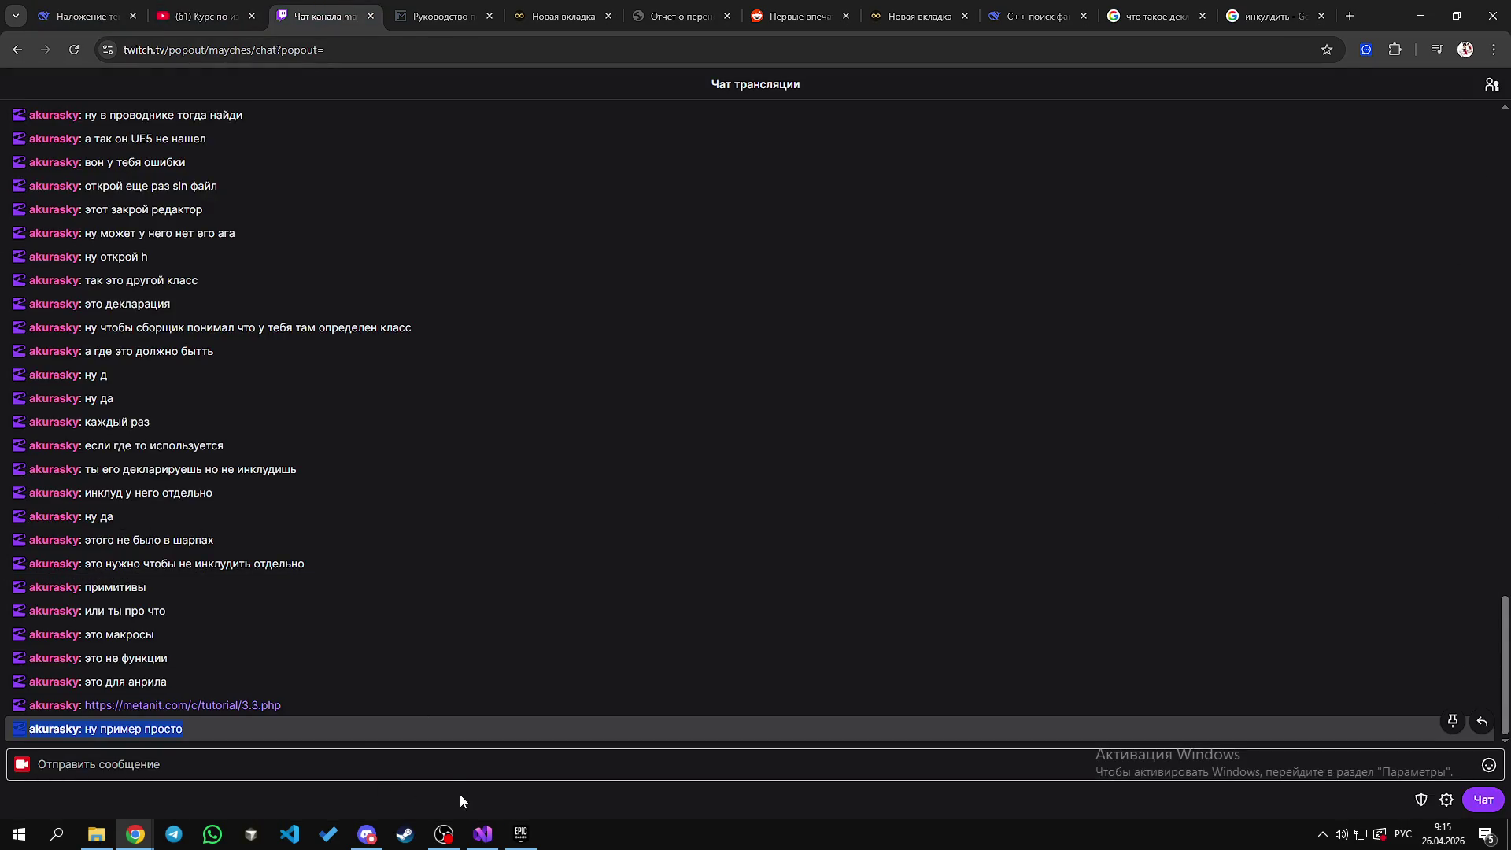
Step: Bring Visual Studio back to ArrowComponent.h and place the caret in the ArrowColor declaration
left_click(486, 836)
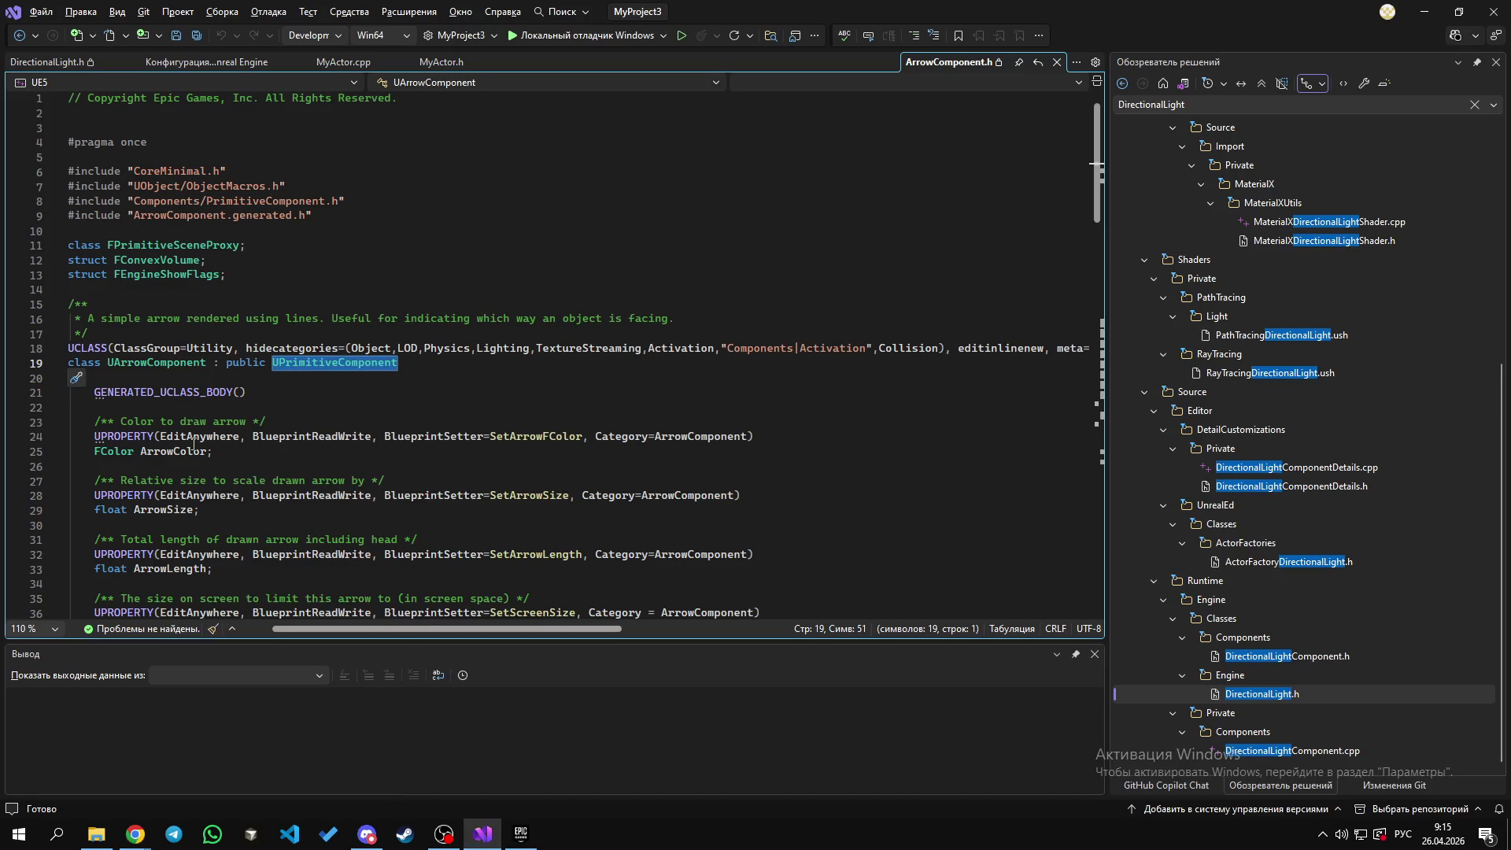
mouse_move(191, 451)
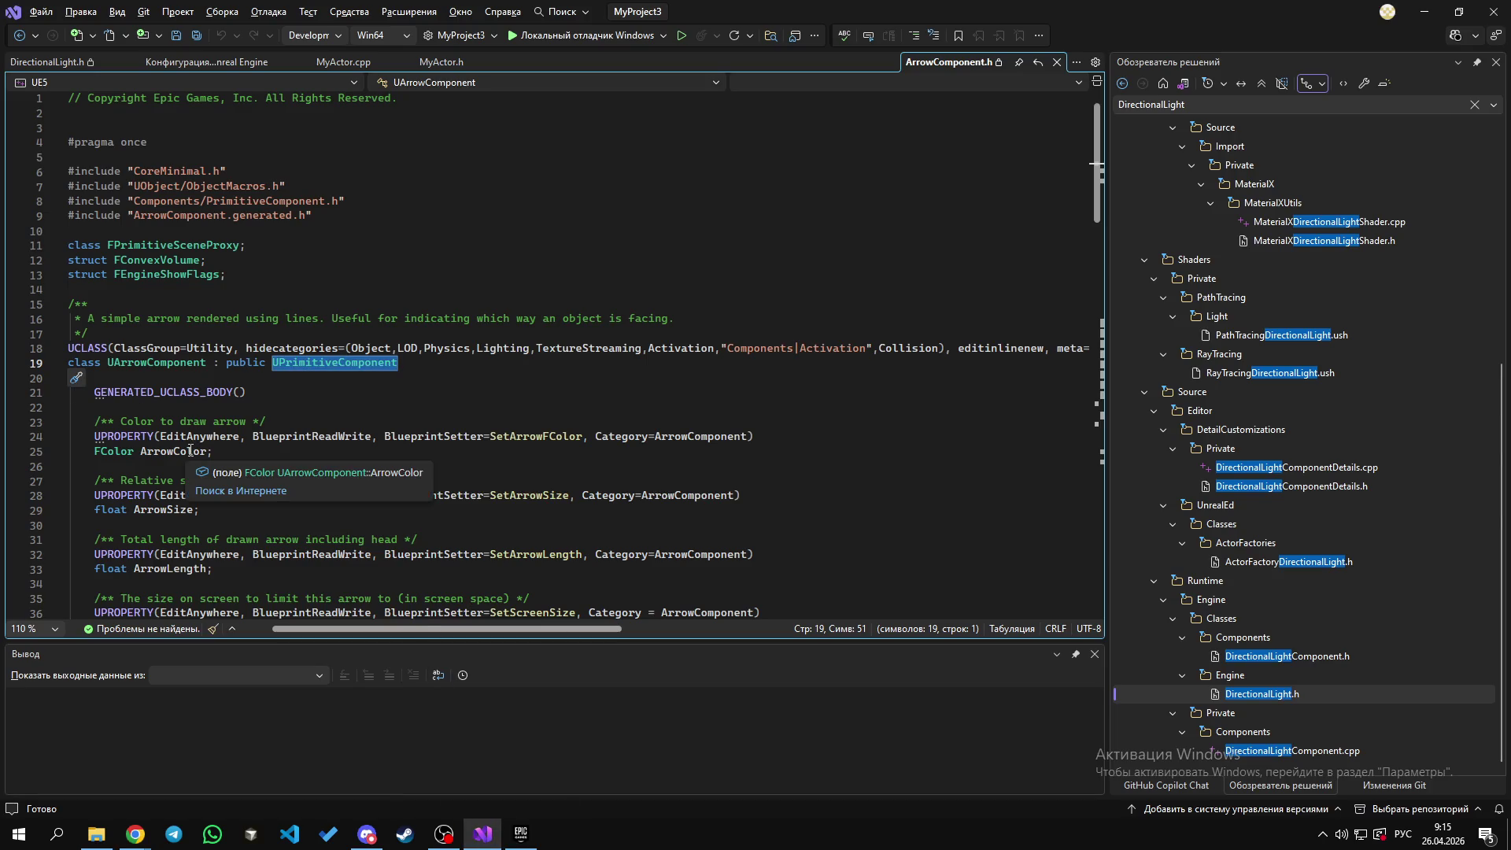
left_click(199, 437)
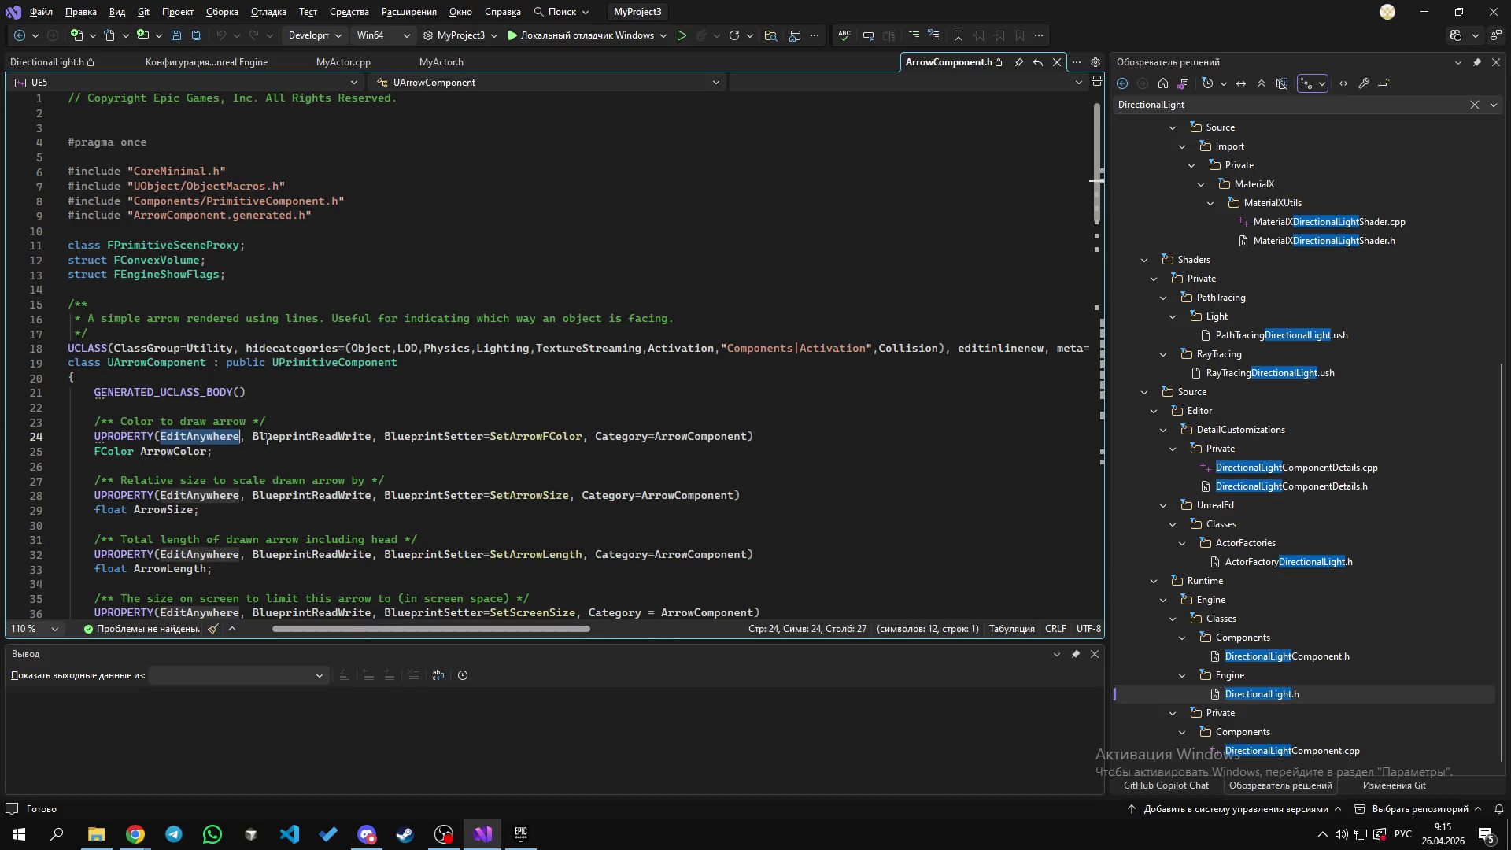
left_click(313, 436)
left_click(535, 435)
Step: Highlight Category, ArrowComponent, BlueprintSetter and SetArrowFColor in the line 24 UPROPERTY
double_click(629, 436)
double_click(700, 438)
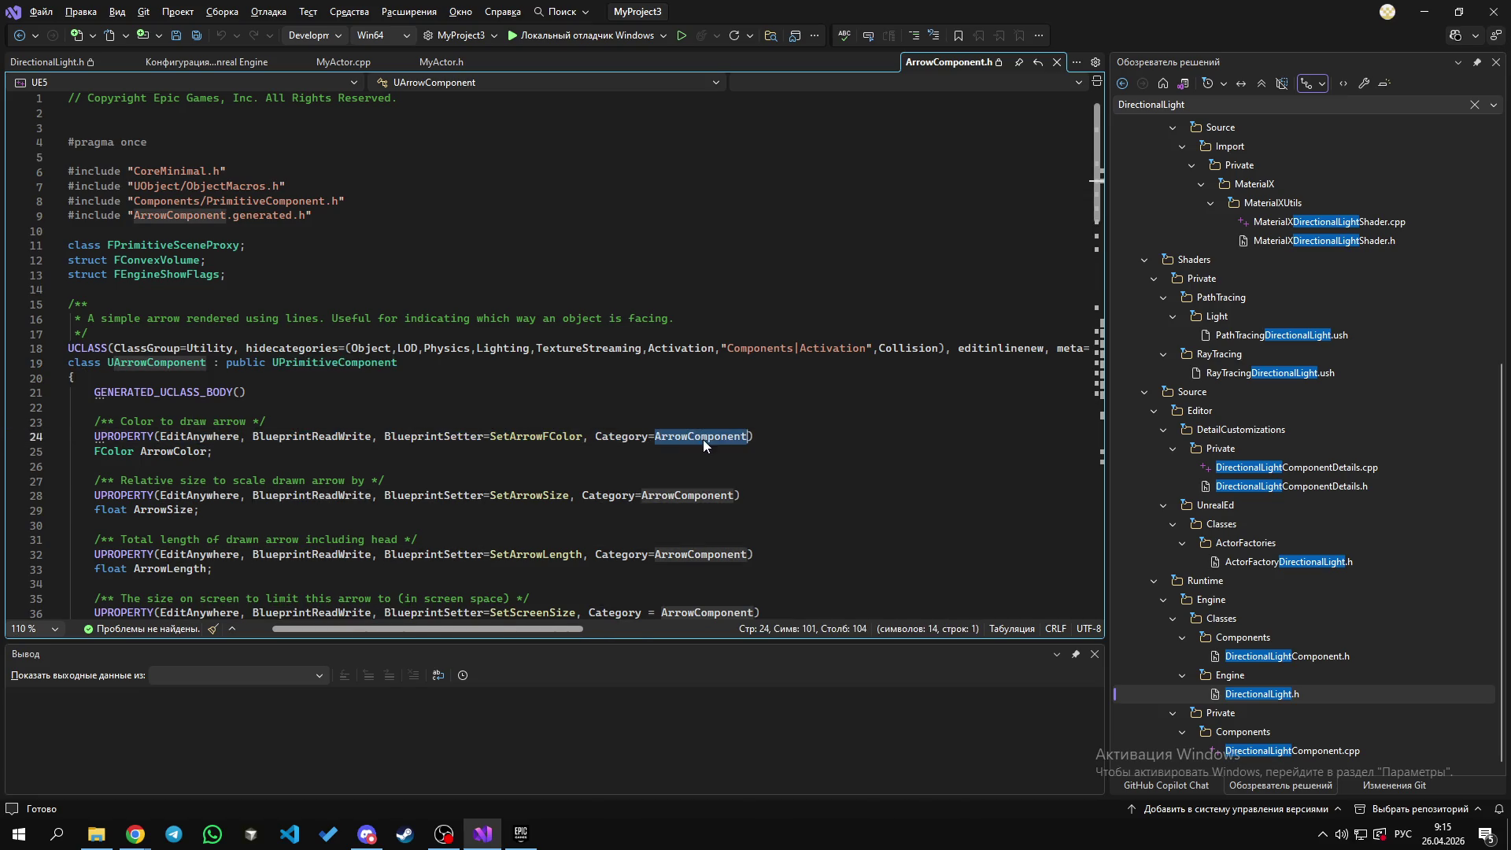
double_click(193, 452)
double_click(413, 437)
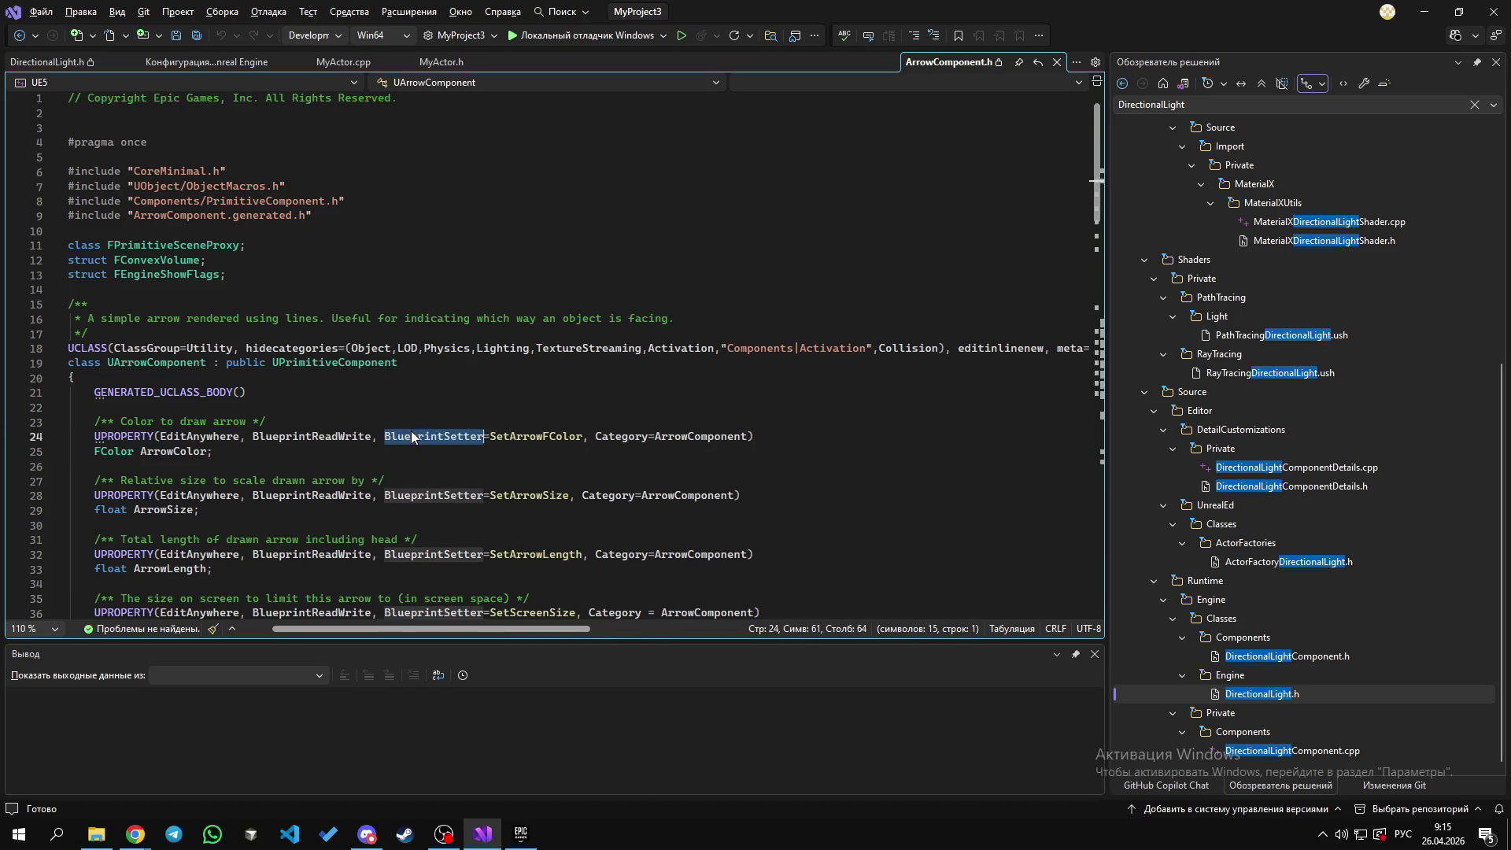
double_click(311, 436)
double_click(535, 437)
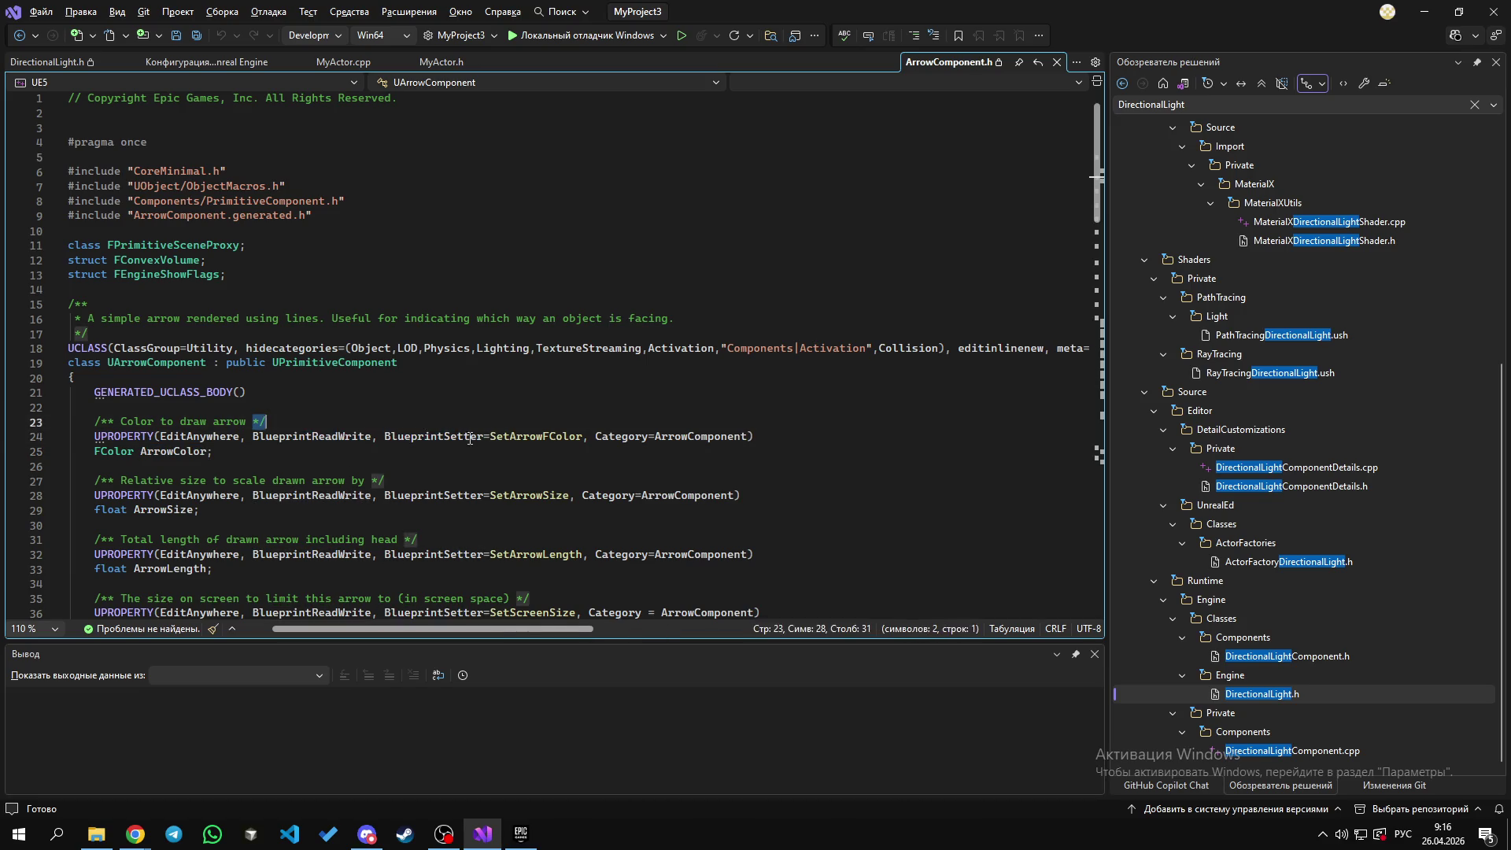
double_click(412, 436)
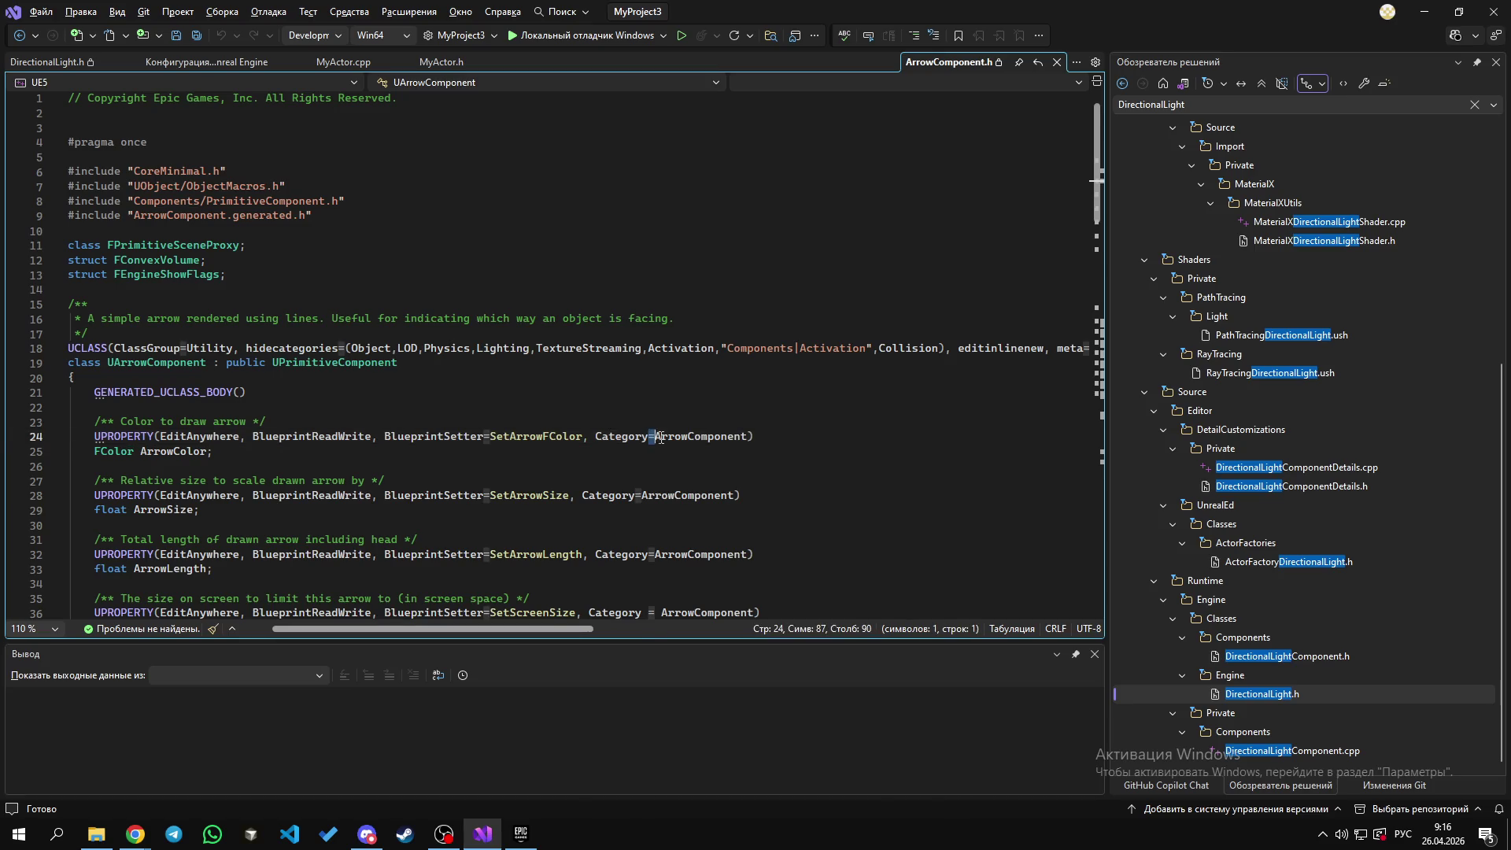
double_click(701, 437)
double_click(637, 439)
Step: Highlight the ArrowSize UPROPERTY specifiers on line 28, including BlueprintSetter and ArrowComponent
double_click(311, 495)
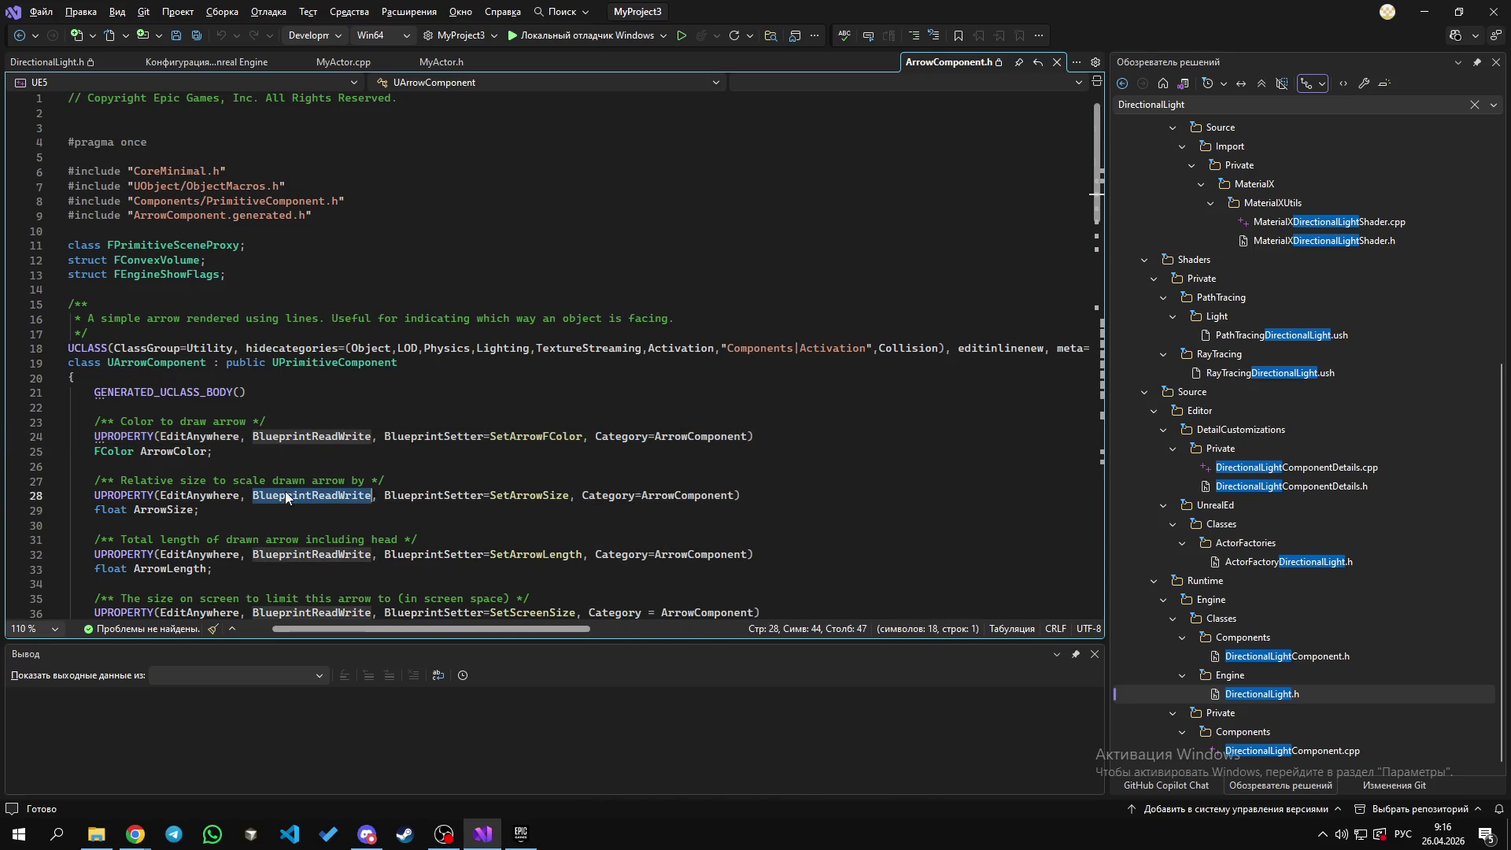
double_click(435, 496)
double_click(529, 495)
left_click(694, 495)
double_click(694, 495)
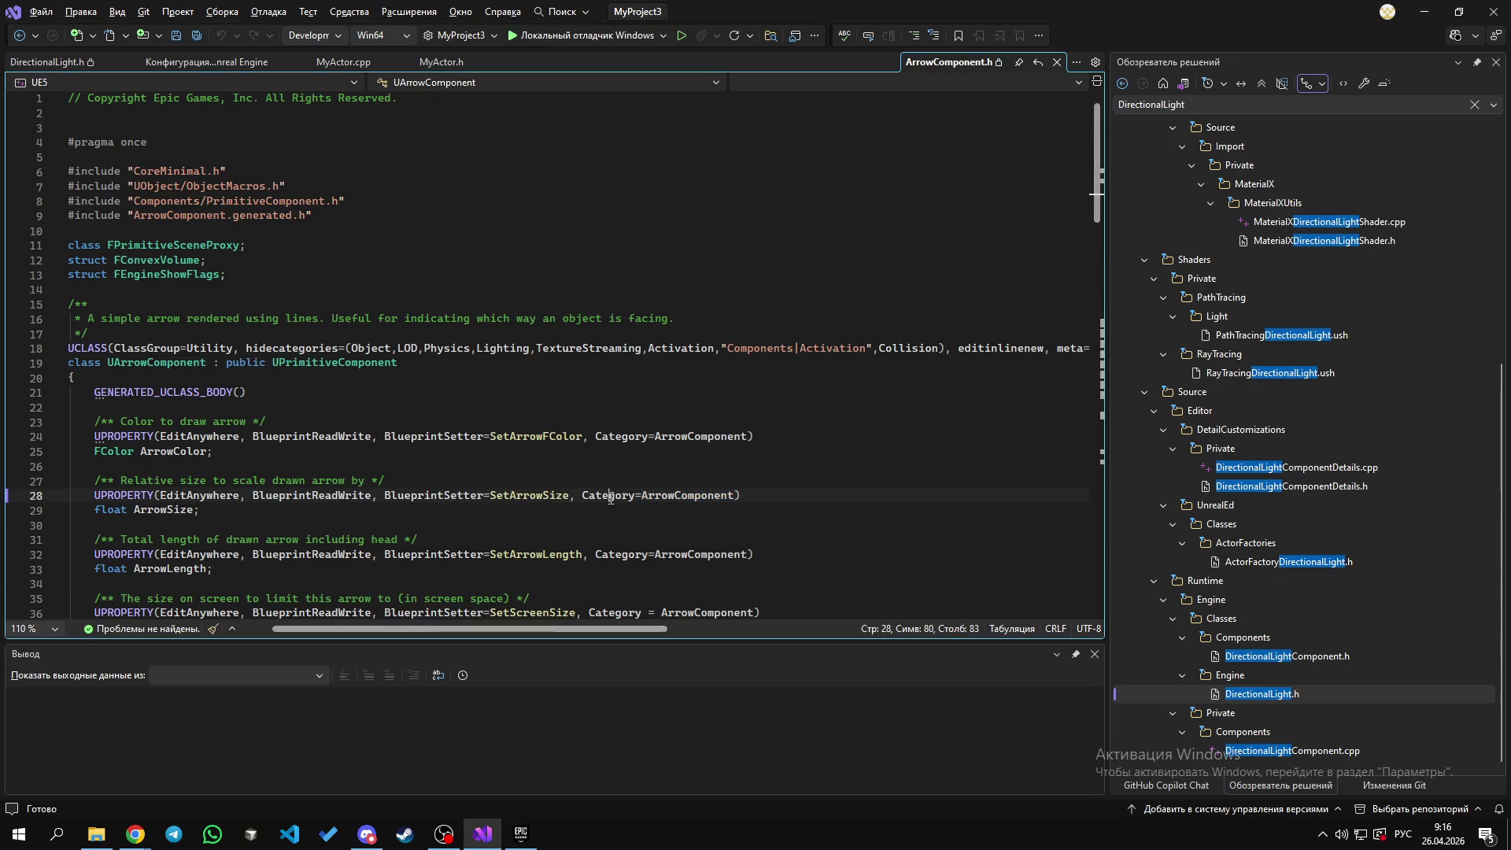
double_click(610, 495)
double_click(529, 495)
double_click(434, 496)
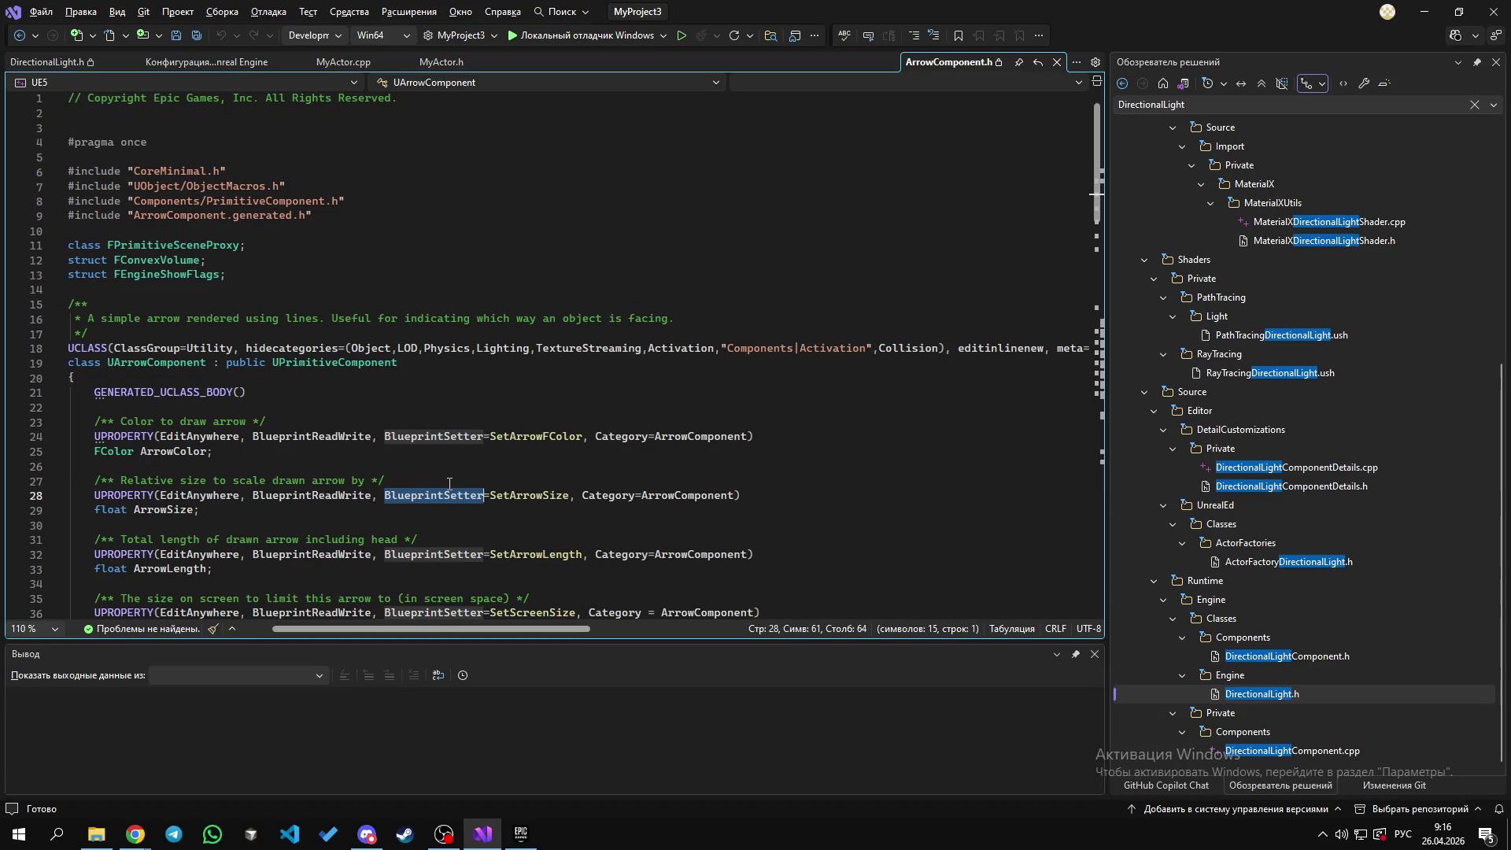
scroll(252, 503, "down", 3)
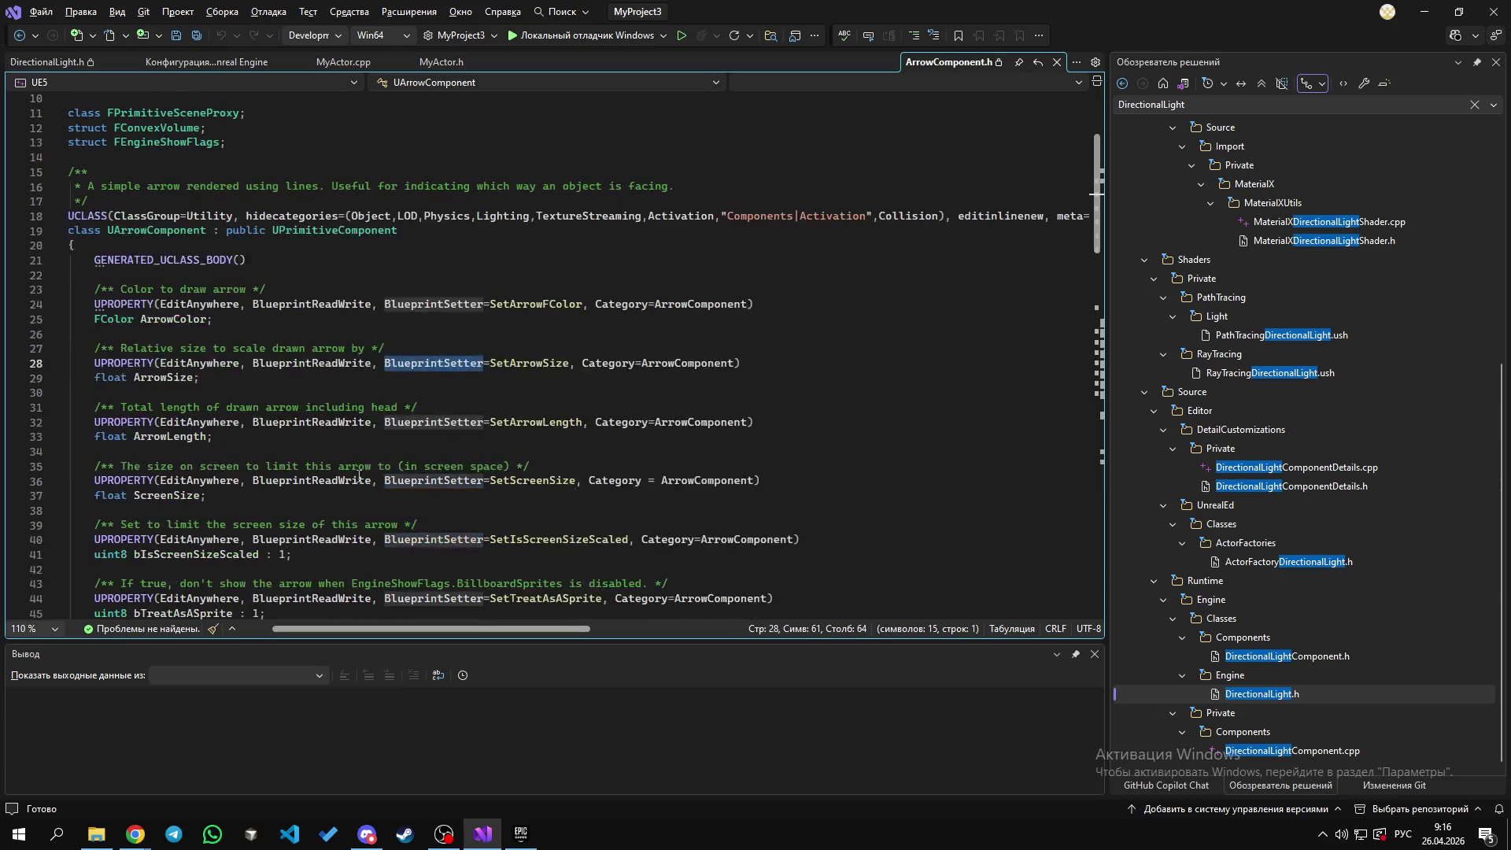
double_click(345, 423)
double_click(434, 423)
double_click(536, 423)
left_click(628, 423)
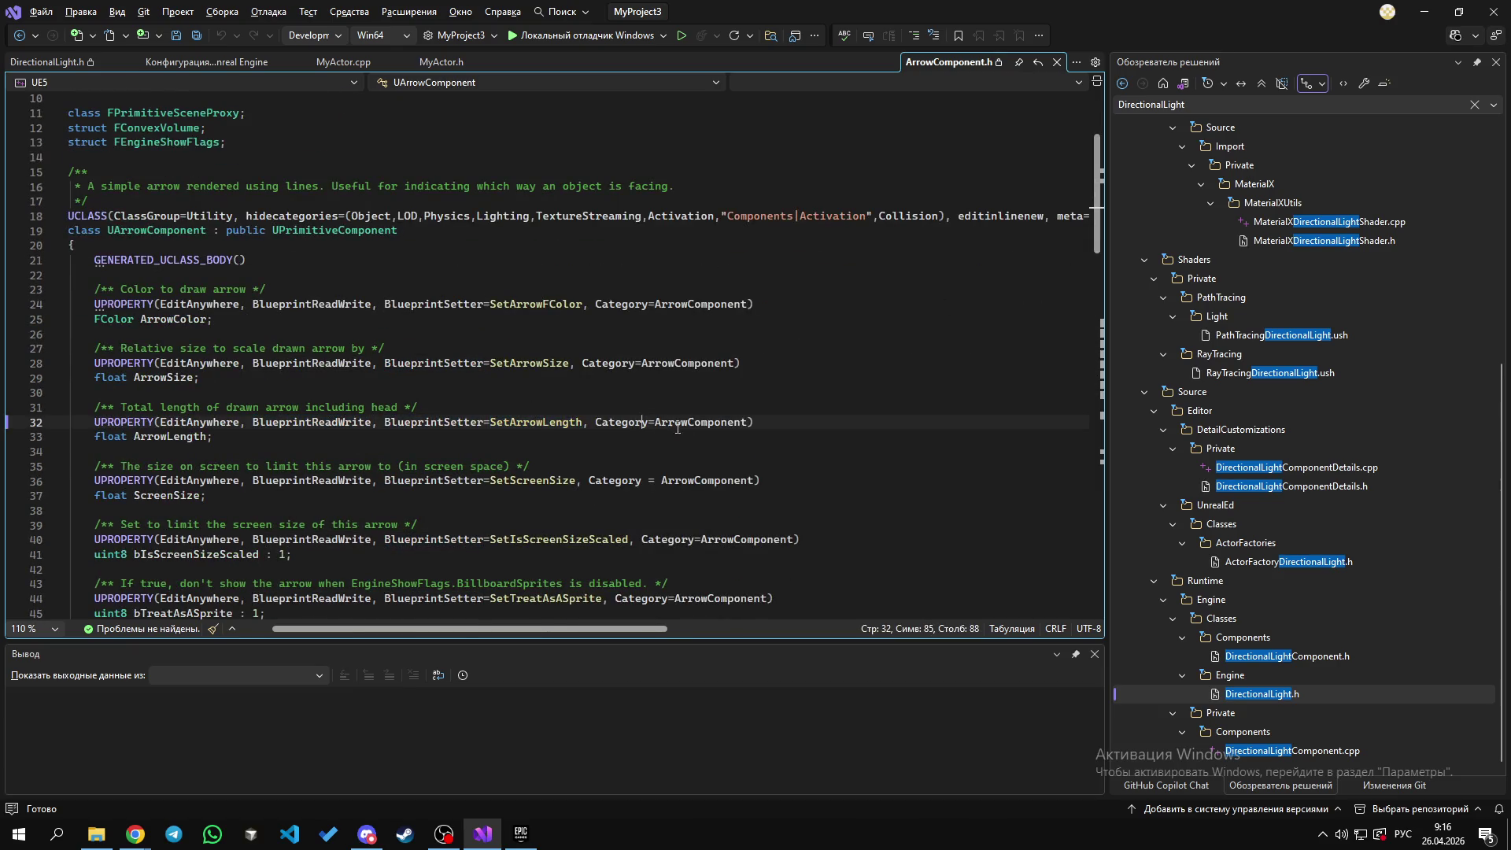
double_click(623, 422)
double_click(664, 422)
double_click(621, 423)
double_click(535, 423)
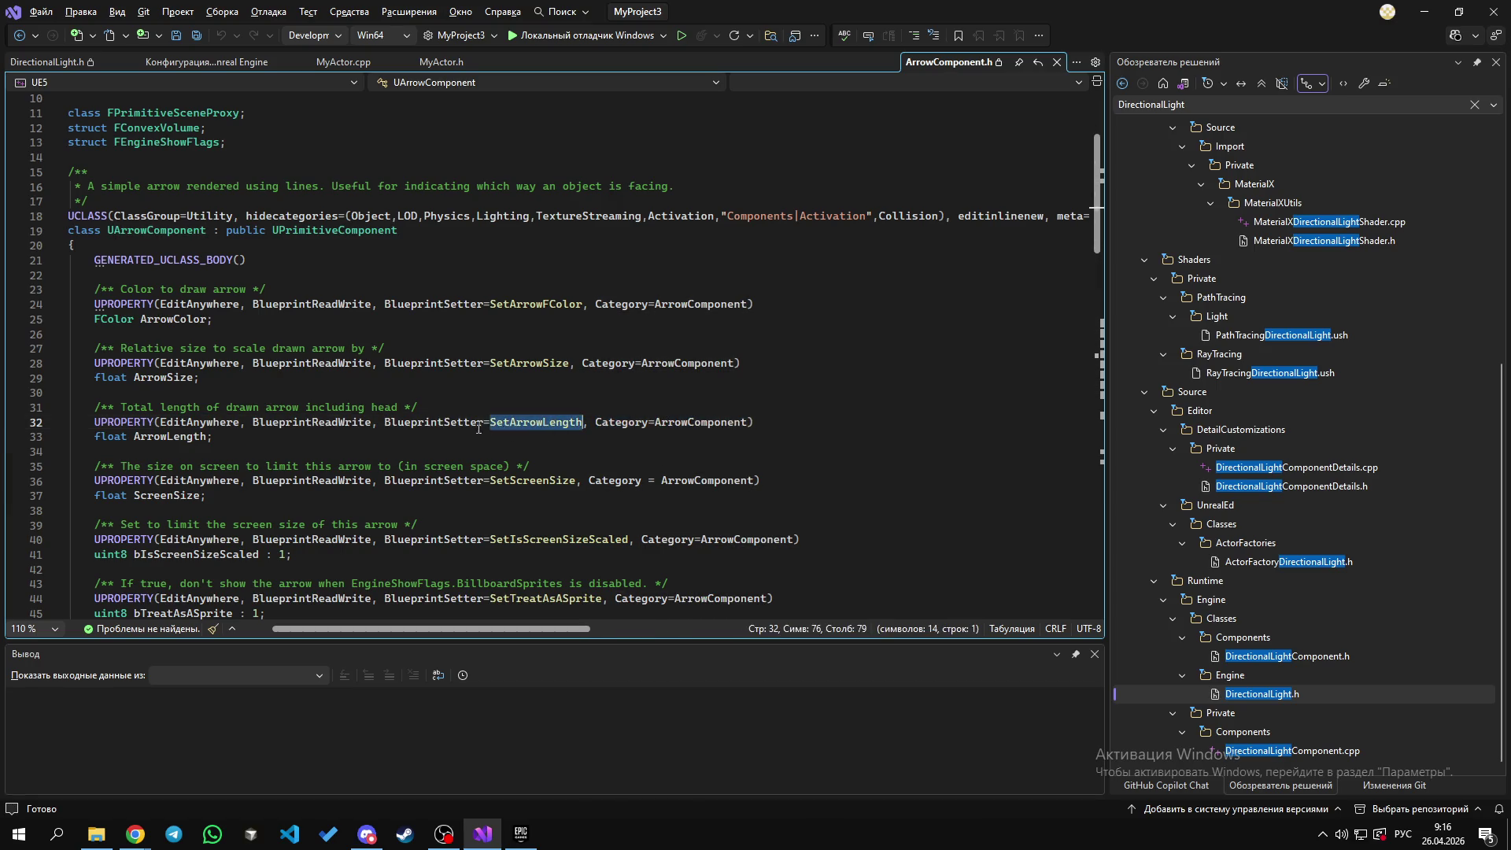
double_click(469, 425)
double_click(337, 423)
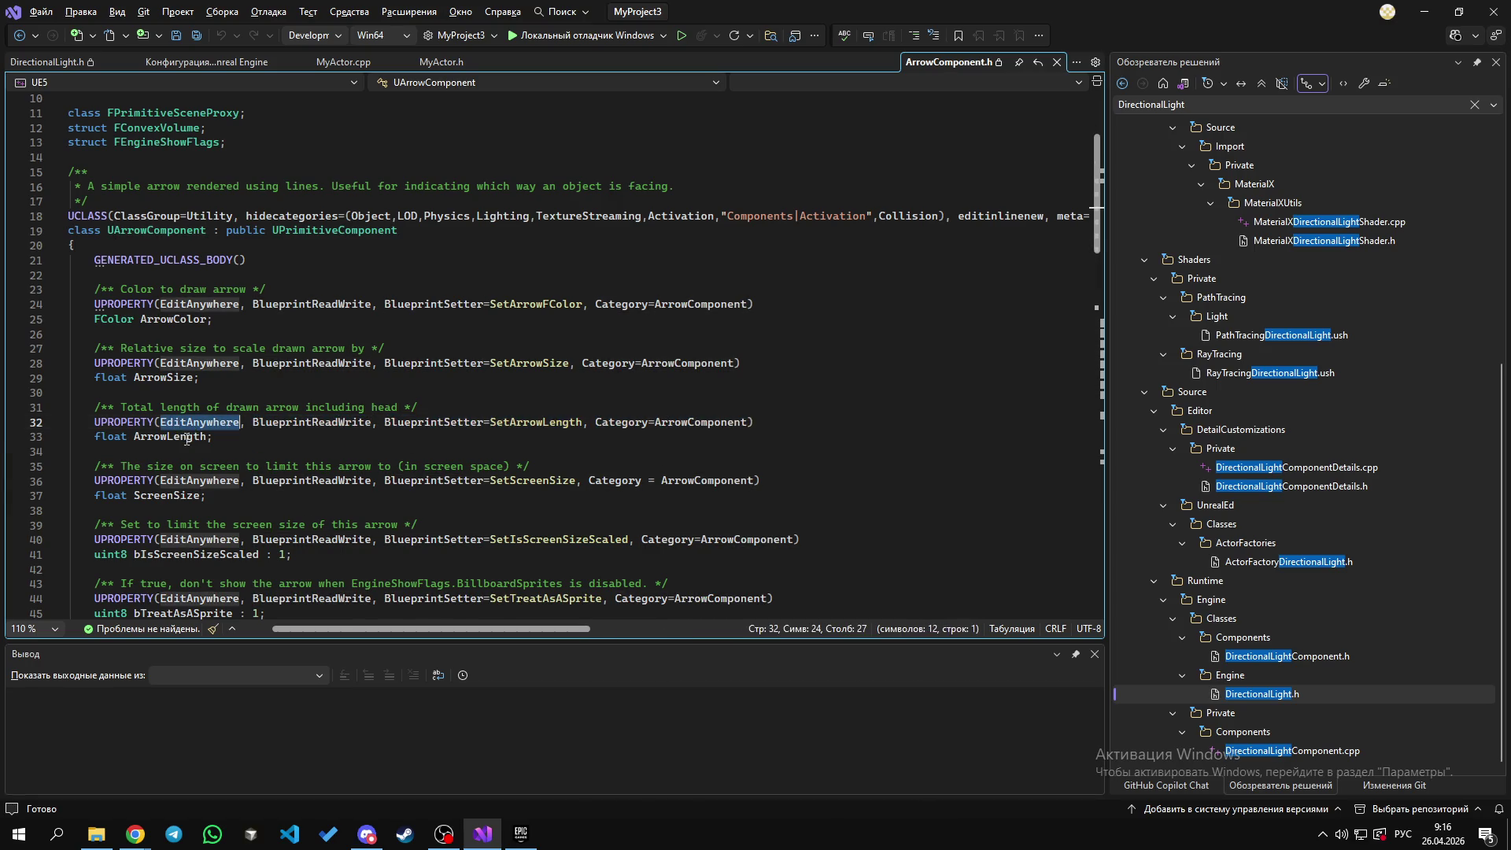
double_click(189, 437)
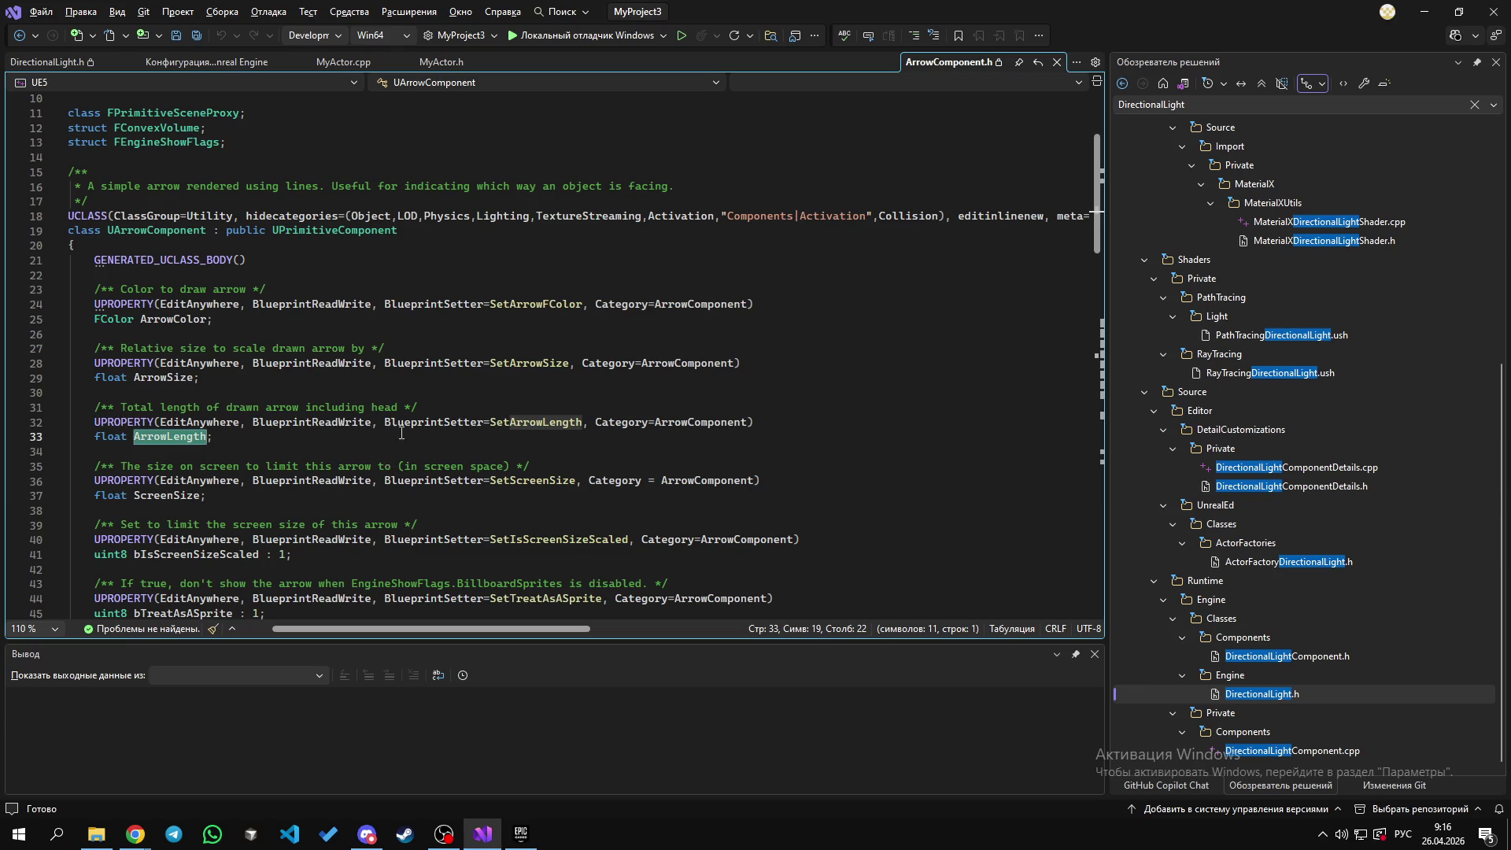
scroll(401, 434, "down", 2)
double_click(433, 511)
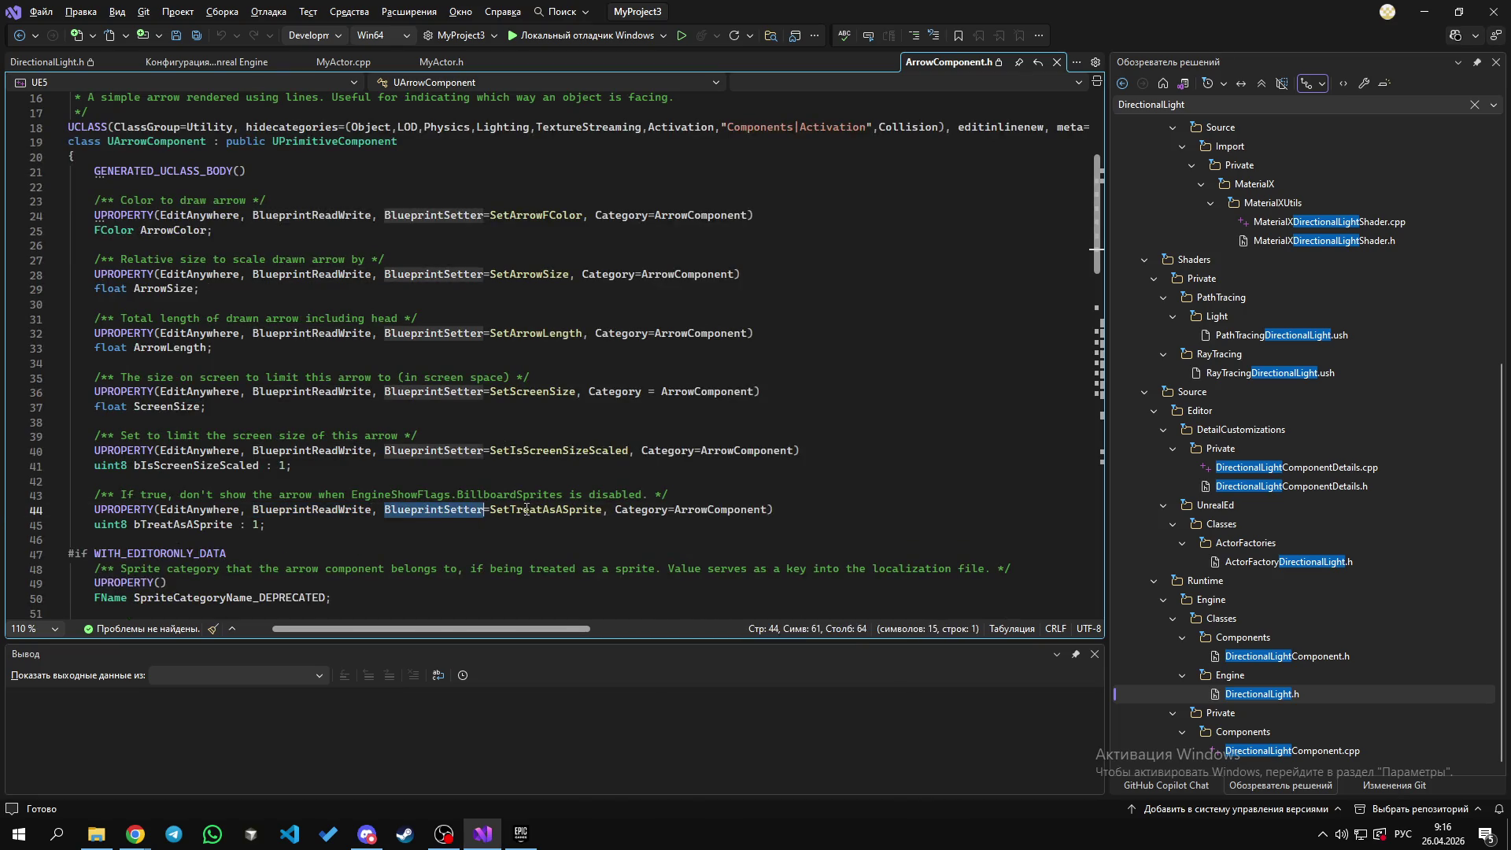
left_click(662, 510)
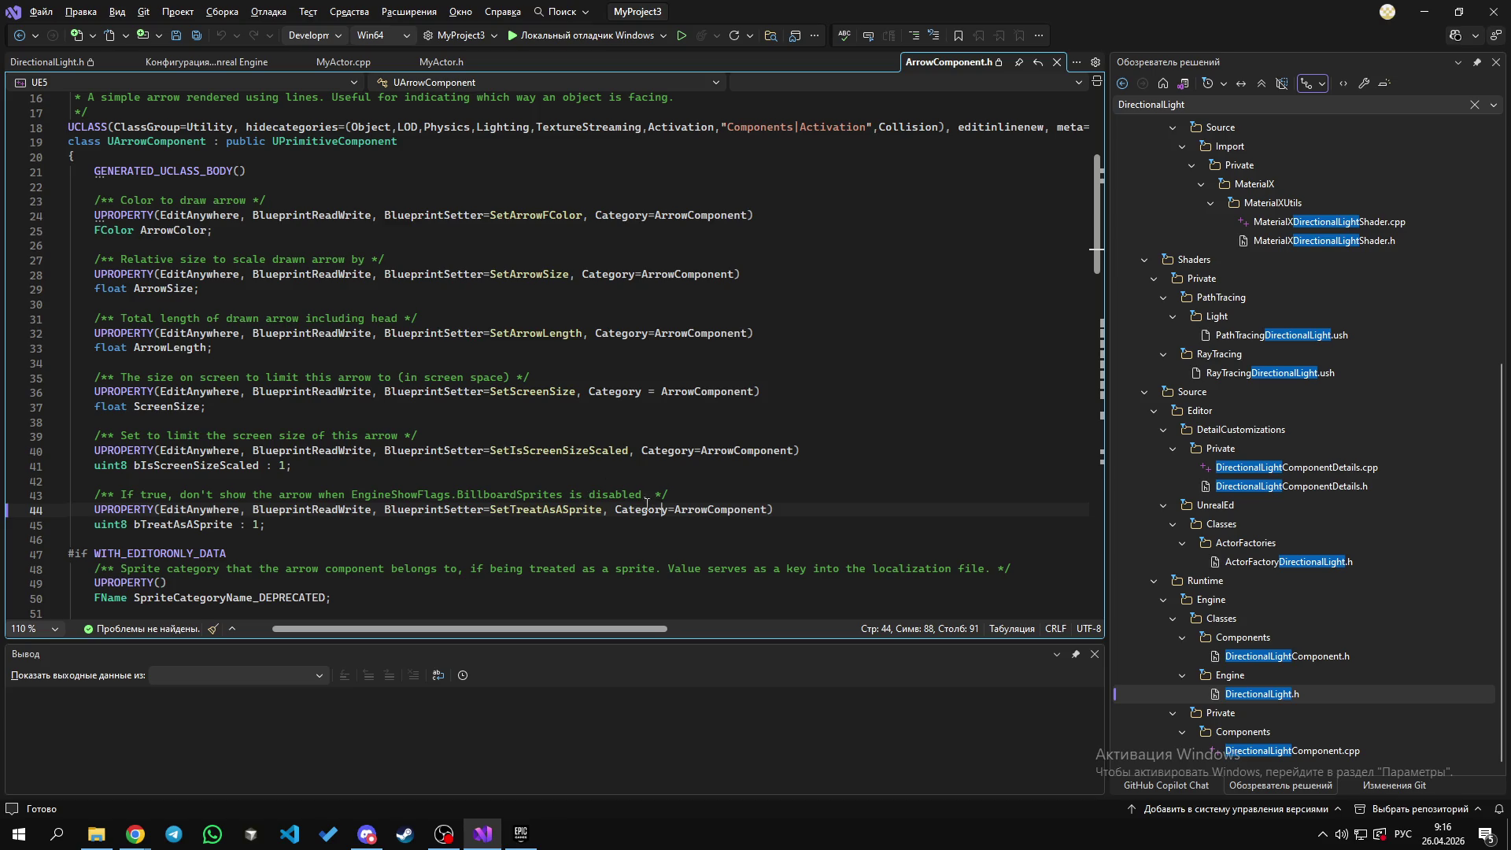
double_click(677, 394)
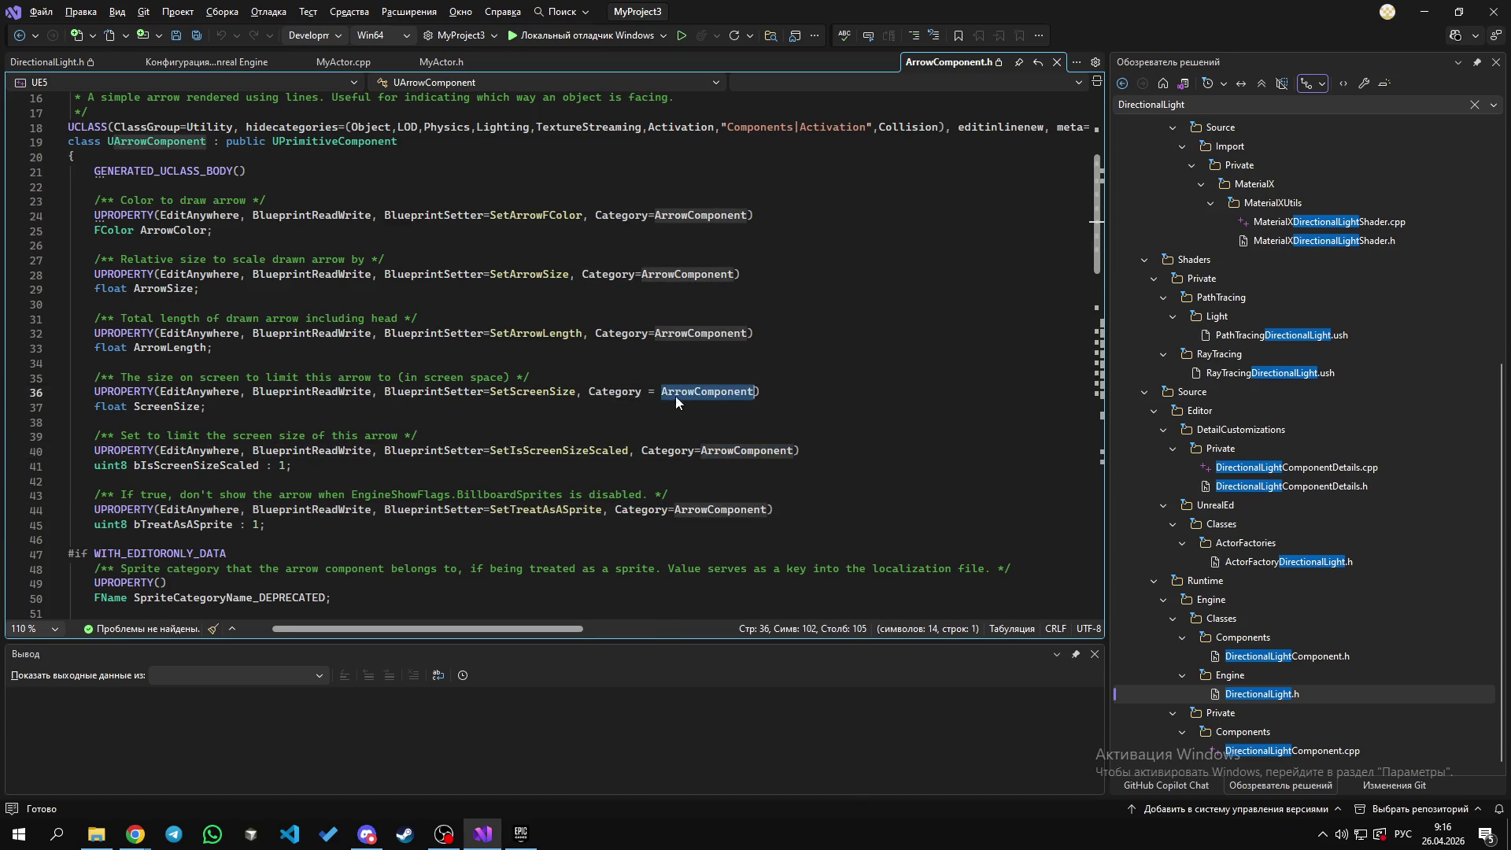
left_click(673, 333)
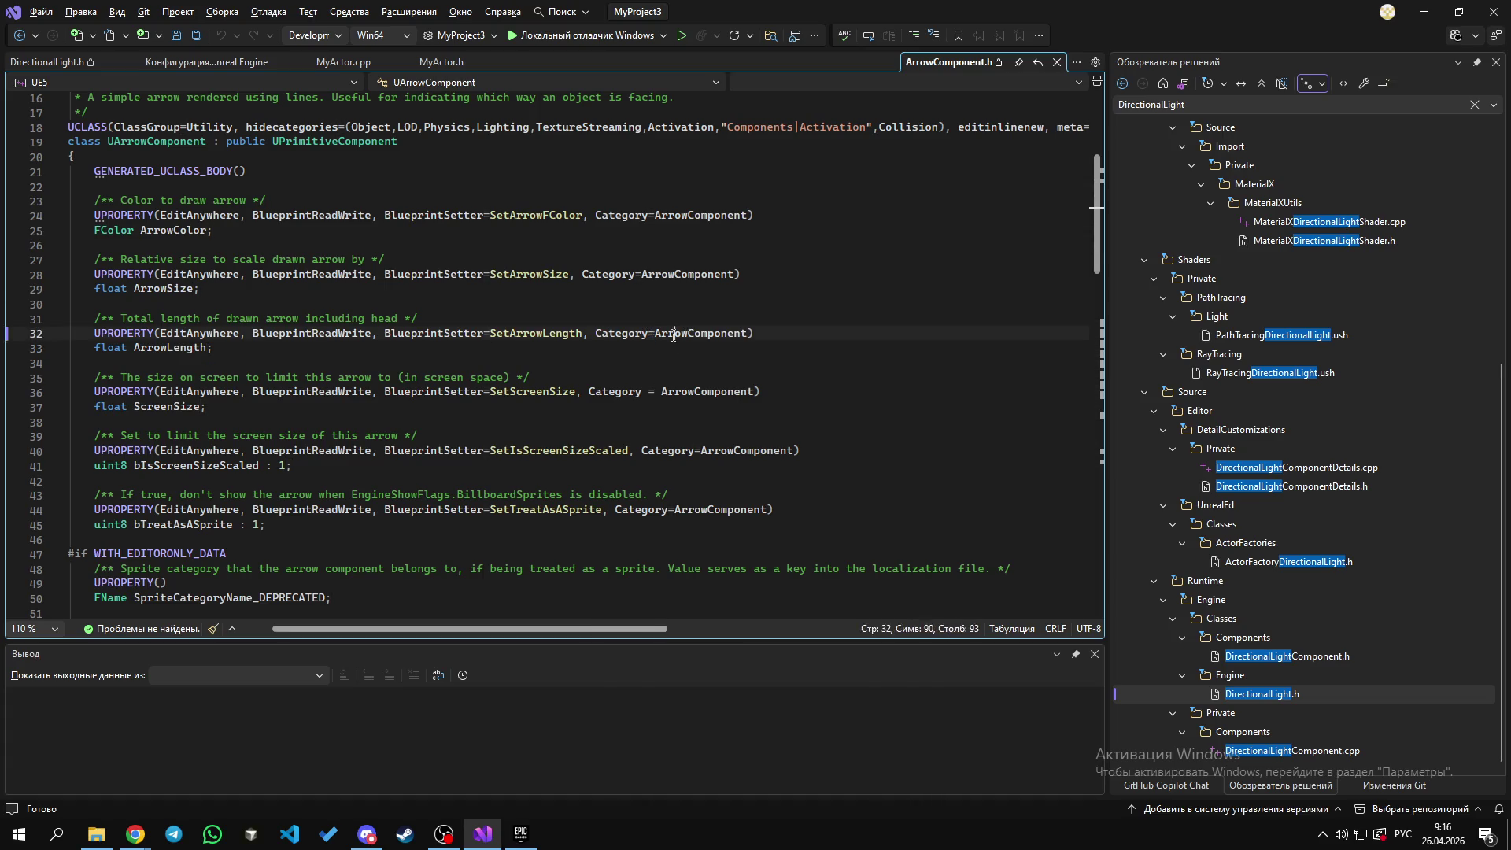
double_click(620, 333)
left_click(703, 274)
double_click(610, 274)
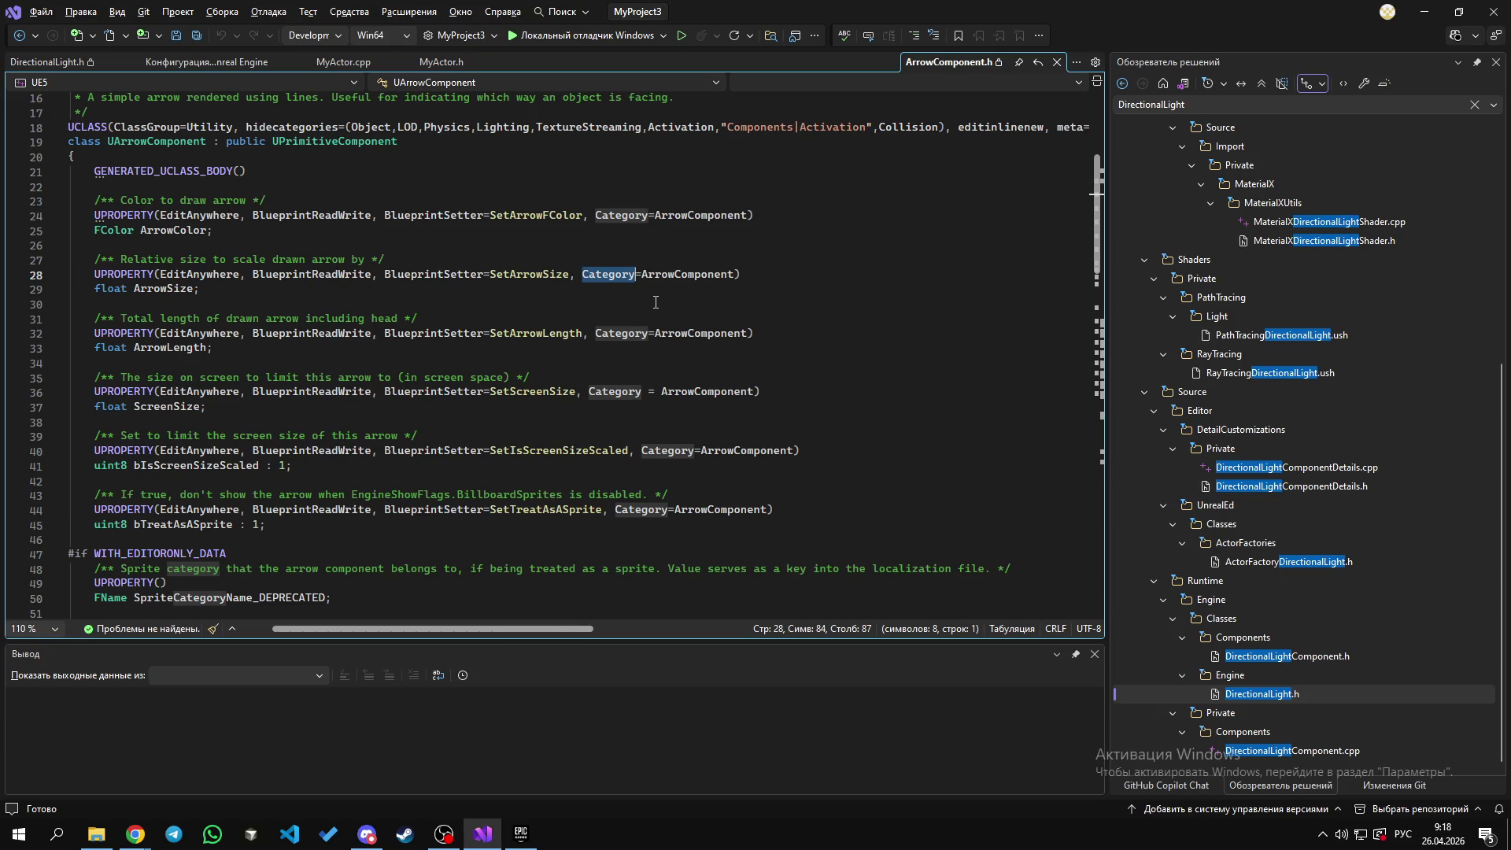
left_click(326, 332)
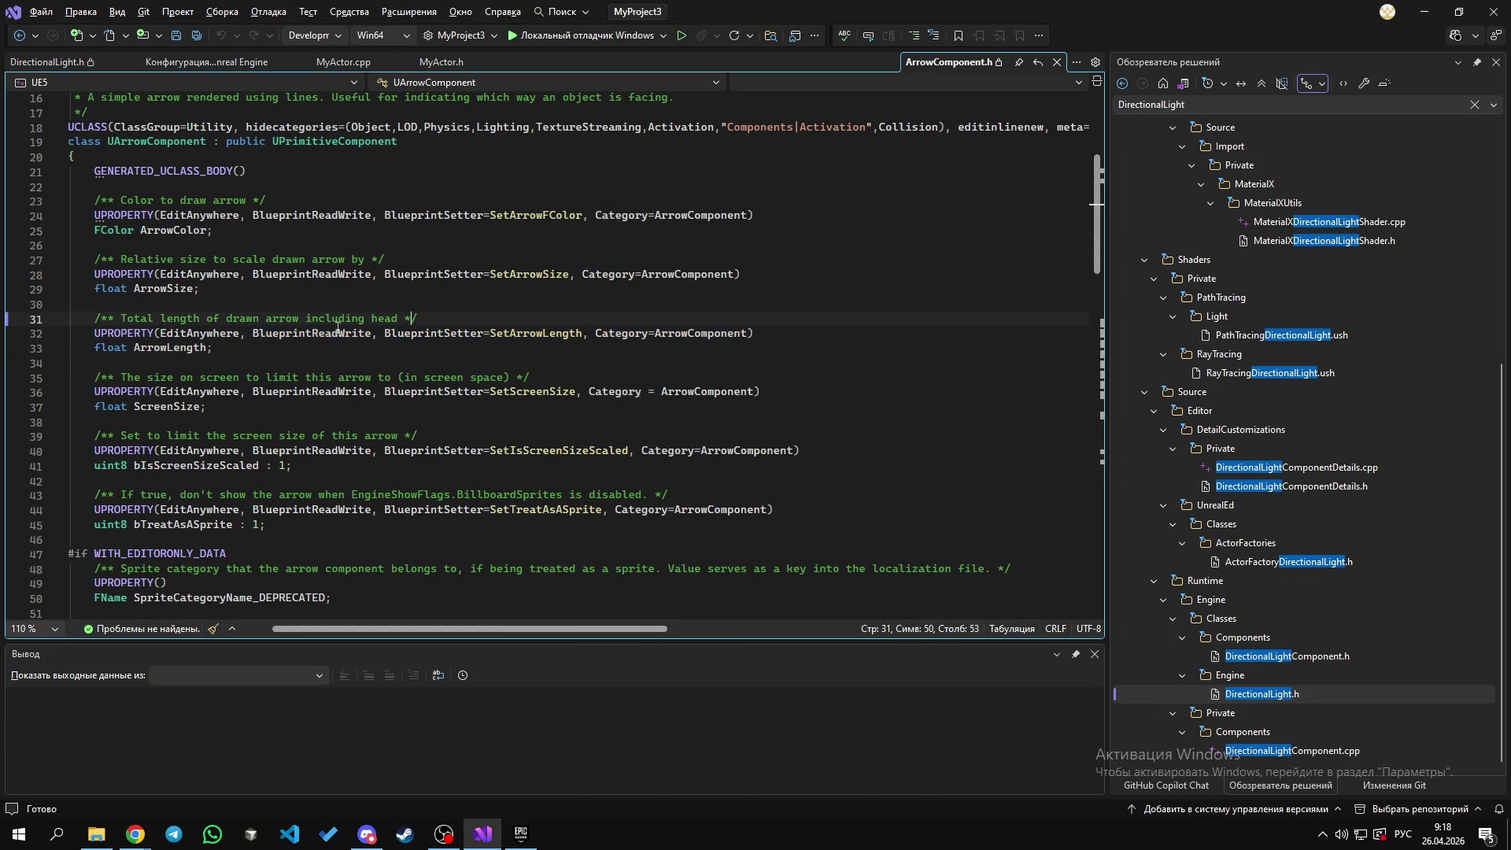
scroll(206, 368, "up", 5)
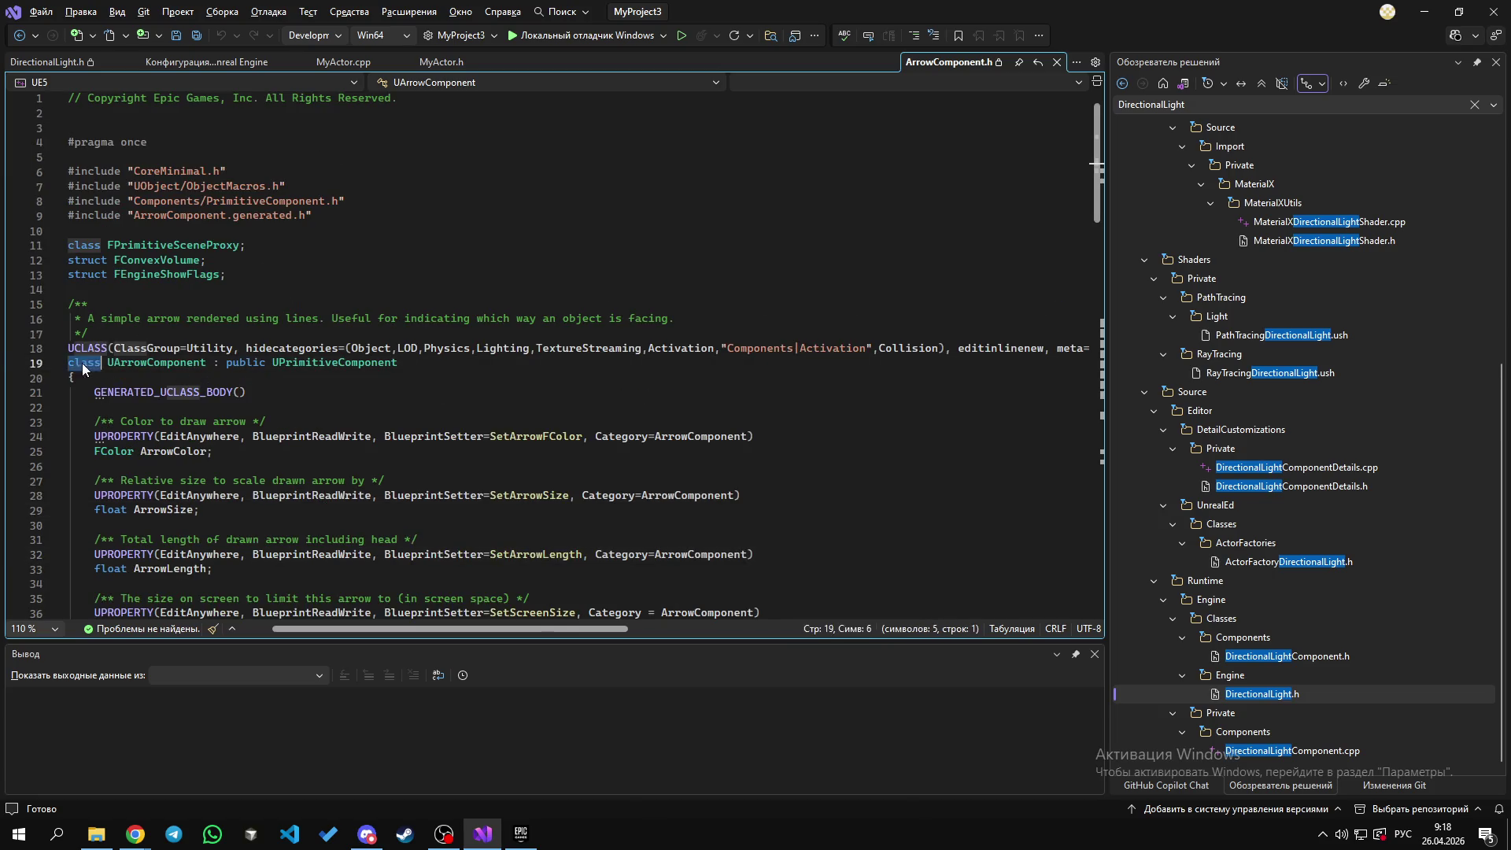
left_click(201, 362)
left_click(225, 362)
double_click(334, 362)
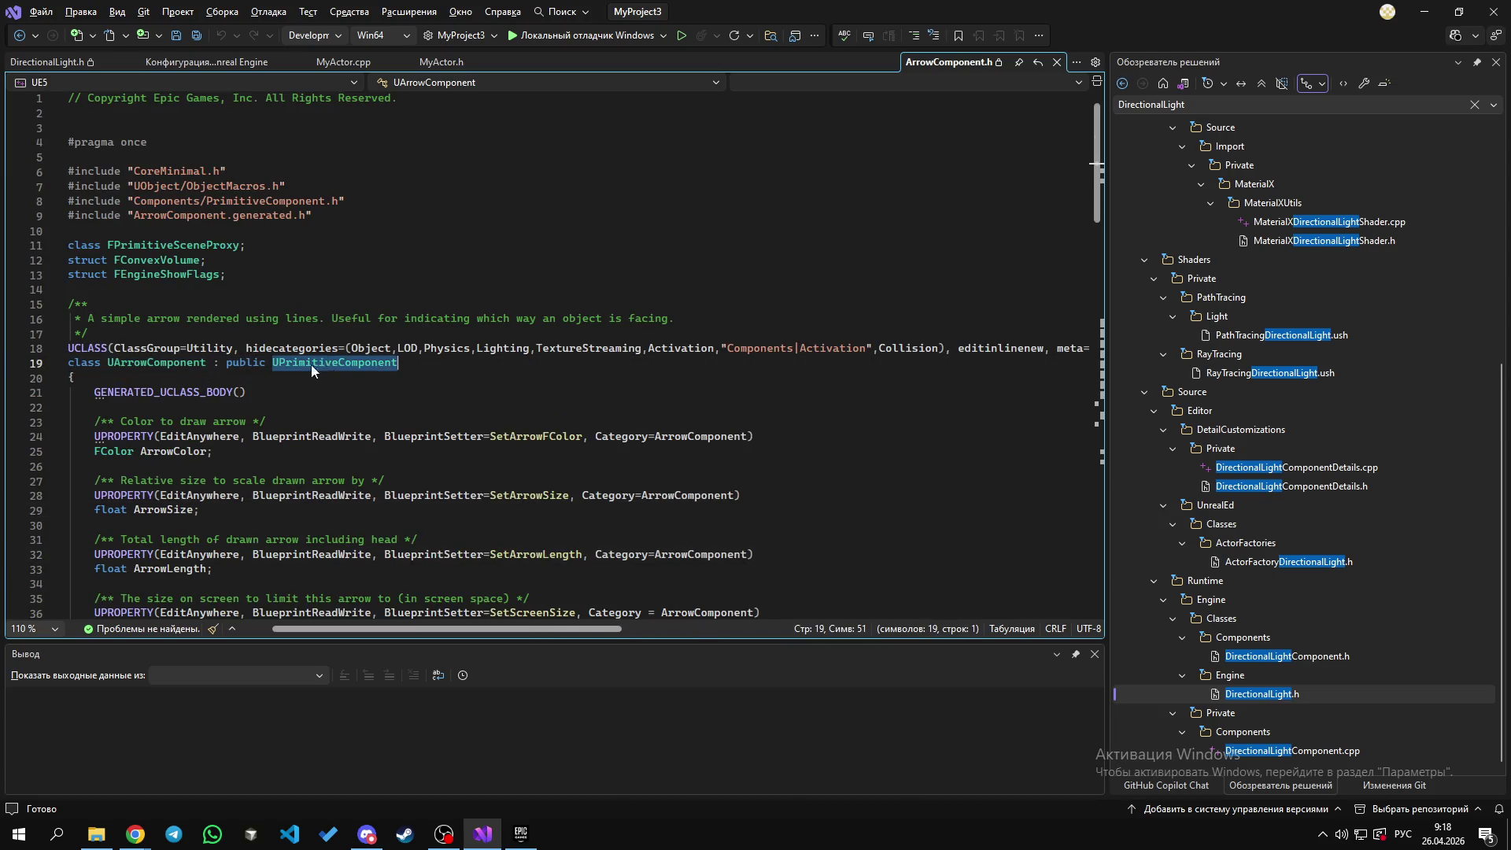
double_click(245, 362)
scroll(219, 367, "down", 1)
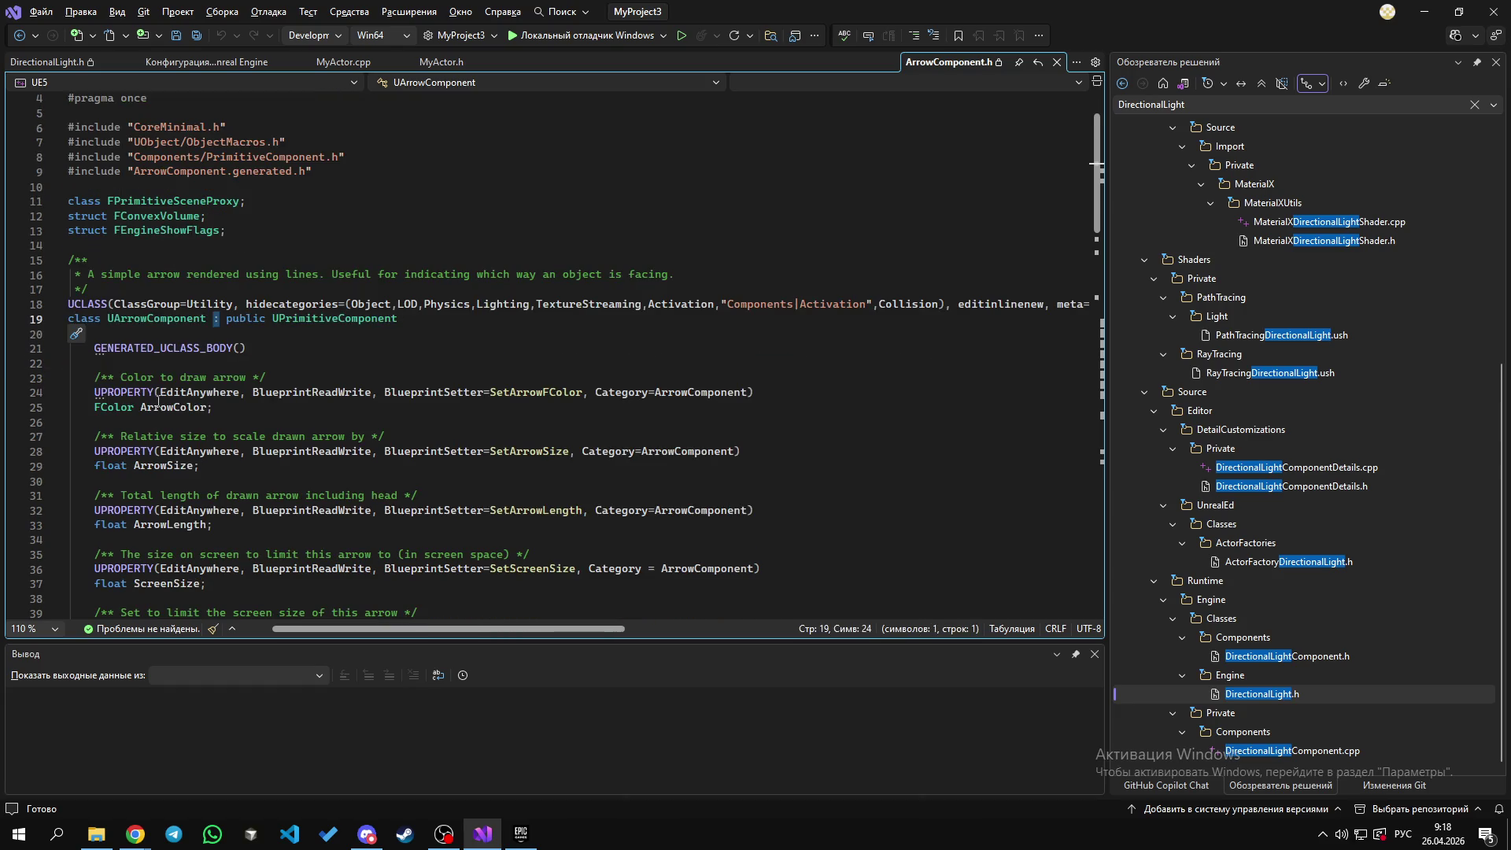
left_click(102, 392)
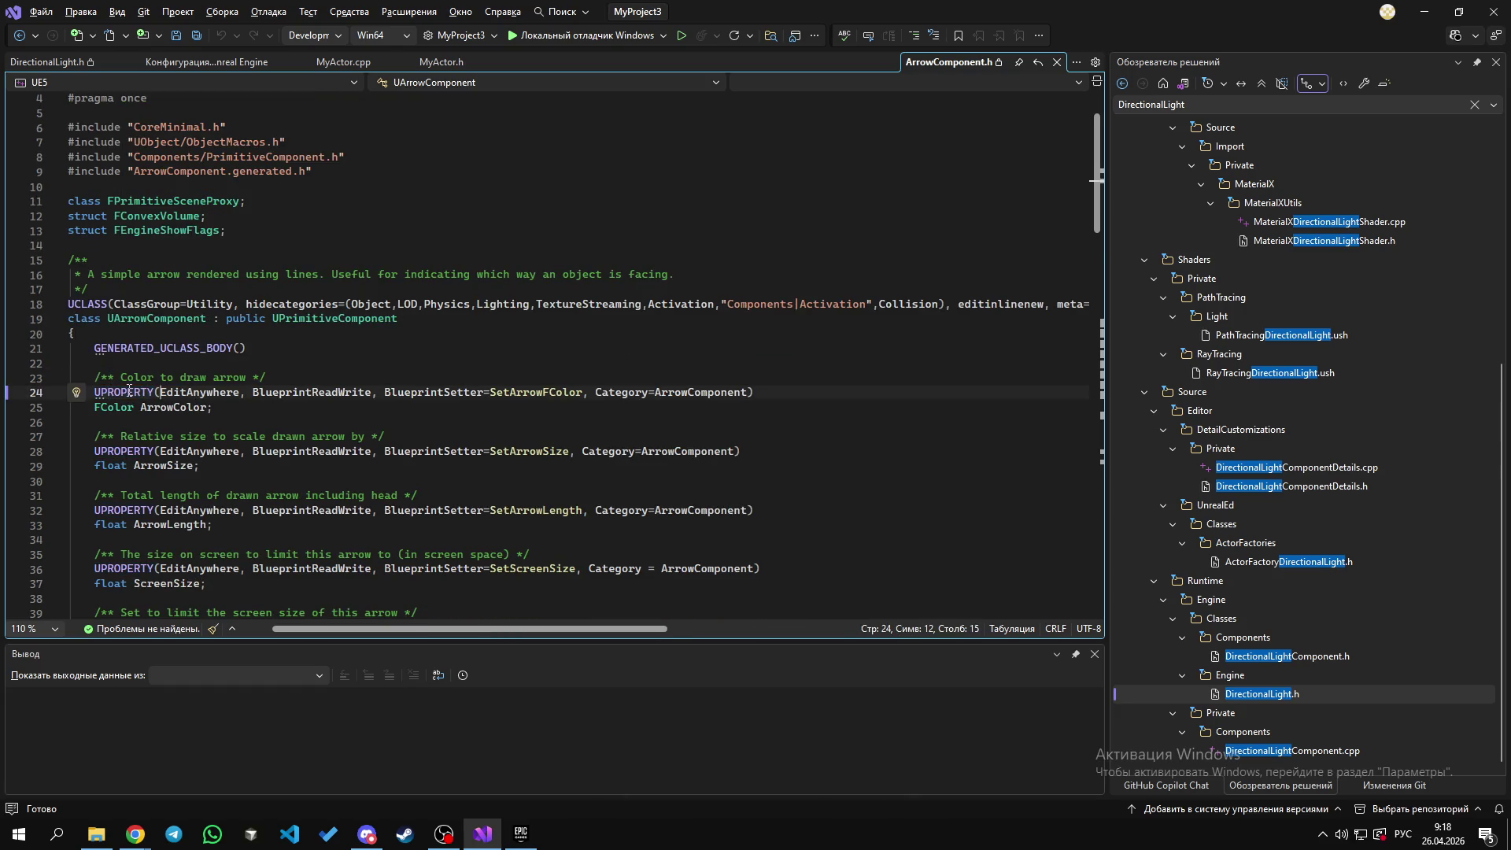
double_click(132, 394)
left_click(114, 395)
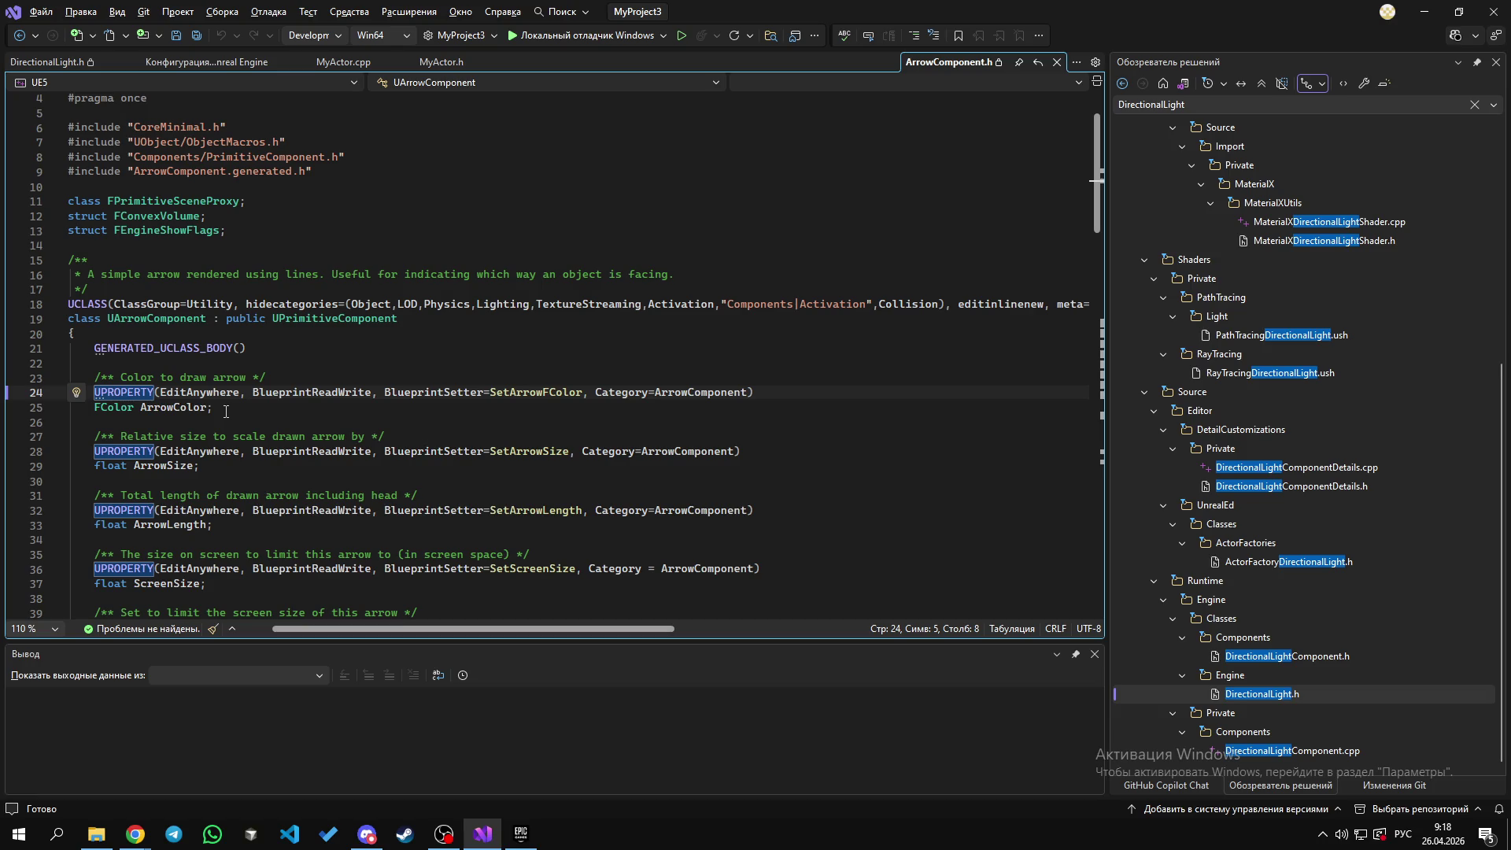
triple_click(130, 393)
double_click(130, 395)
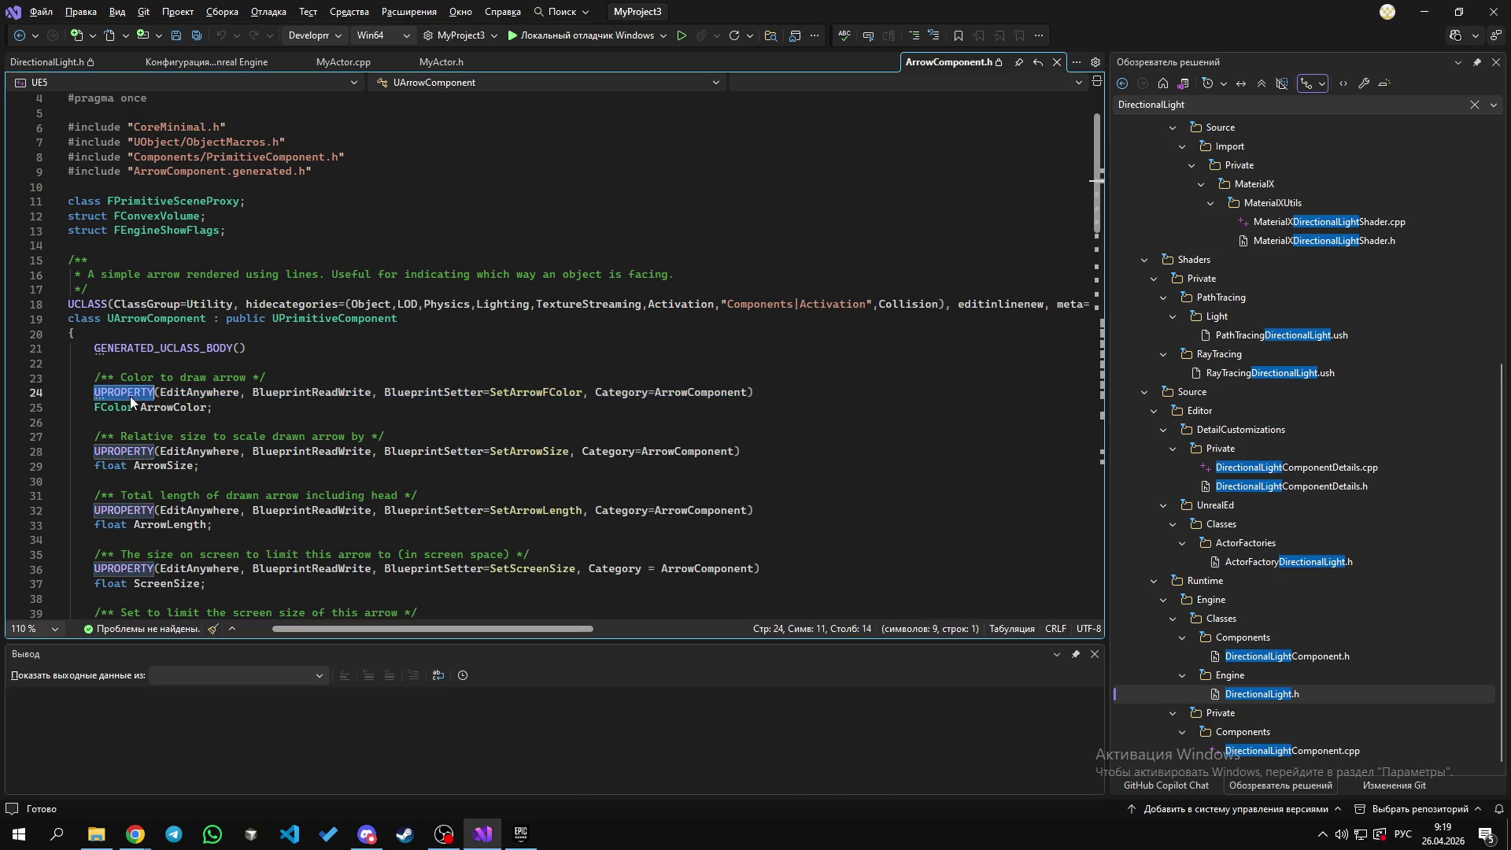
triple_click(124, 394)
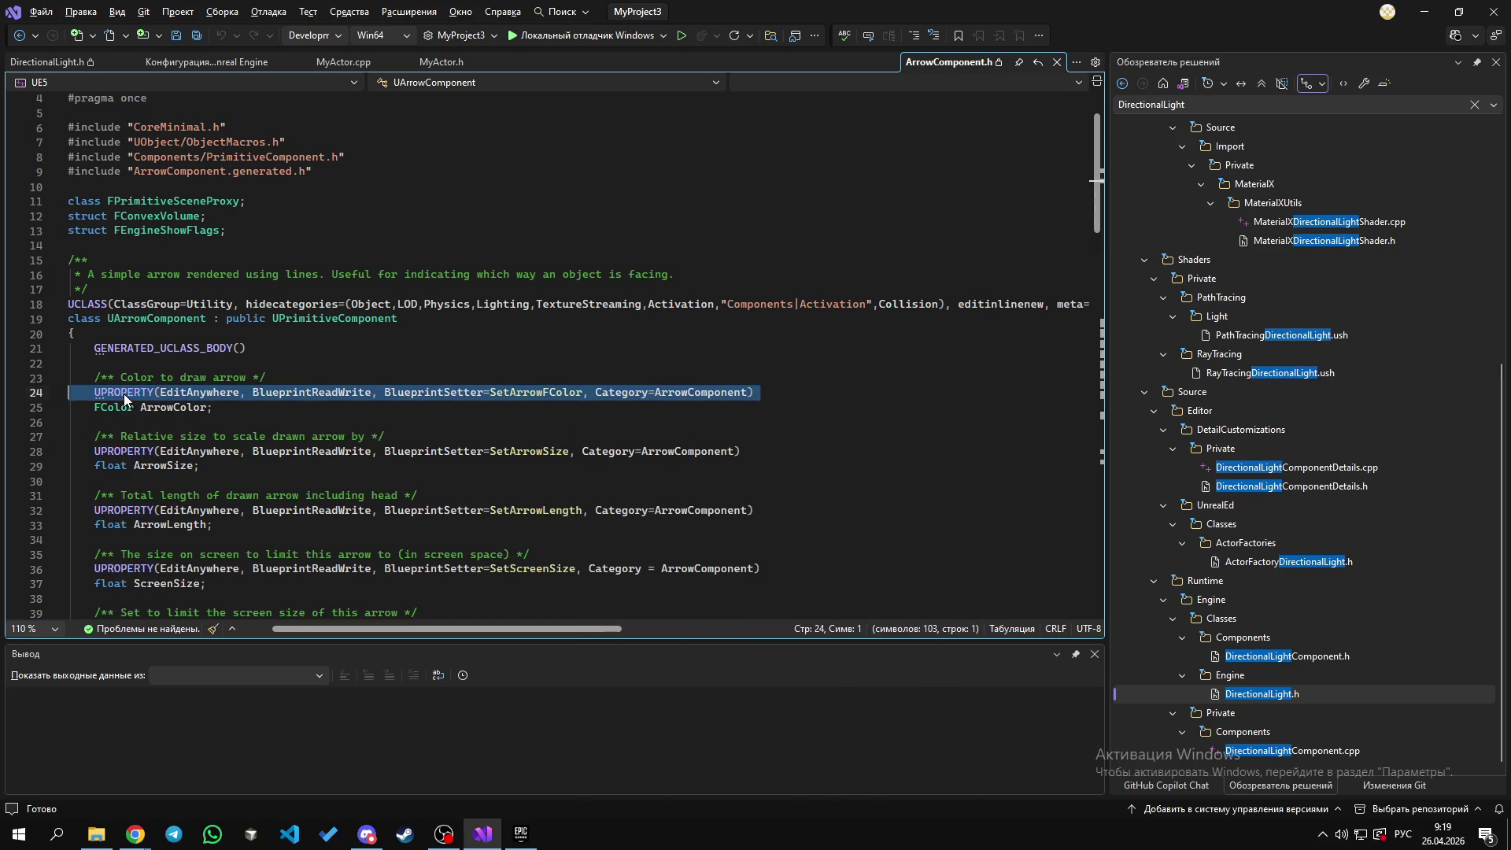
double_click(124, 393)
triple_click(125, 393)
double_click(124, 393)
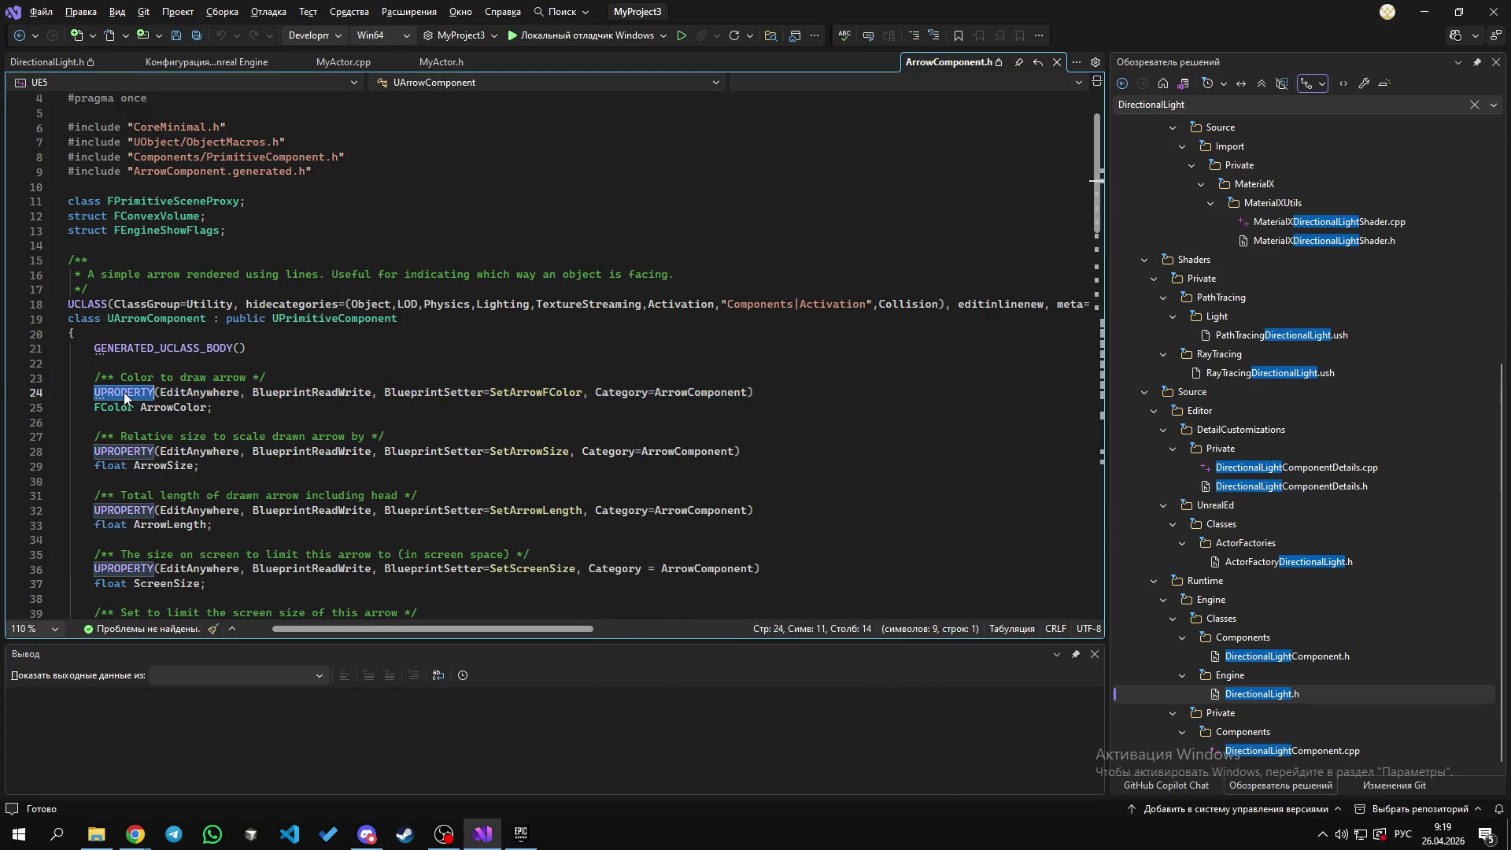
triple_click(125, 393)
double_click(125, 393)
left_click(124, 394)
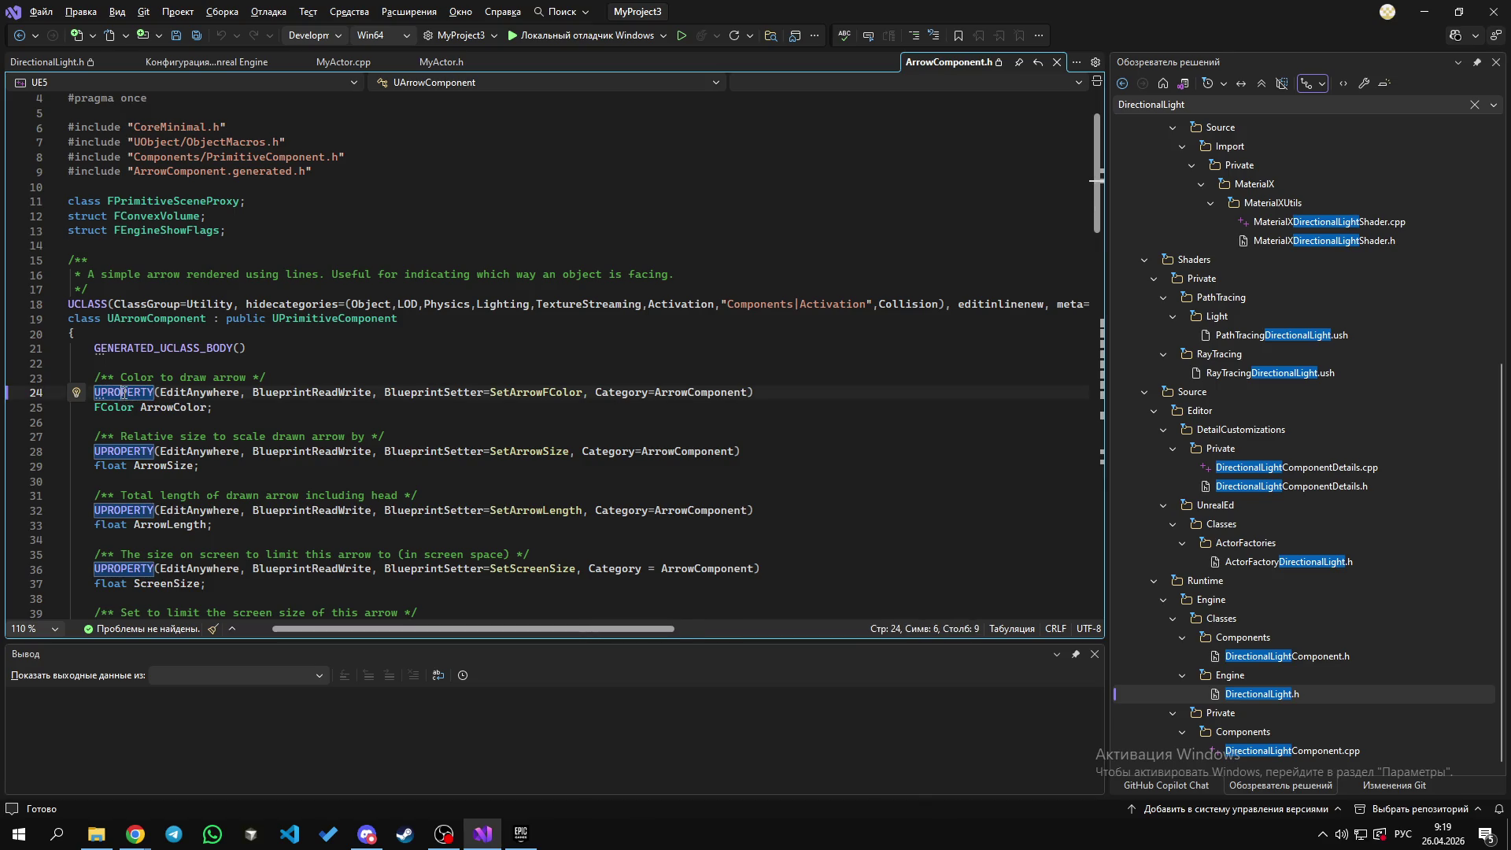
double_click(124, 393)
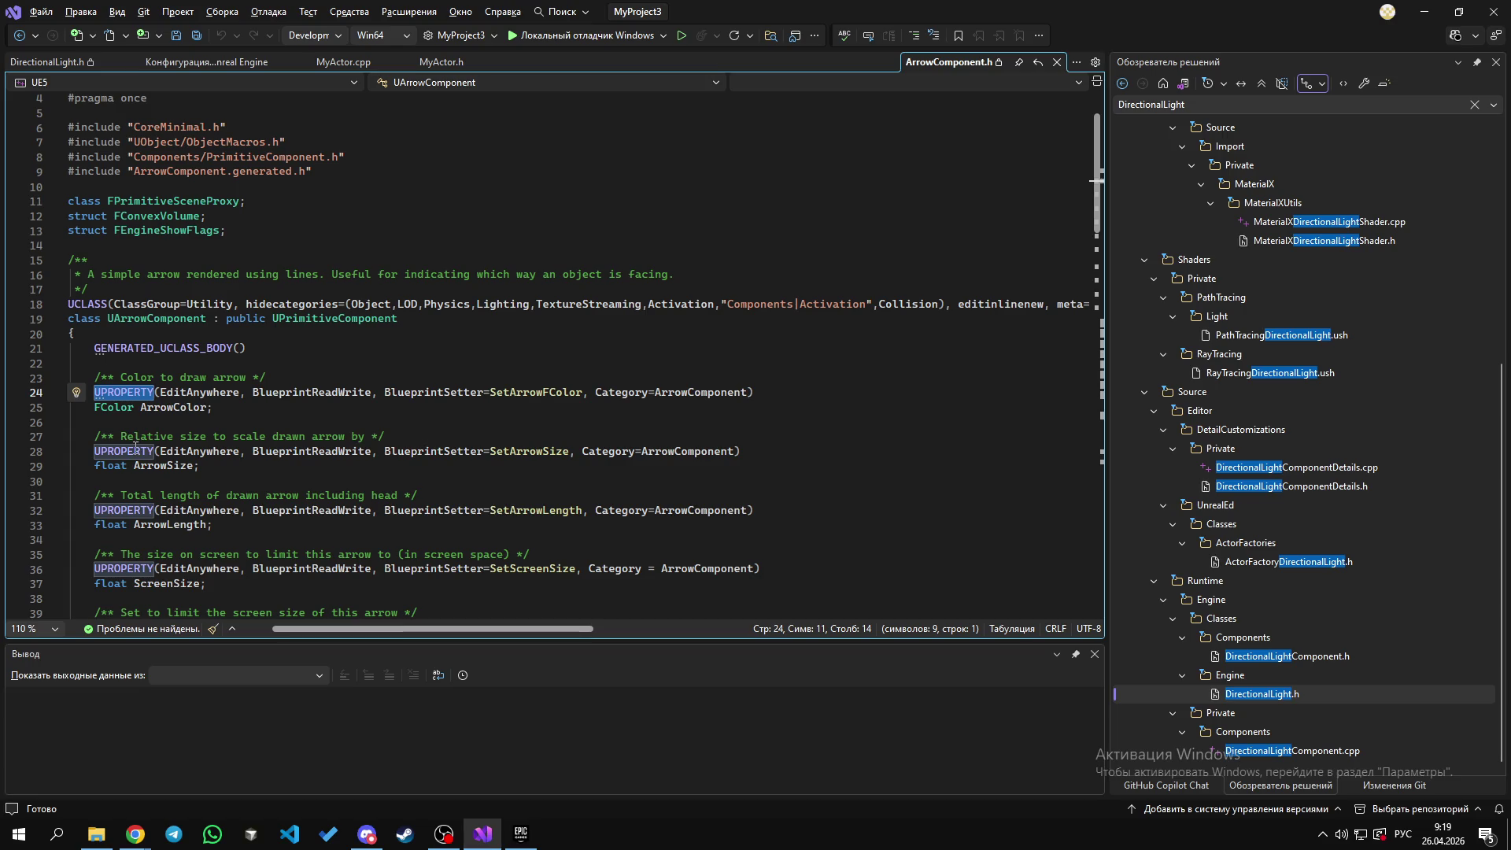
mouse_move(136, 446)
left_click(1425, 11)
Step: Highlight part of the C++ chat message, glance at Visual Studio, then return to Chrome
mouse_move(103, 493)
left_mouse_down()
mouse_move(159, 493)
mouse_move(85, 494)
left_mouse_up()
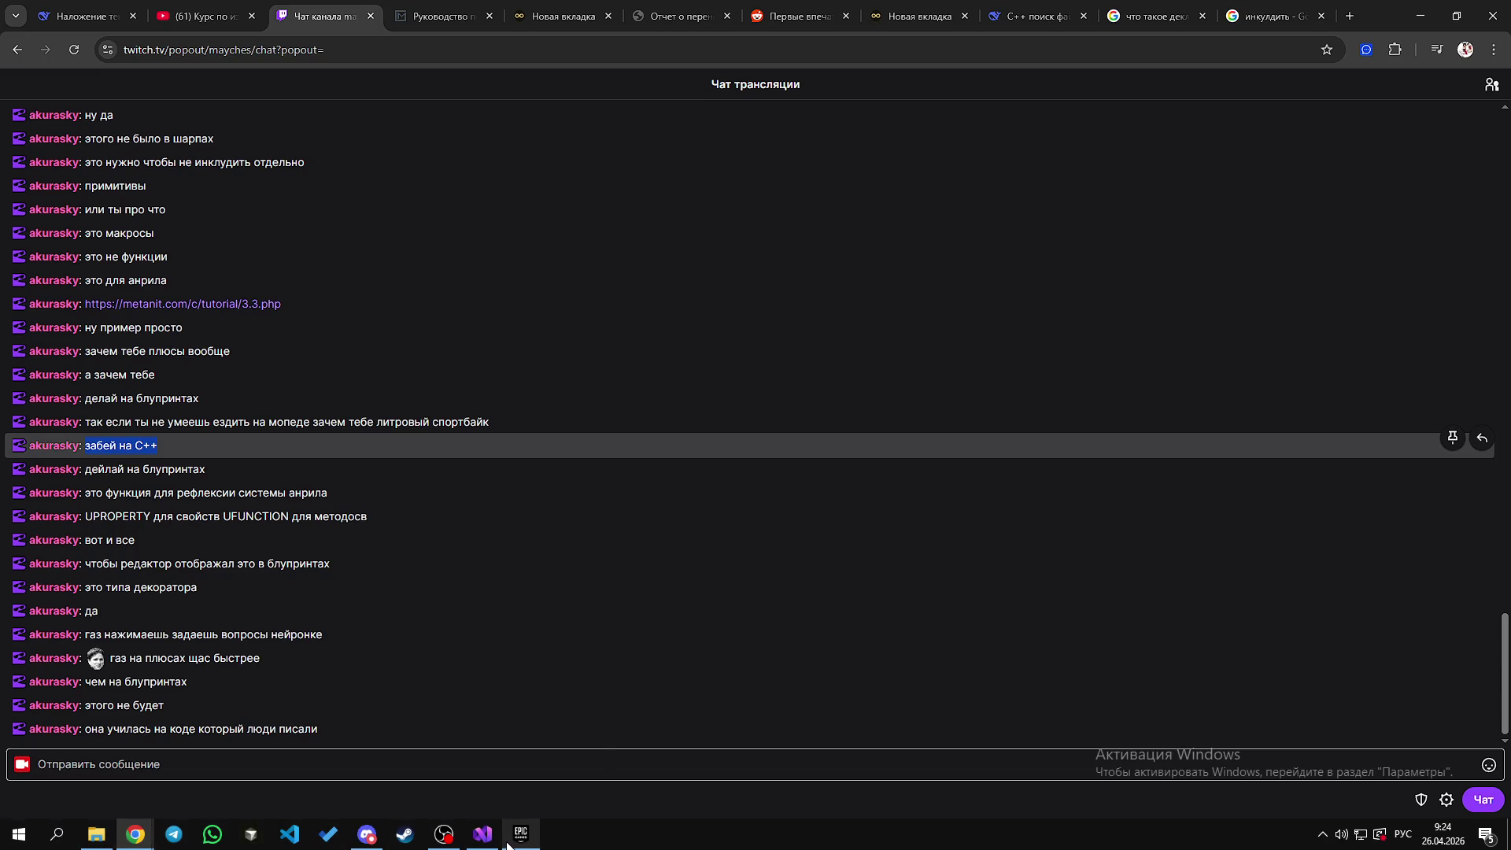
mouse_move(484, 834)
left_click(483, 791)
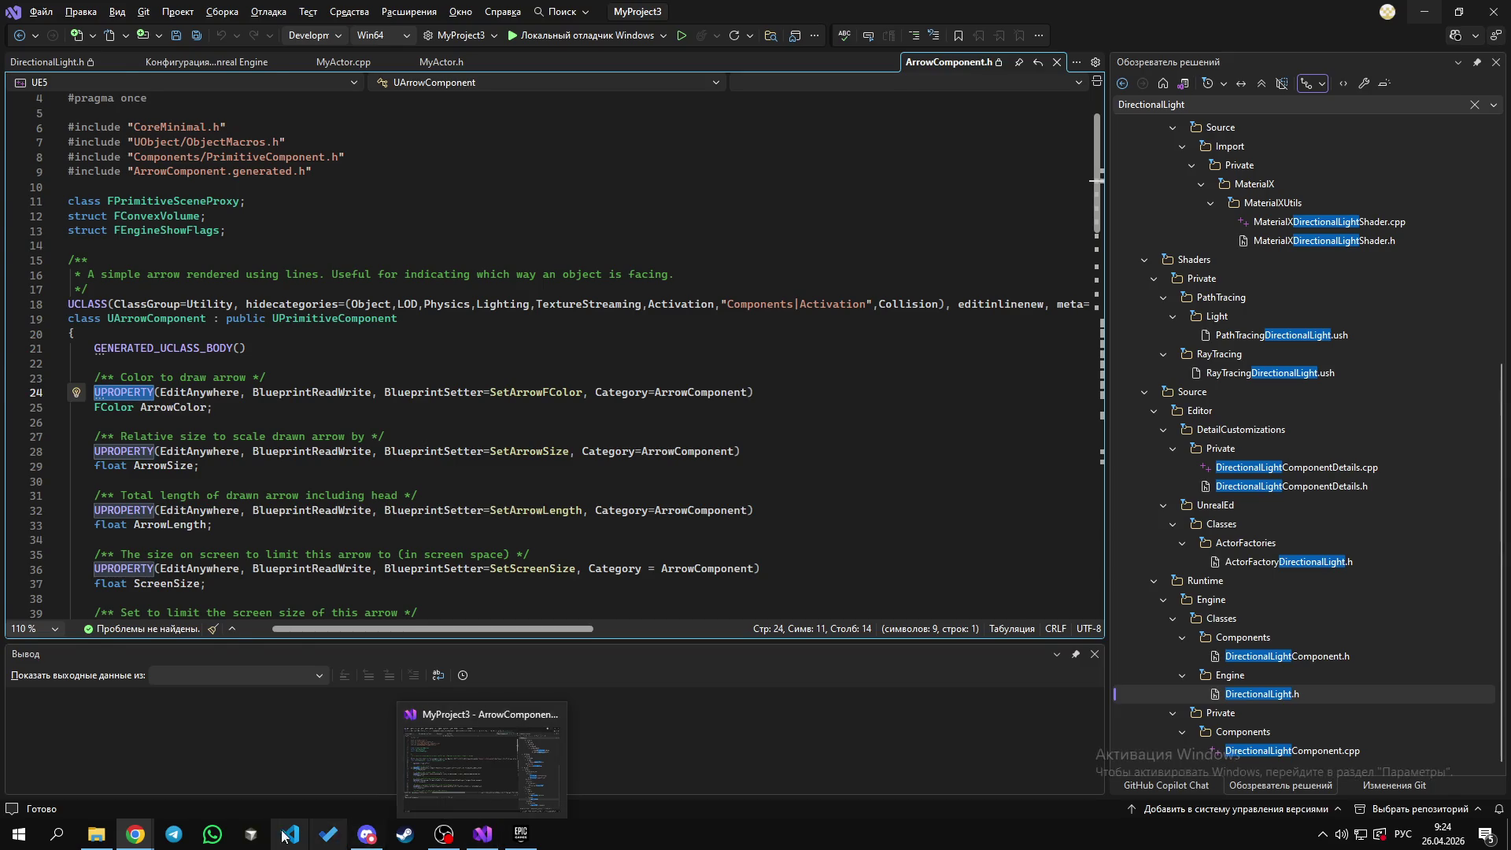
left_click(135, 834)
Step: Bring the popout stream chat forward, minimize the main browser, and maximize the popout
left_click(112, 786)
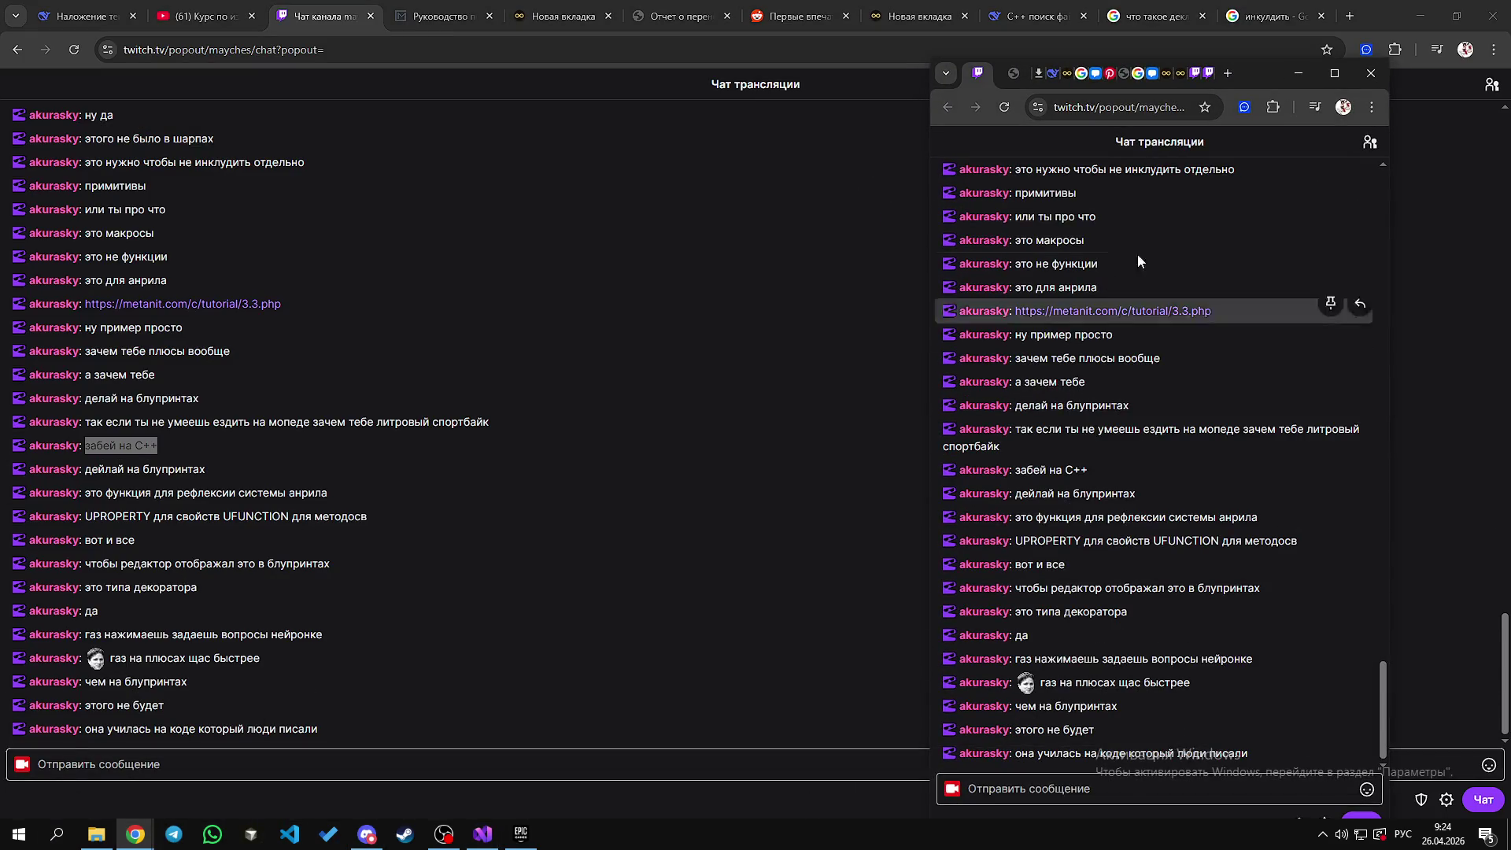
left_click(1419, 9)
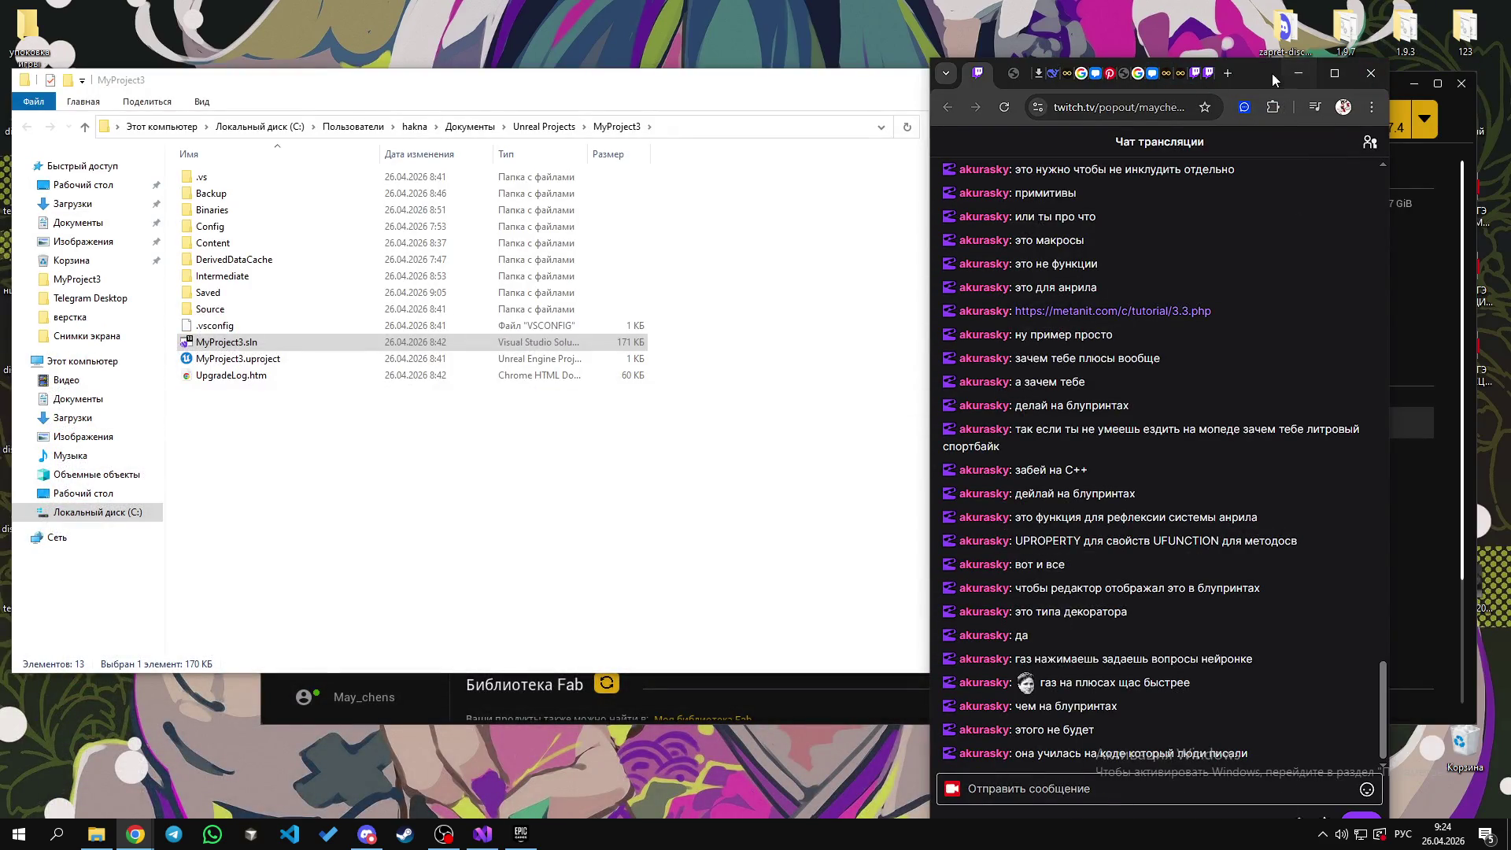
left_click_drag(1269, 74, 1297, 67)
double_click(1295, 69)
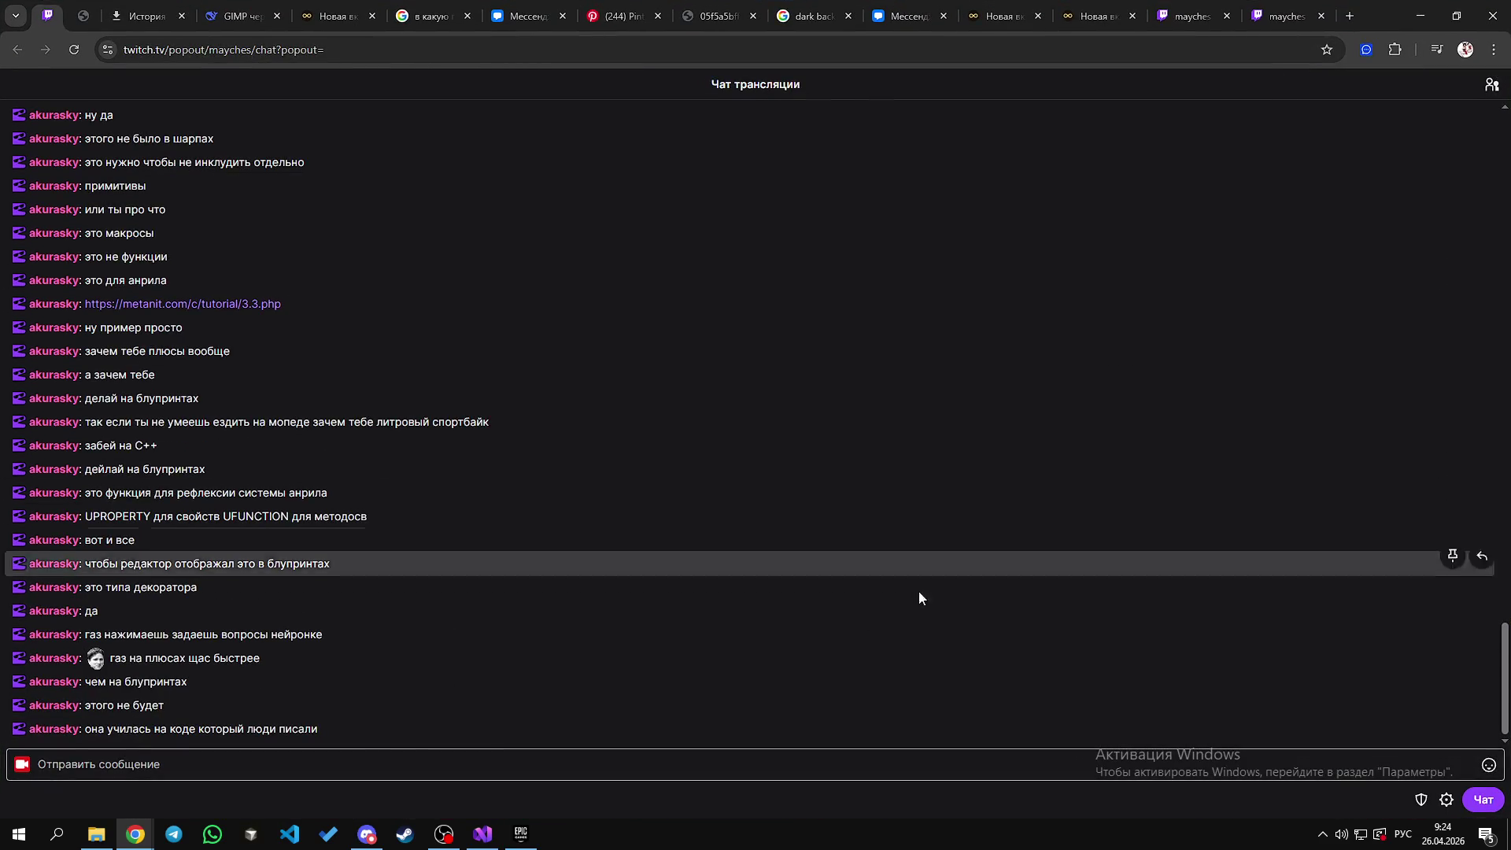
mouse_move(359, 755)
left_mouse_down()
mouse_move(314, 659)
mouse_move(244, 696)
mouse_move(236, 724)
mouse_move(113, 705)
mouse_move(75, 726)
mouse_move(220, 727)
mouse_move(177, 706)
mouse_move(200, 725)
mouse_move(301, 732)
left_mouse_up()
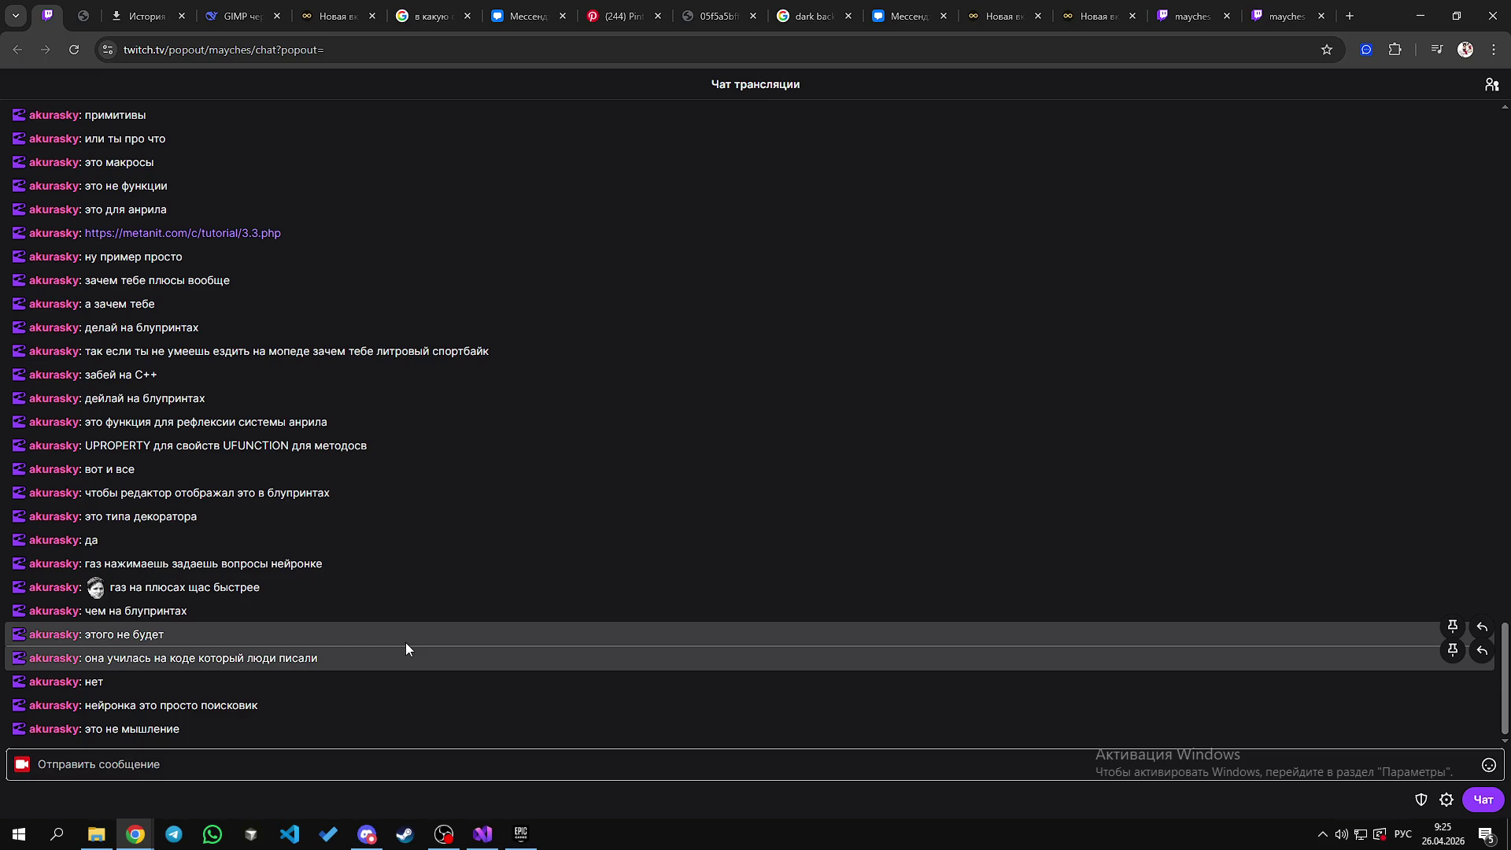
Step: Switch to the VK messenger tab showing the Избранное conversation
left_click(883, 11)
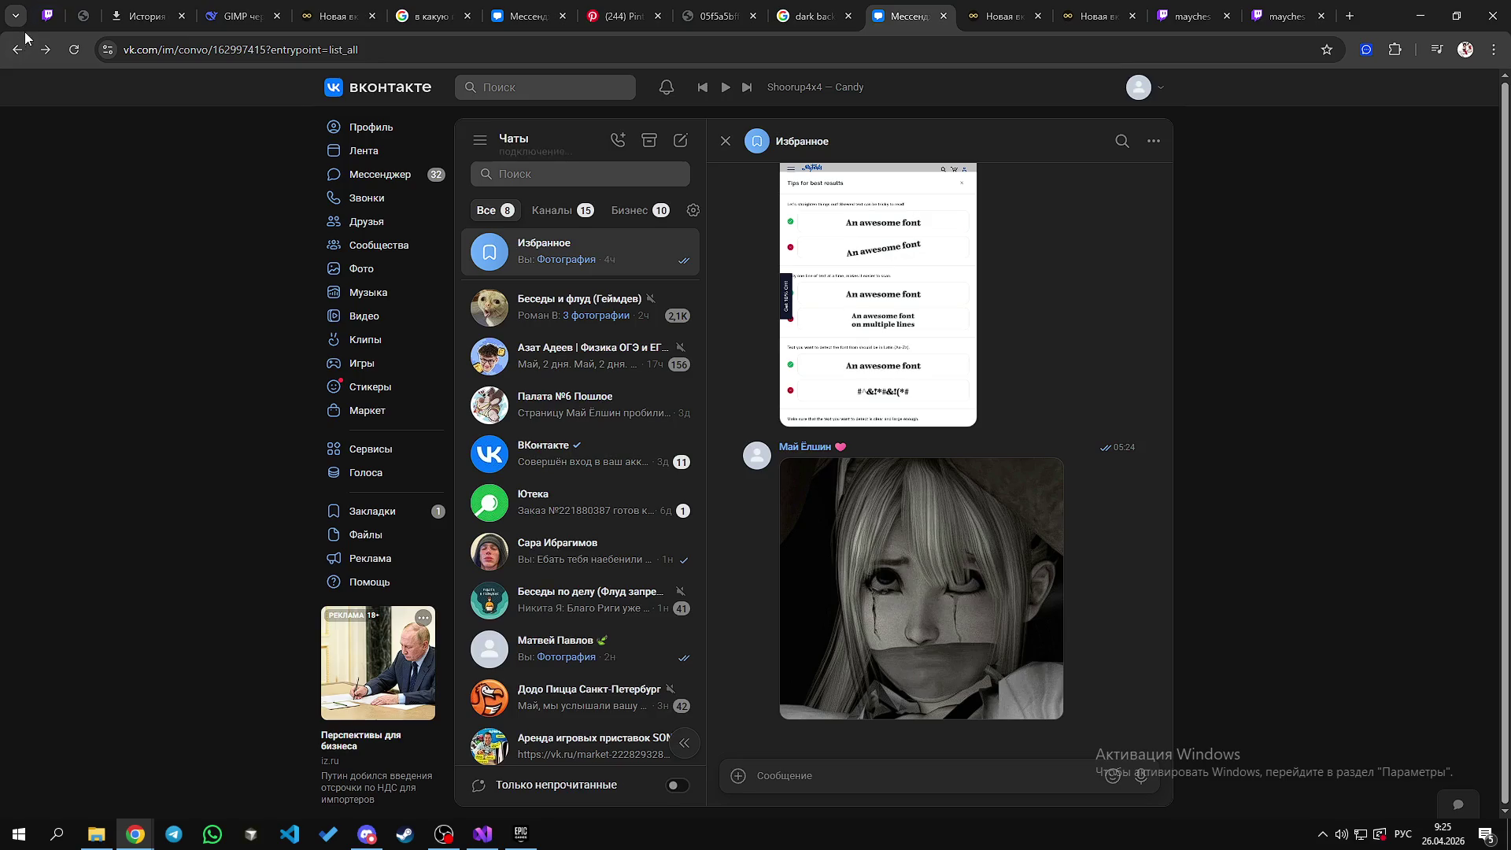
Step: Open the DeepSeek GIMP chat and highlight the 'Самый быстрый способ' layer autocrop heading
left_click(237, 16)
scroll(630, 472, "up", 2)
scroll(607, 439, "down", 5)
scroll(531, 310, "up", 5)
double_click(508, 267)
left_click_drag(482, 267, 807, 267)
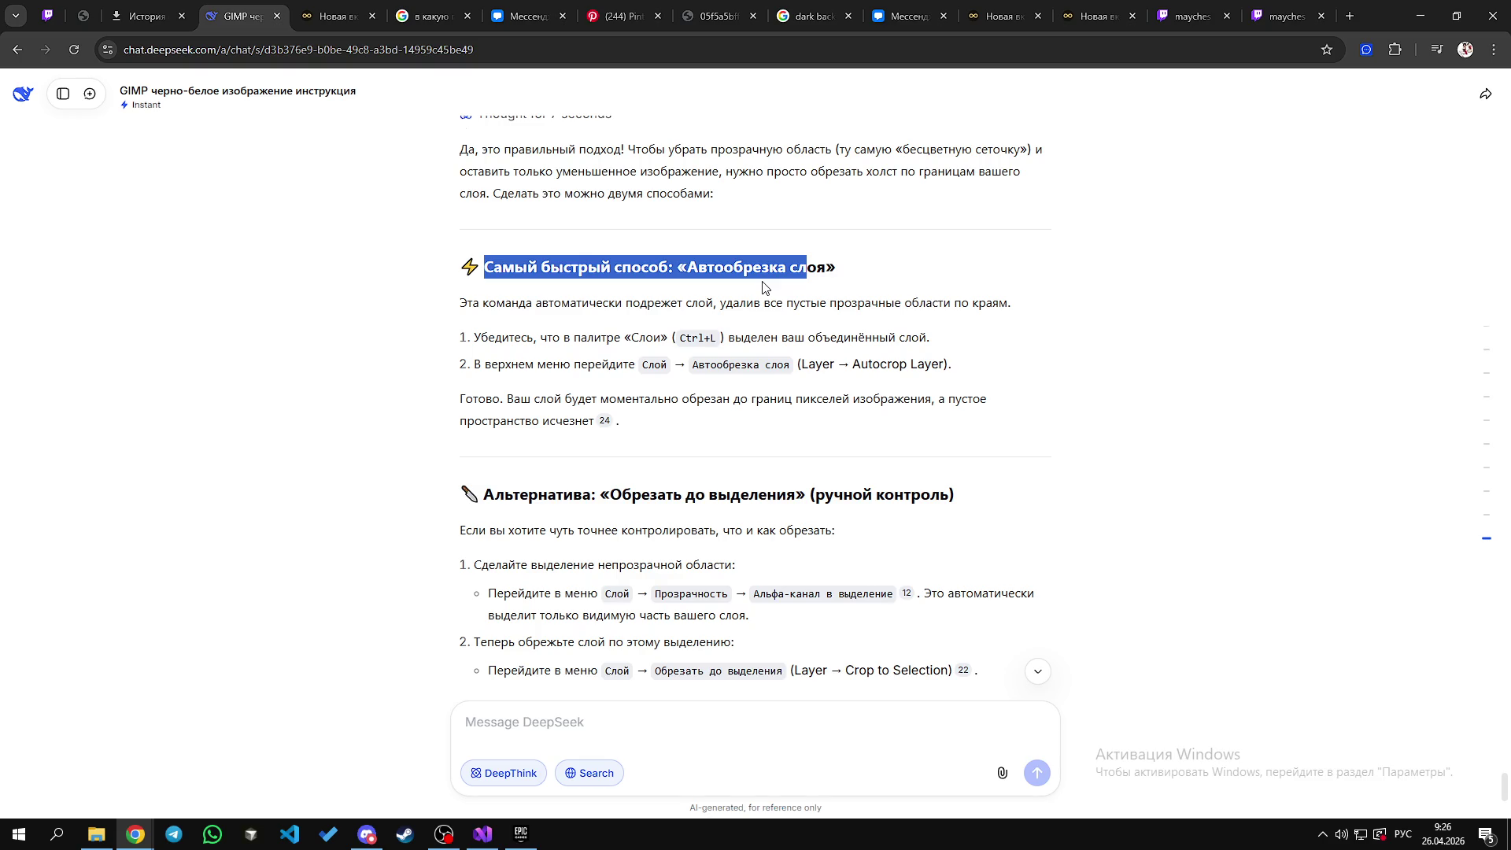
Step: Clear the heading text selection in the DeepSeek answer
double_click(605, 303)
left_click(523, 297)
double_click(523, 302)
left_click(677, 302)
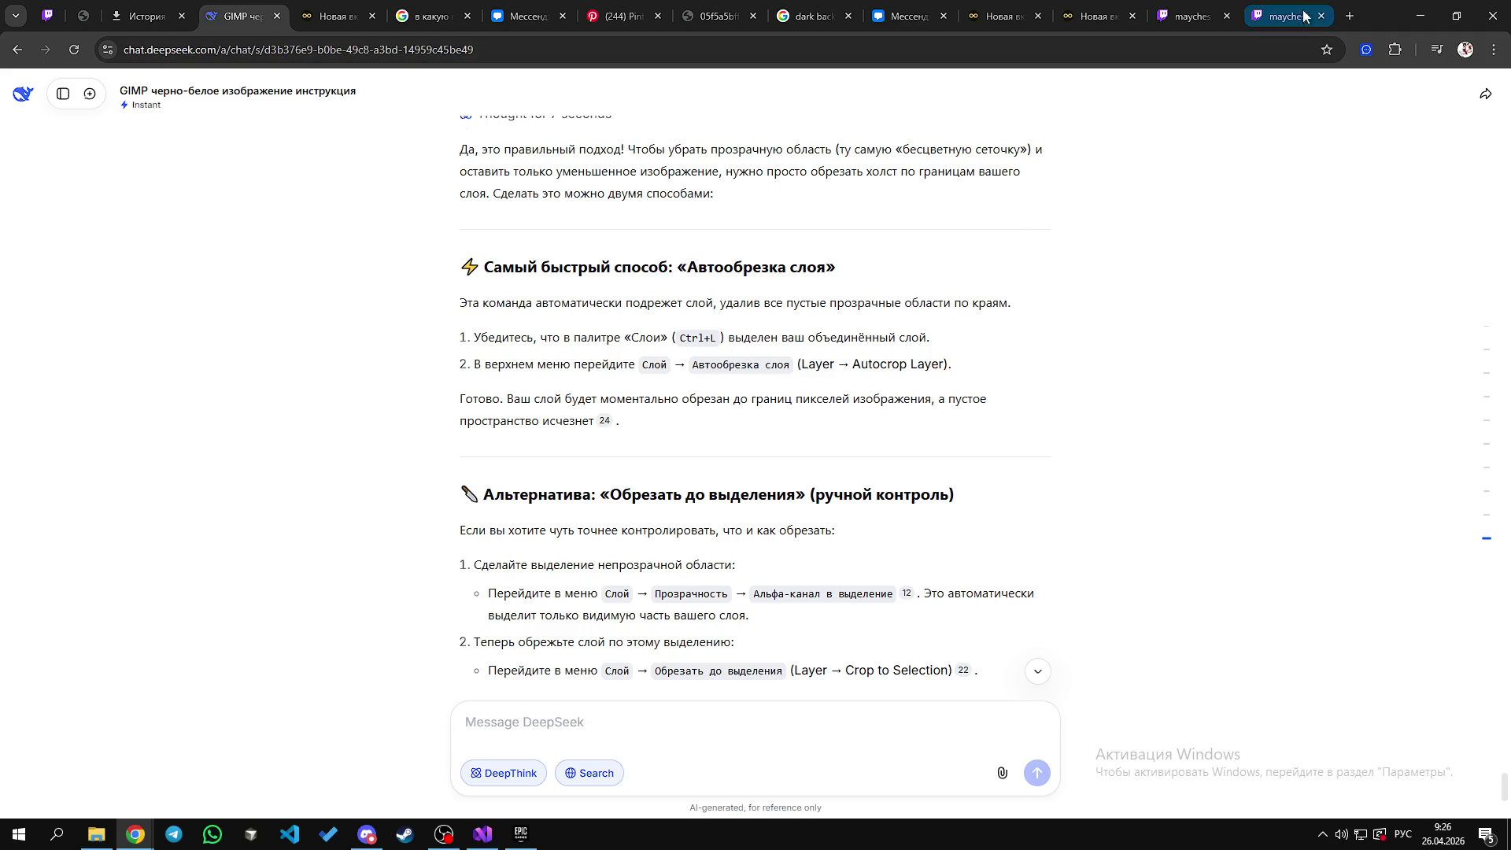
Step: Restore the browser, tear the Twitch tab into its own window, and snap DeepSeek left
double_click(1336, 23)
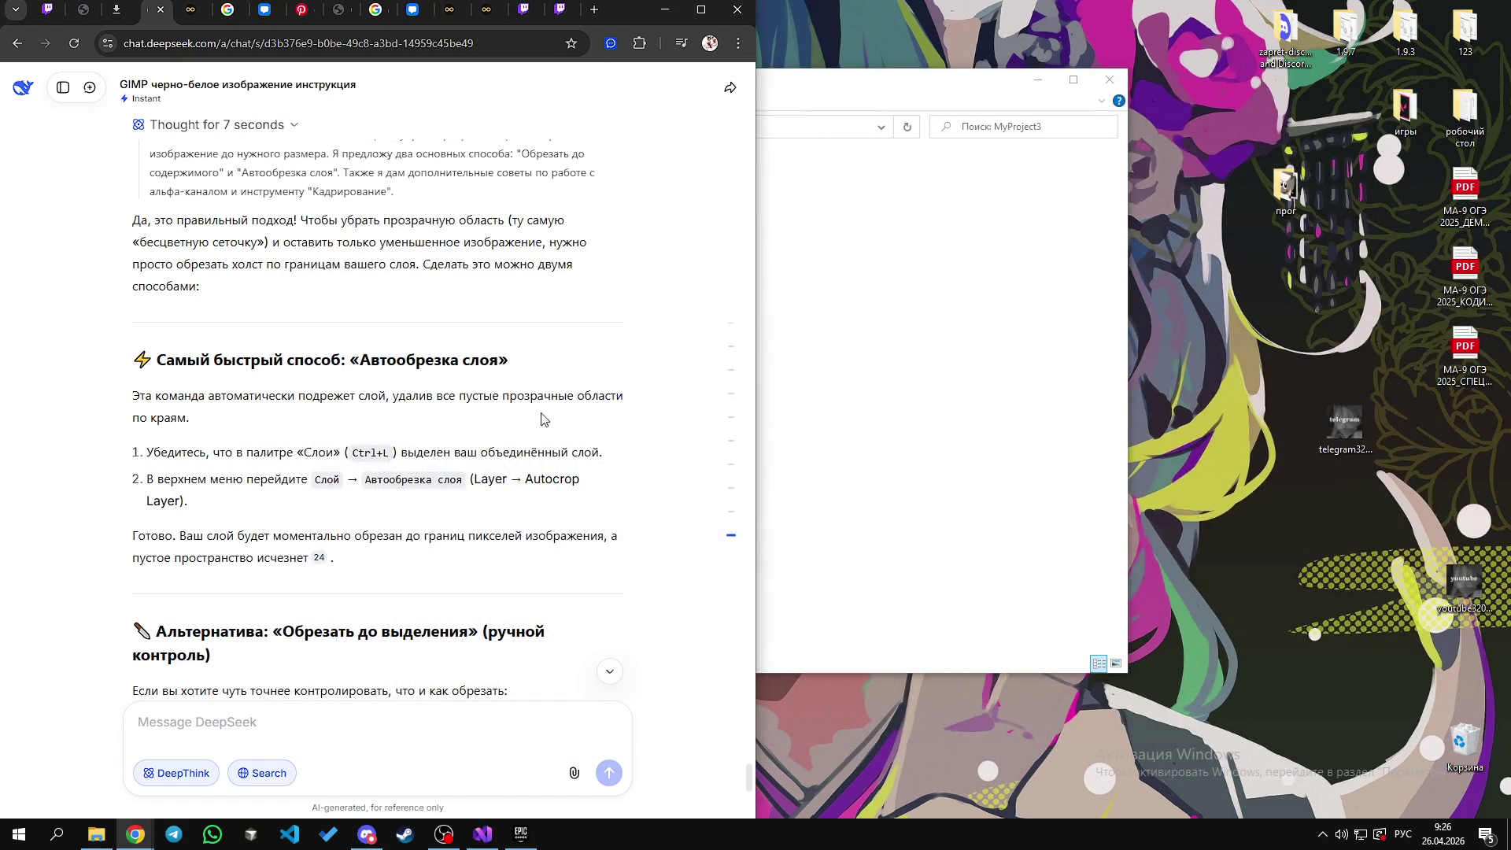
mouse_move(523, 10)
left_mouse_down()
mouse_move(1139, 98)
mouse_move(1508, 103)
left_mouse_up()
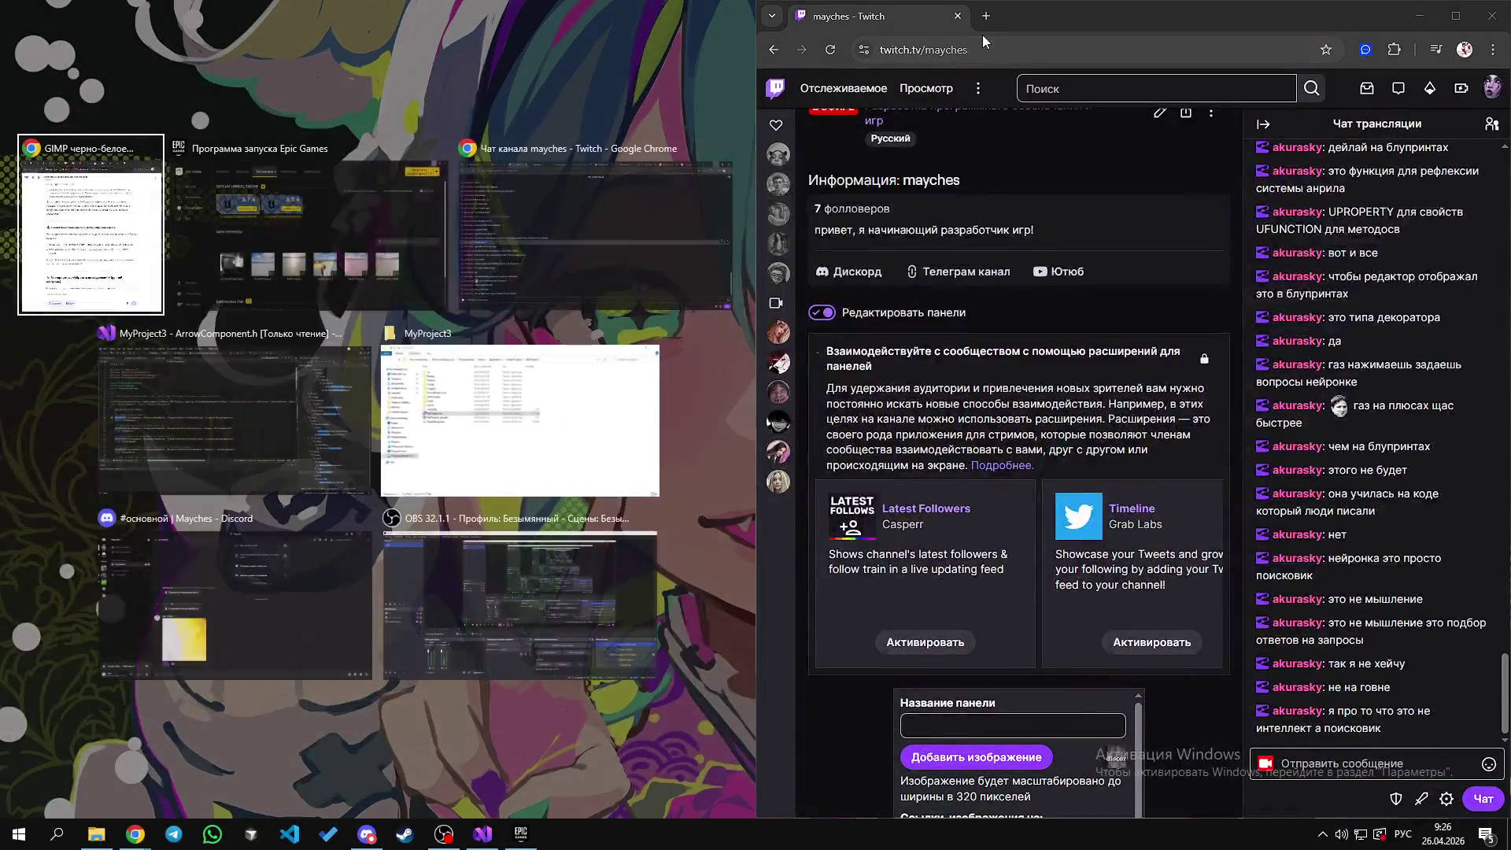
key("Return")
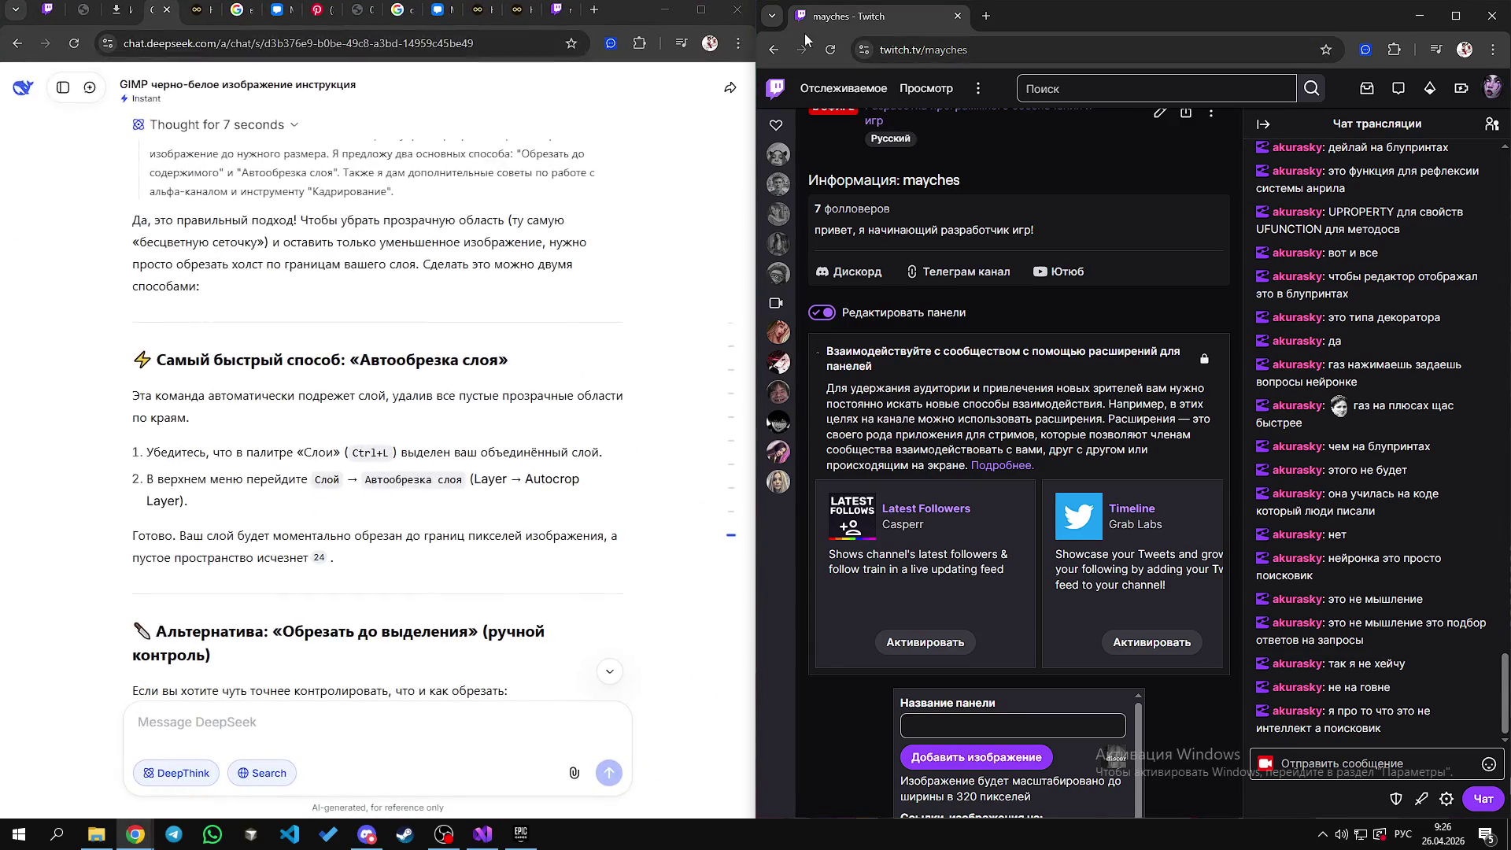
Step: Merge the Twitch window back in as a tab and place the browser on the right half
left_click_drag(1171, 18, 567, 12)
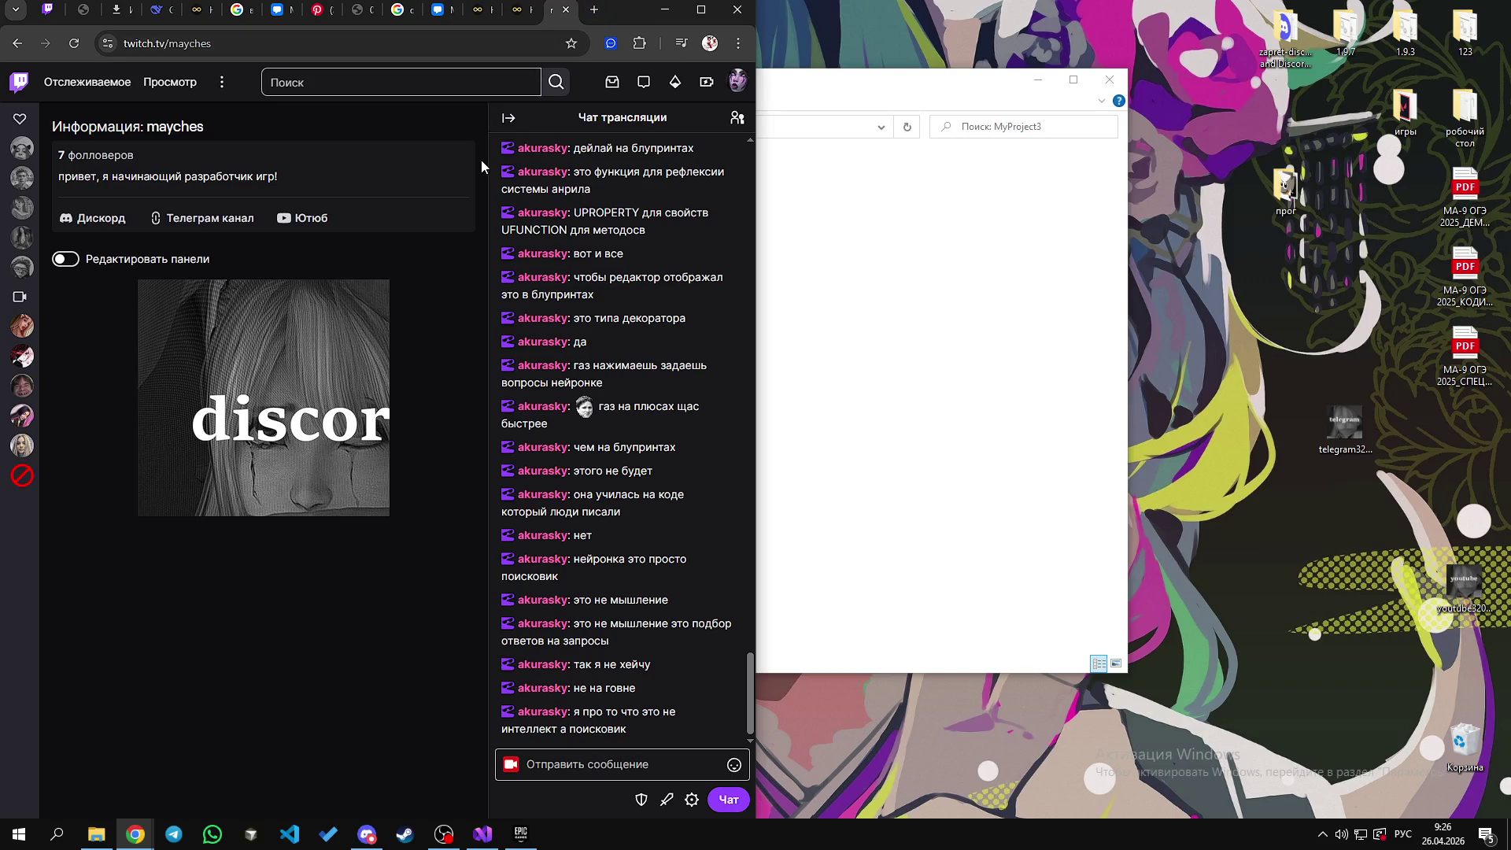
mouse_move(621, 19)
left_mouse_down()
mouse_move(1141, 118)
mouse_move(1225, 153)
mouse_move(1328, 35)
mouse_move(1391, 25)
mouse_move(1362, 22)
left_mouse_up()
double_click(1363, 22)
double_click(1335, 26)
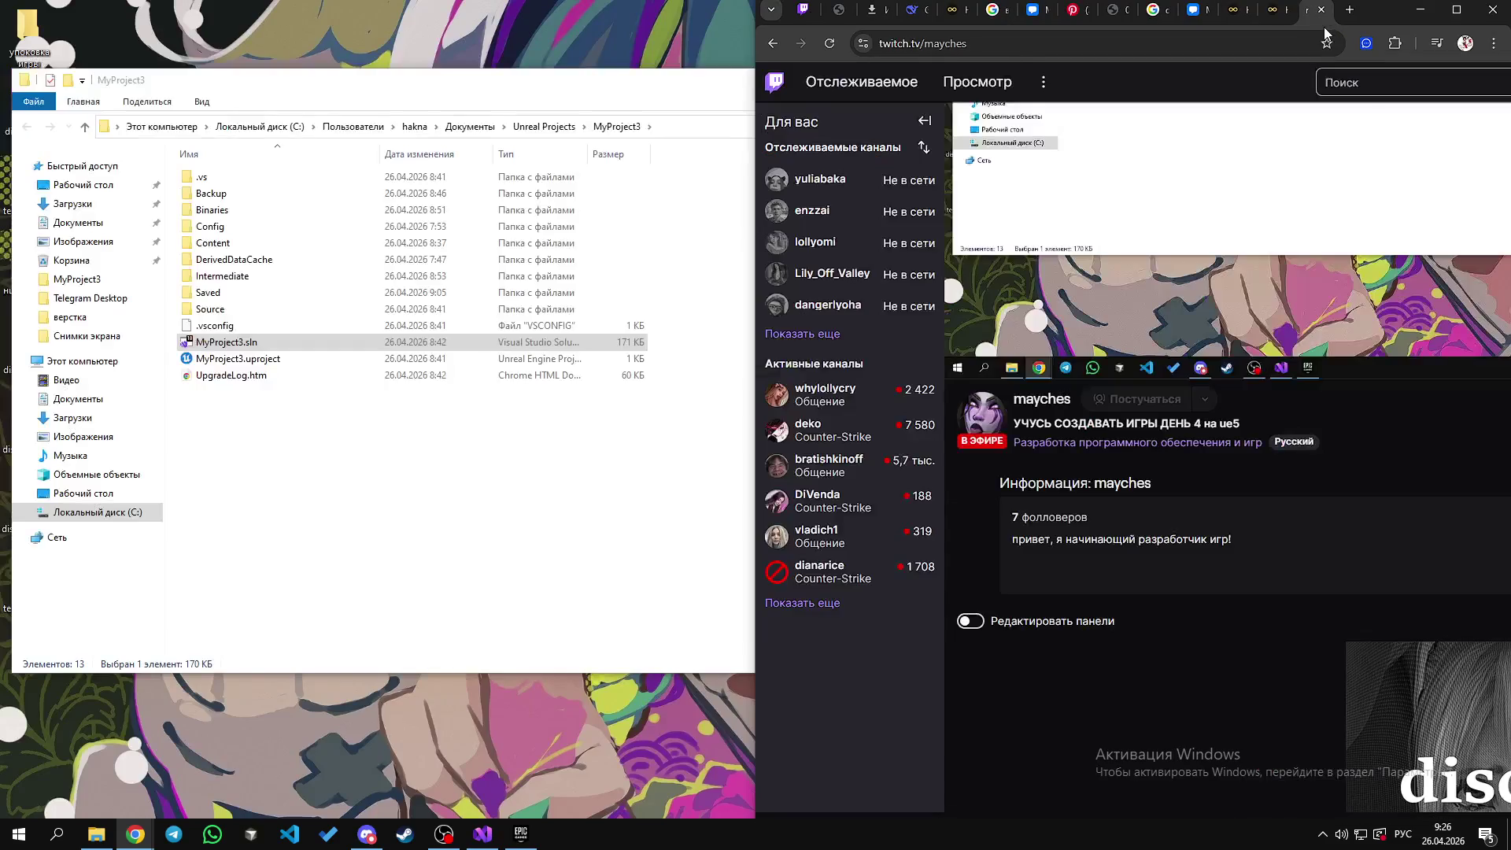
scroll(962, 411, "down", 5)
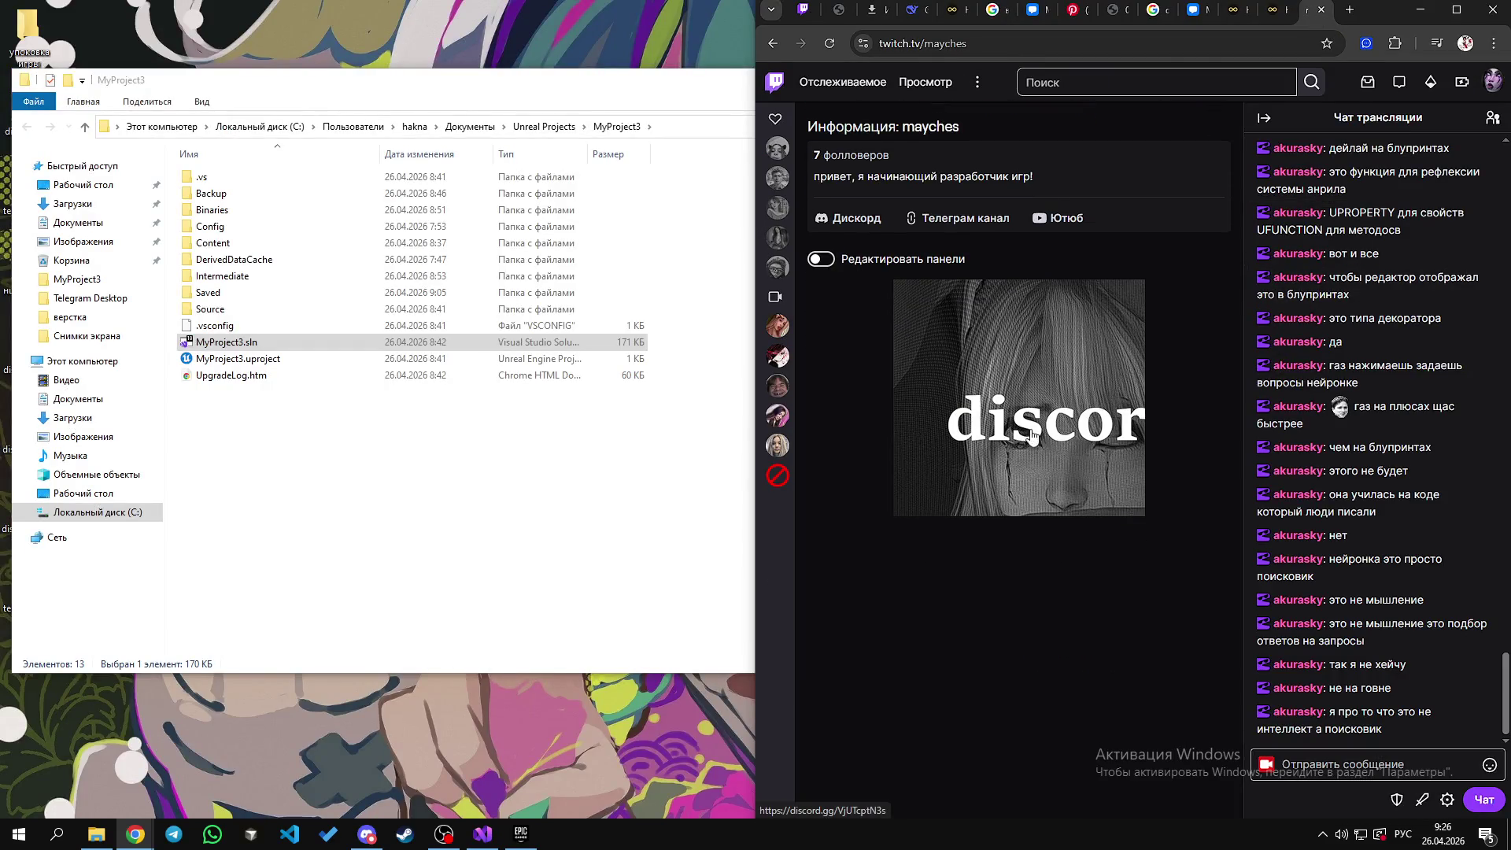
Step: Reload the Twitch channel page with Перезагрузить and maximize the browser to full screen
right_click(1194, 375)
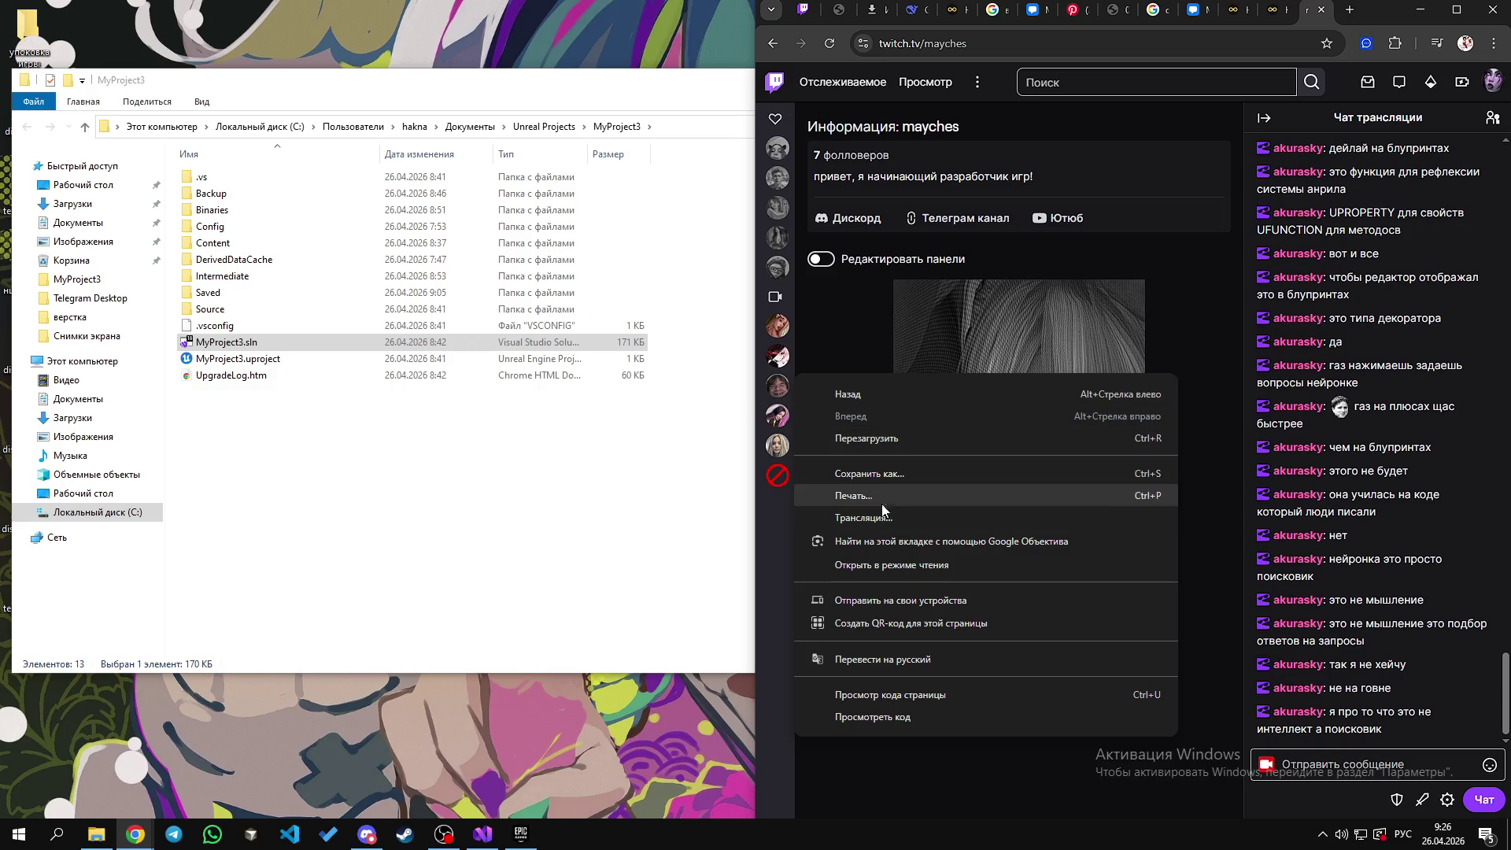
left_click(830, 44)
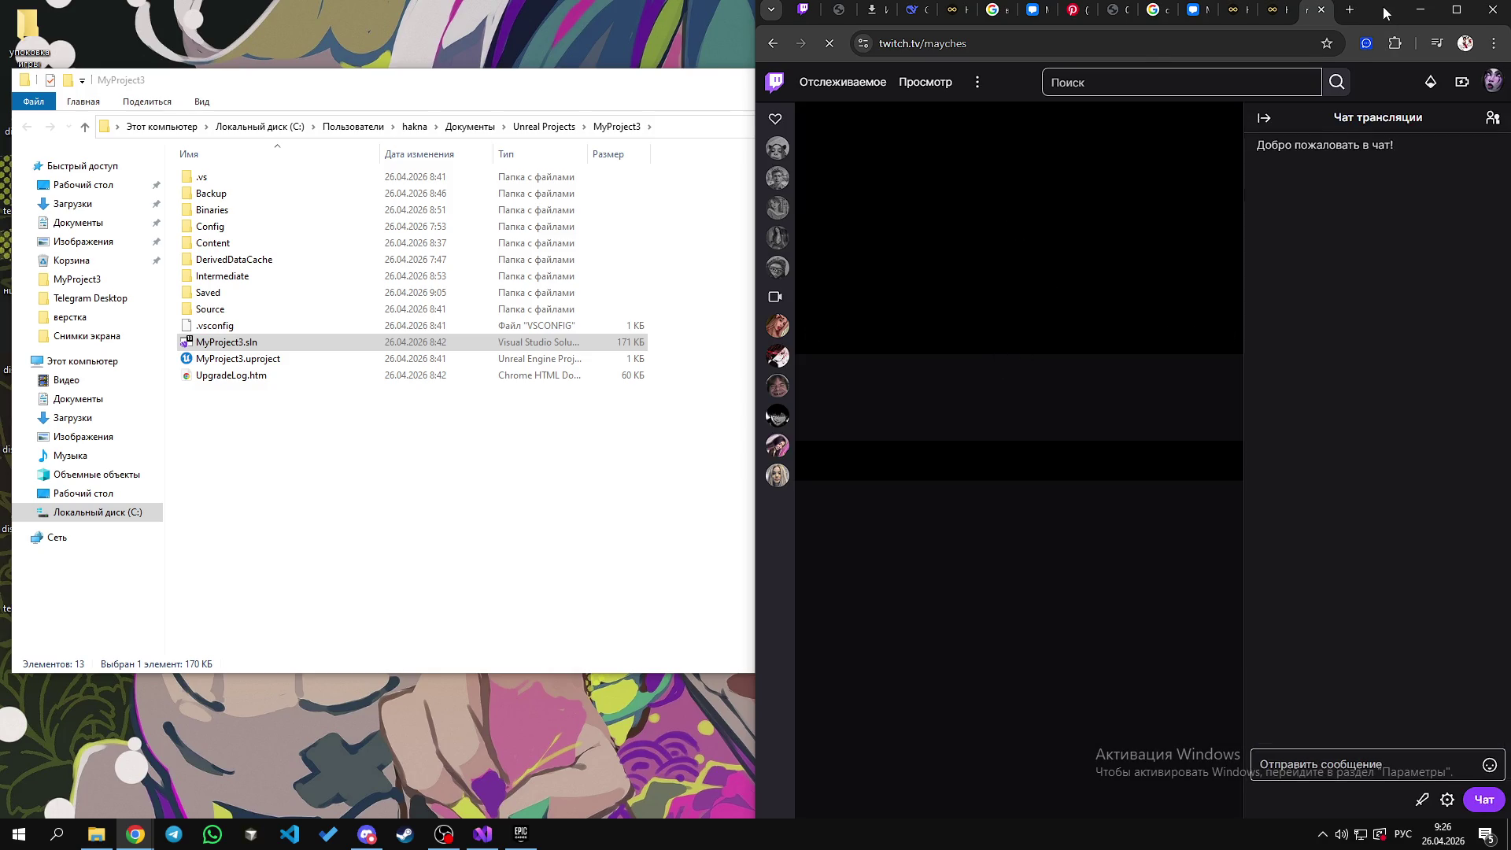
left_click_drag(1379, 9, 1368, 16)
double_click(1367, 16)
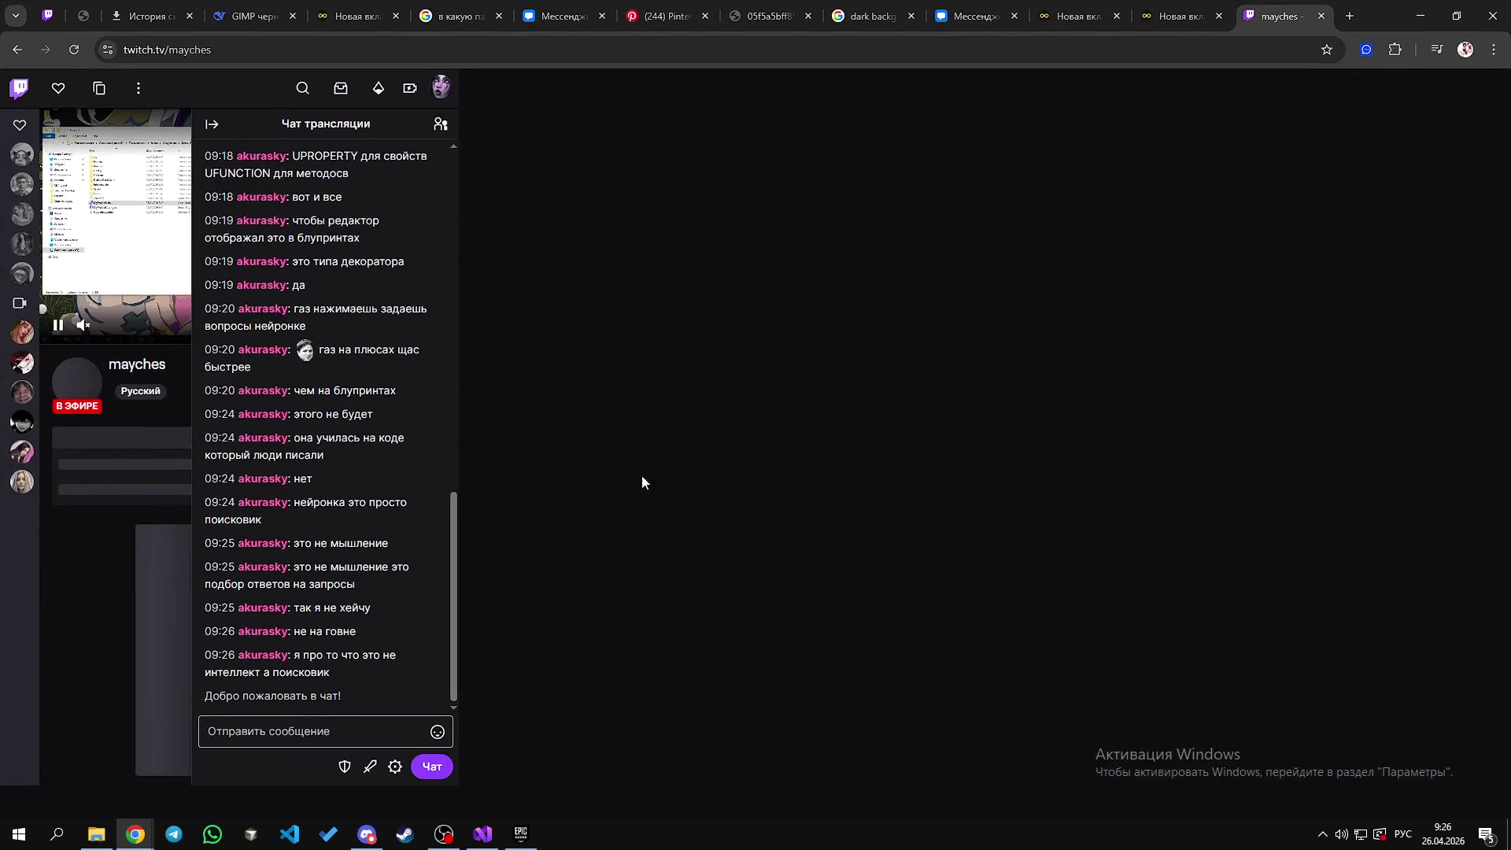
scroll(679, 627, "down", 1)
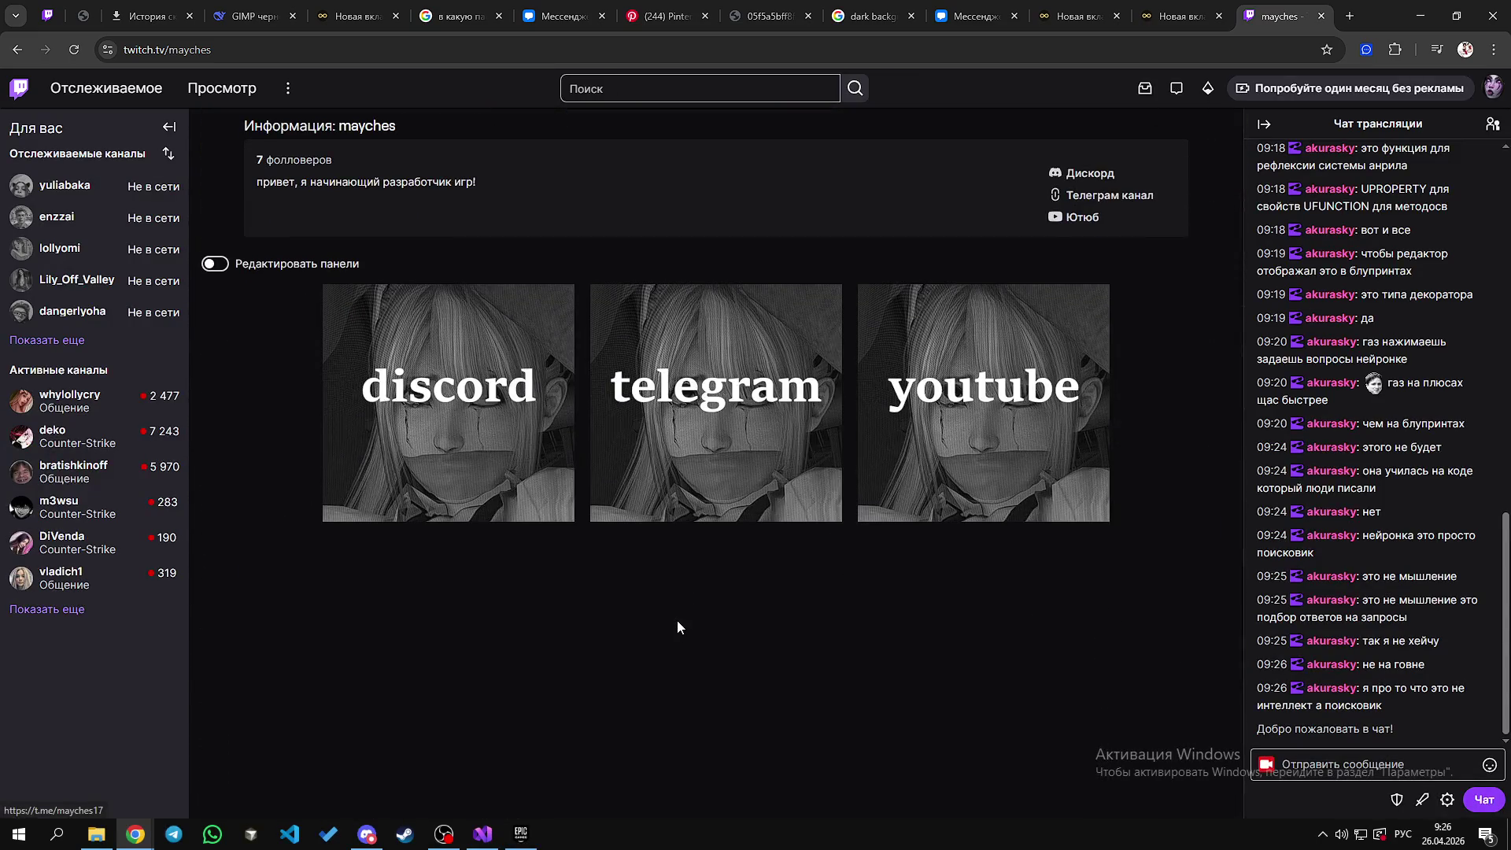
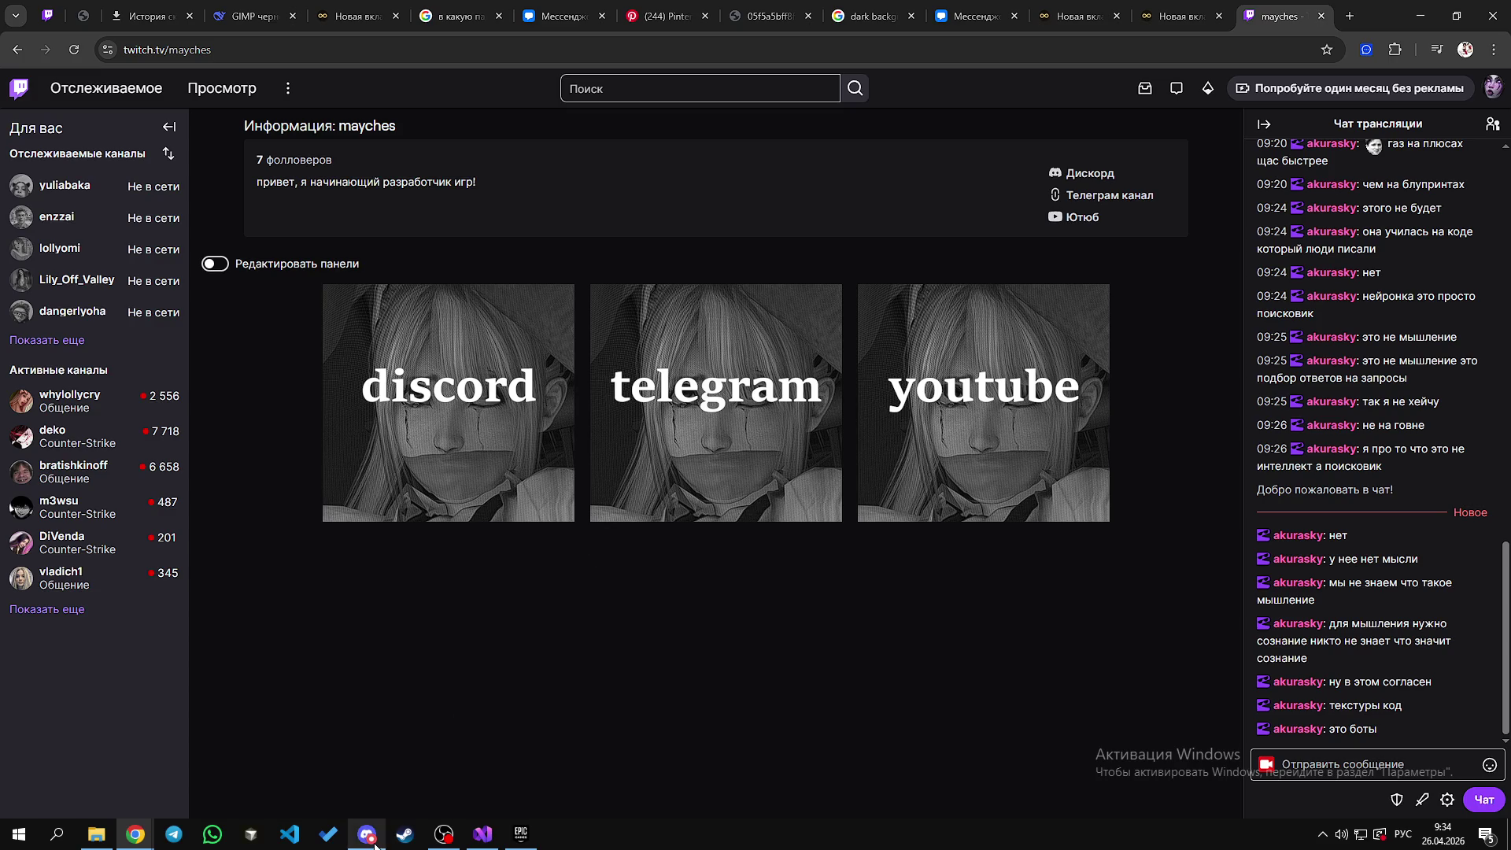
Step: Bring up Discord, select the 1:54 time in the welcome message, then hide Discord
mouse_move(376, 846)
left_click(376, 783)
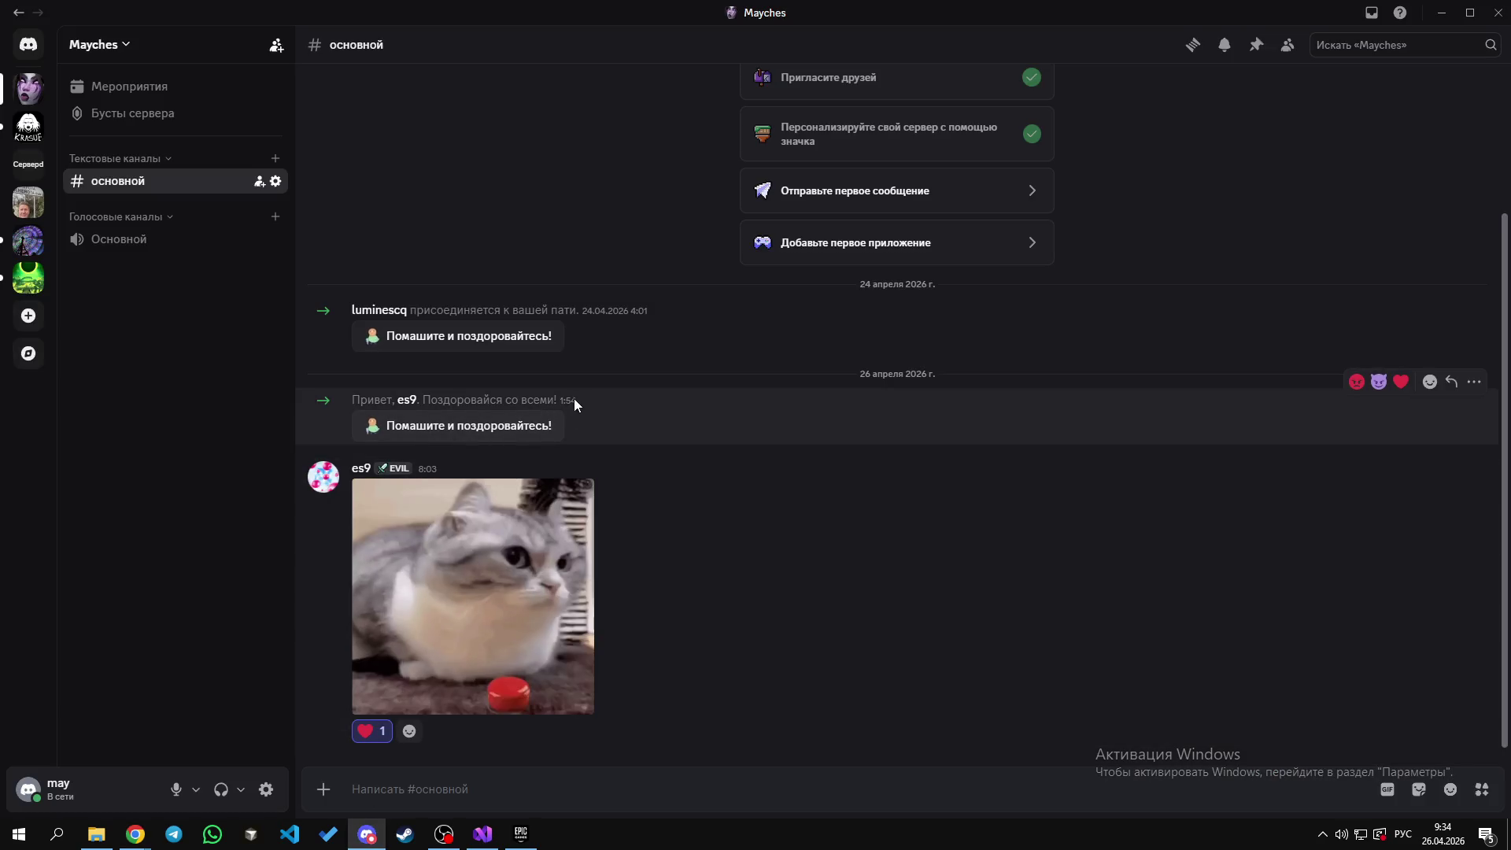
double_click(569, 400)
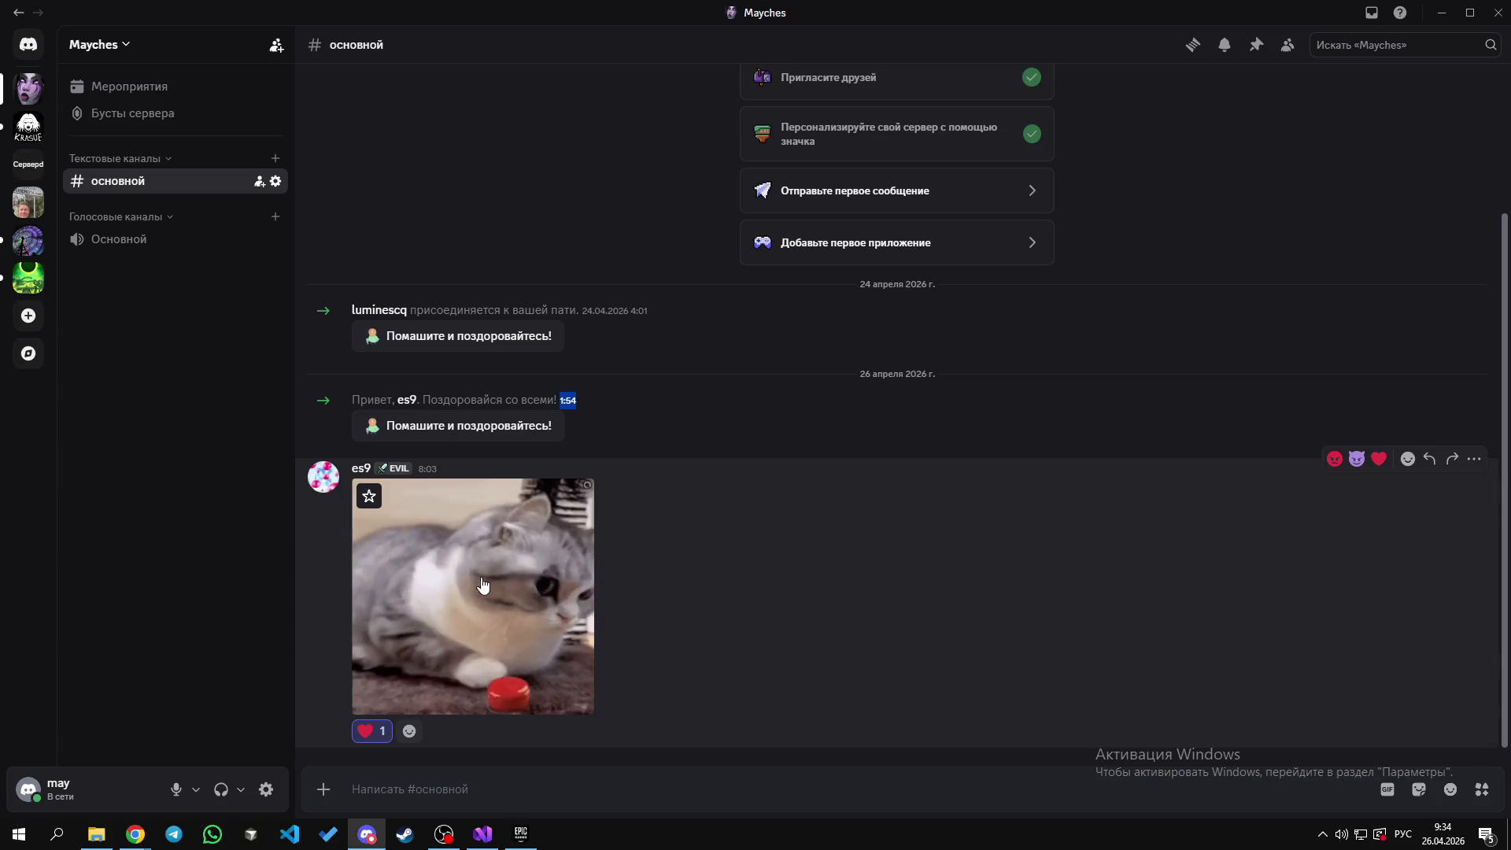
left_click(1441, 15)
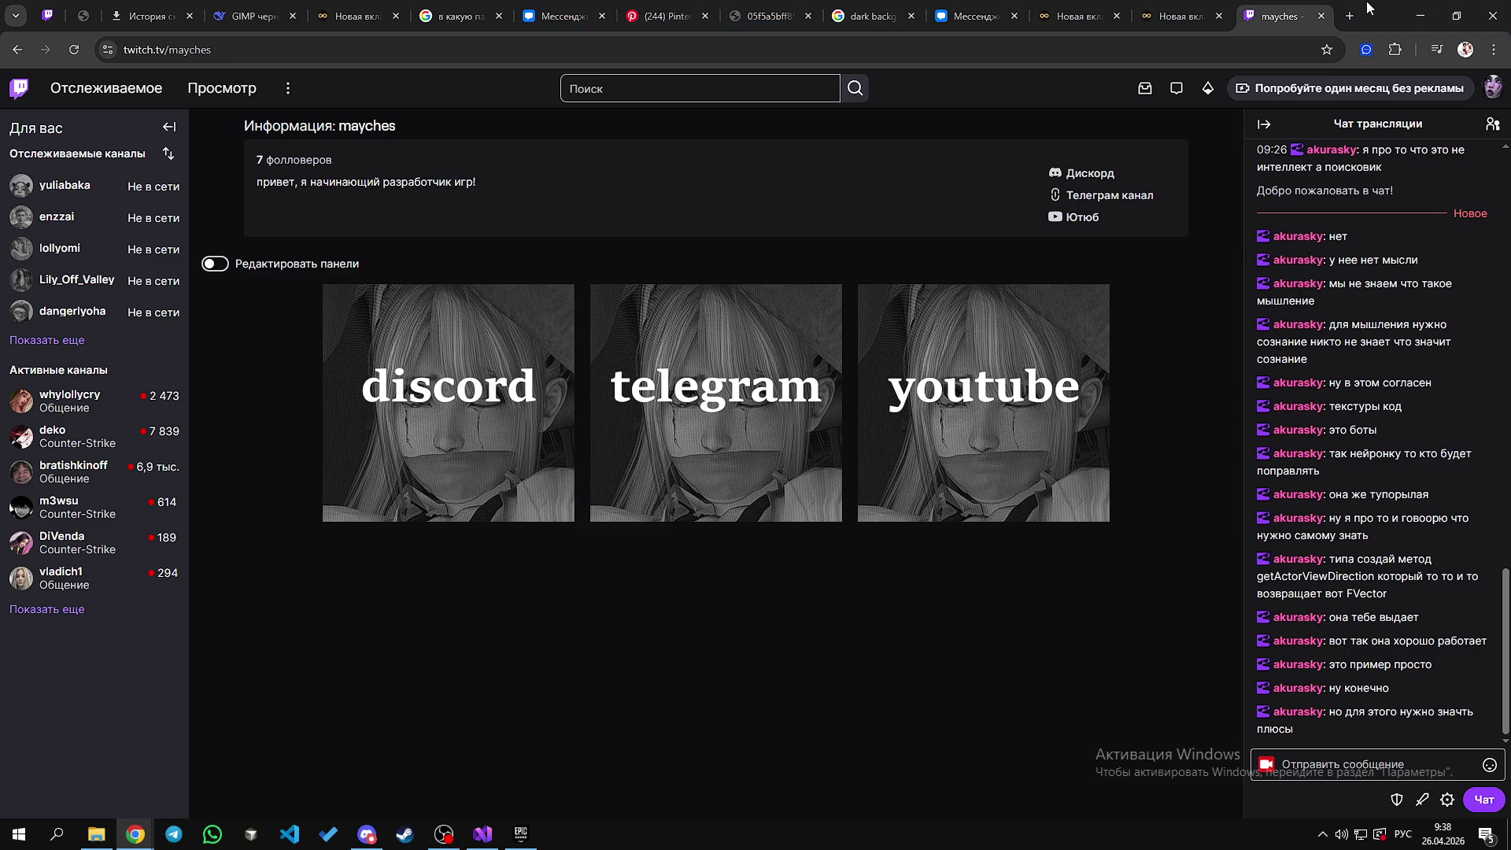
Step: Open VK Доска from the Математика shortcuts in a new tab, go full screen, and open Новая доска
left_click(1350, 15)
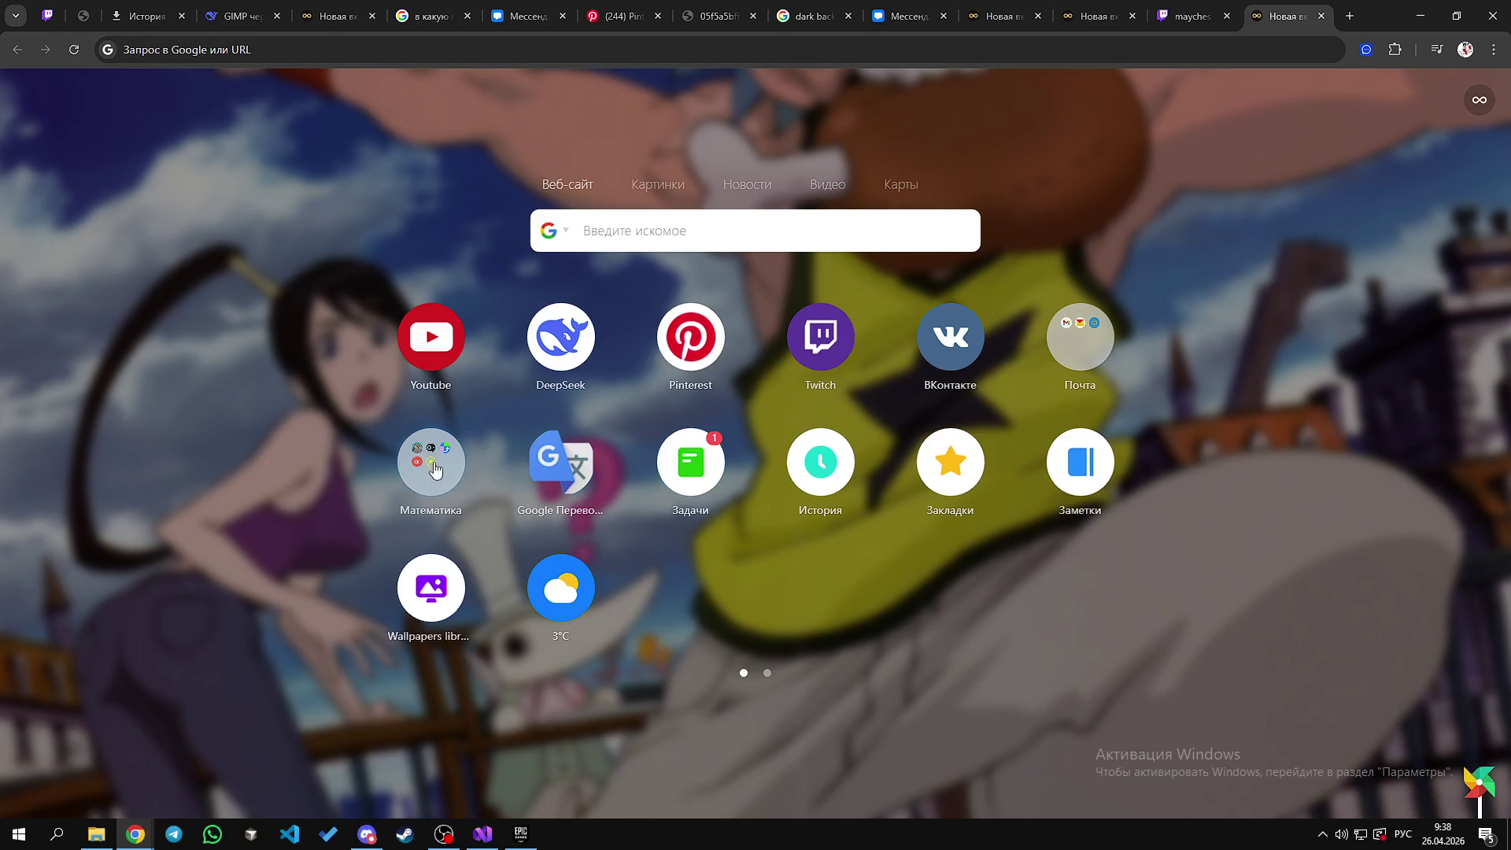
left_click(433, 464)
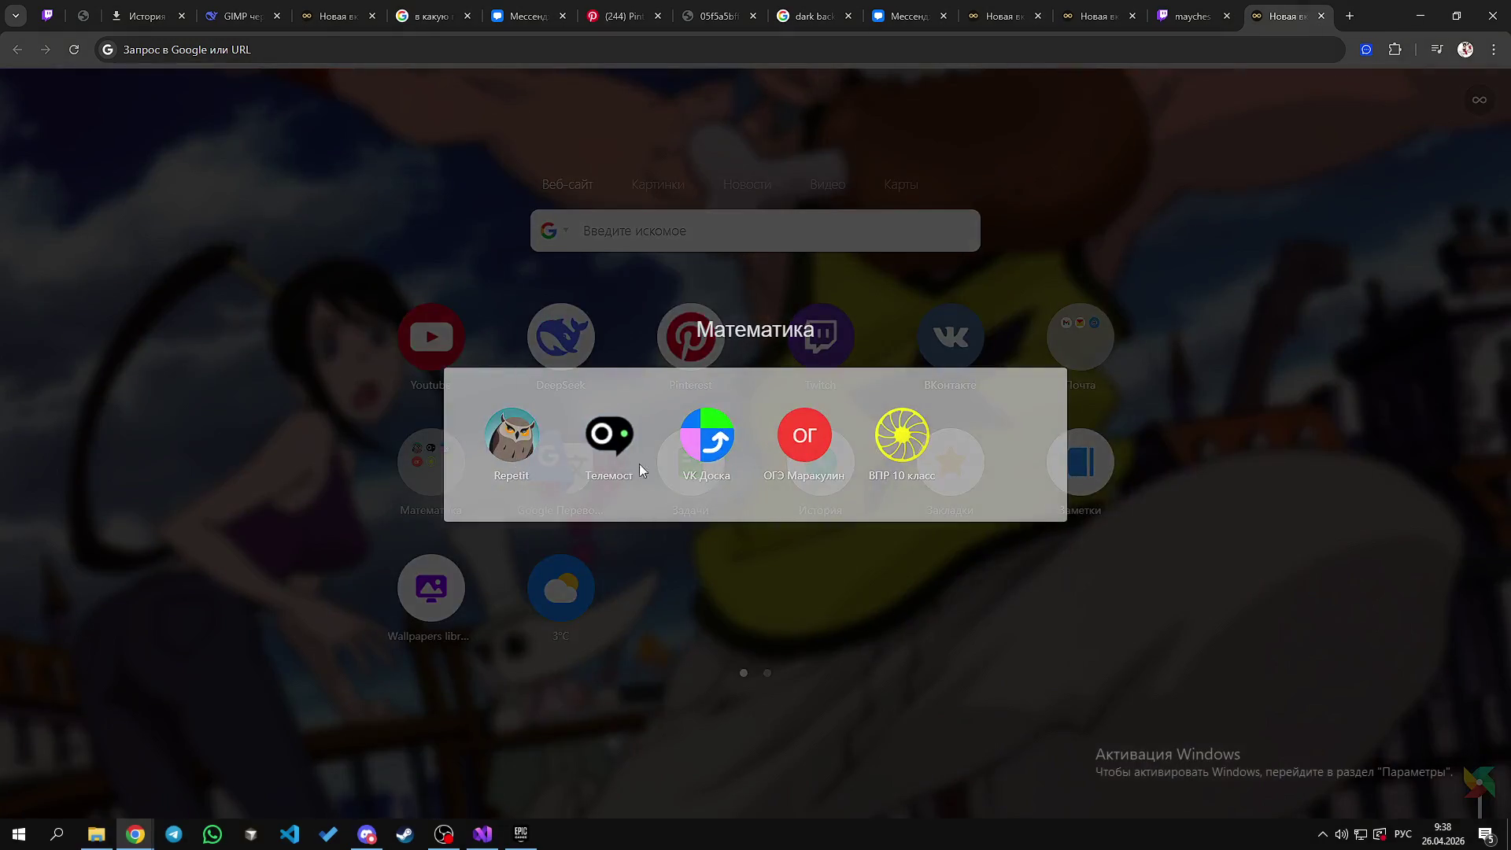
left_click(716, 447)
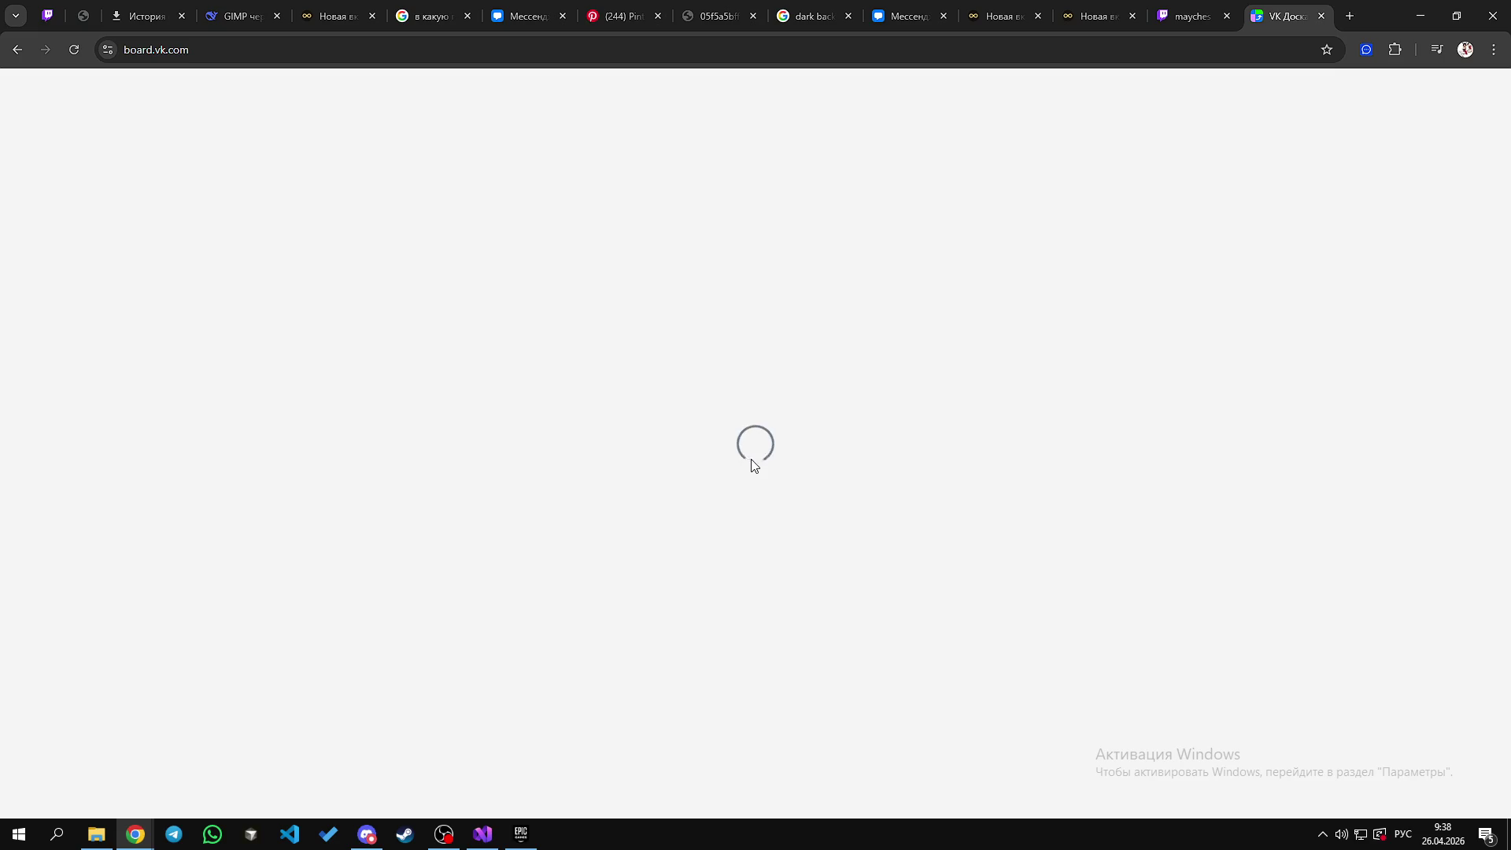
key("F11")
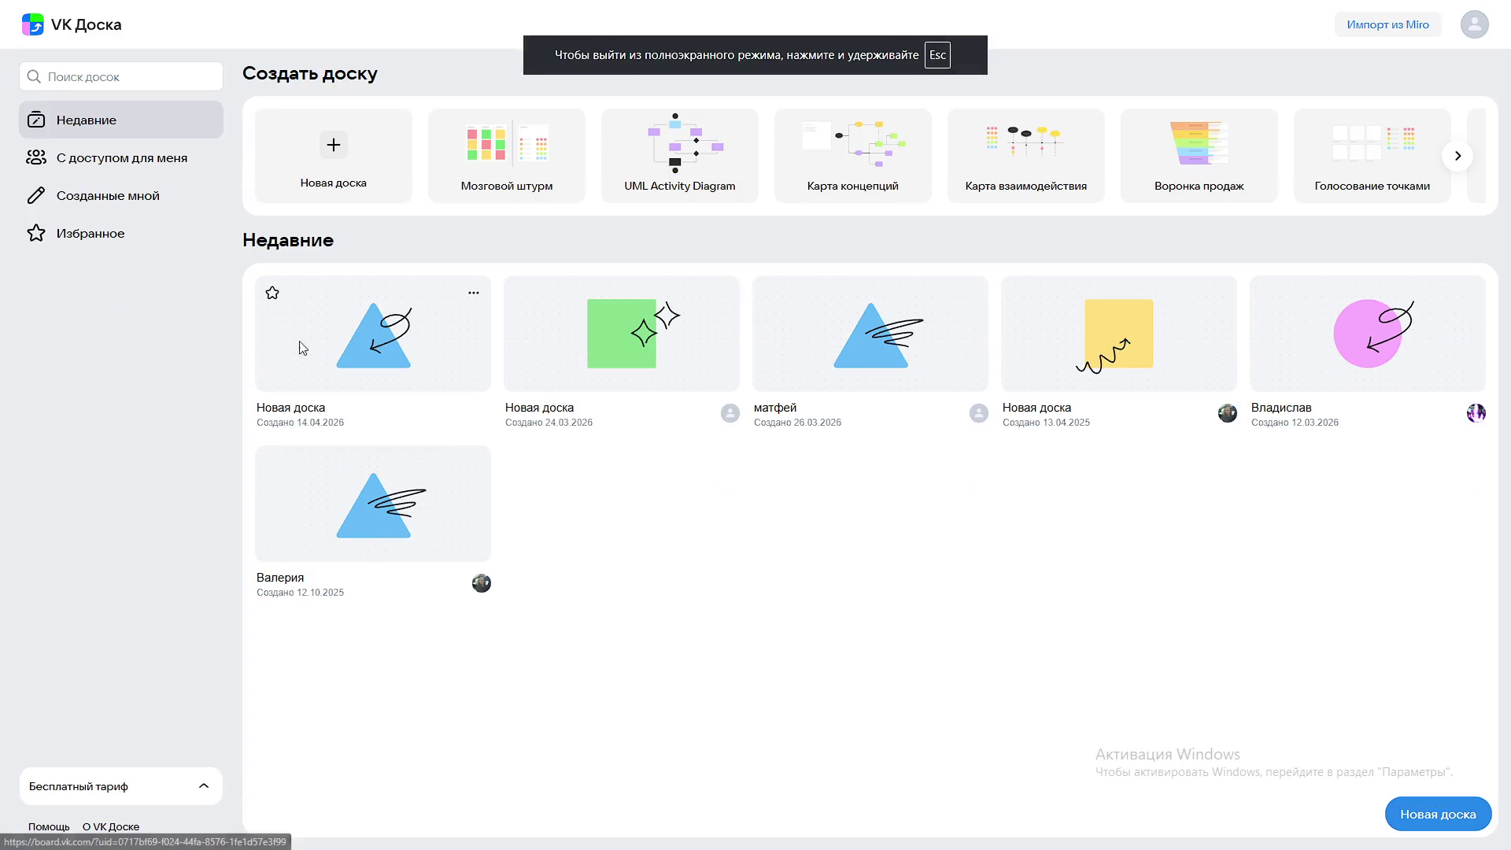
left_click(297, 347)
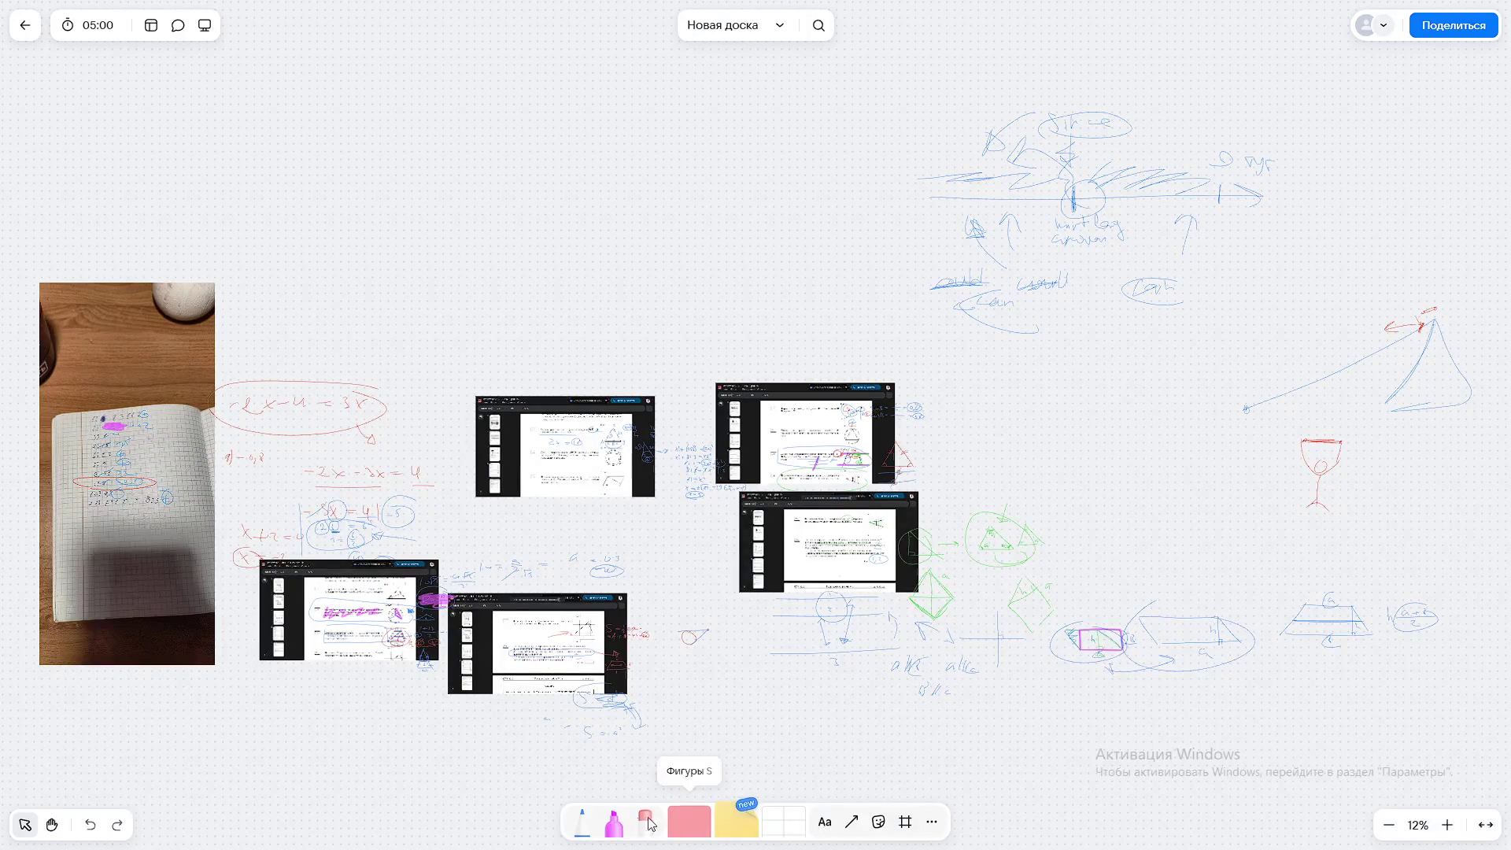
scroll(653, 787, "up", 2)
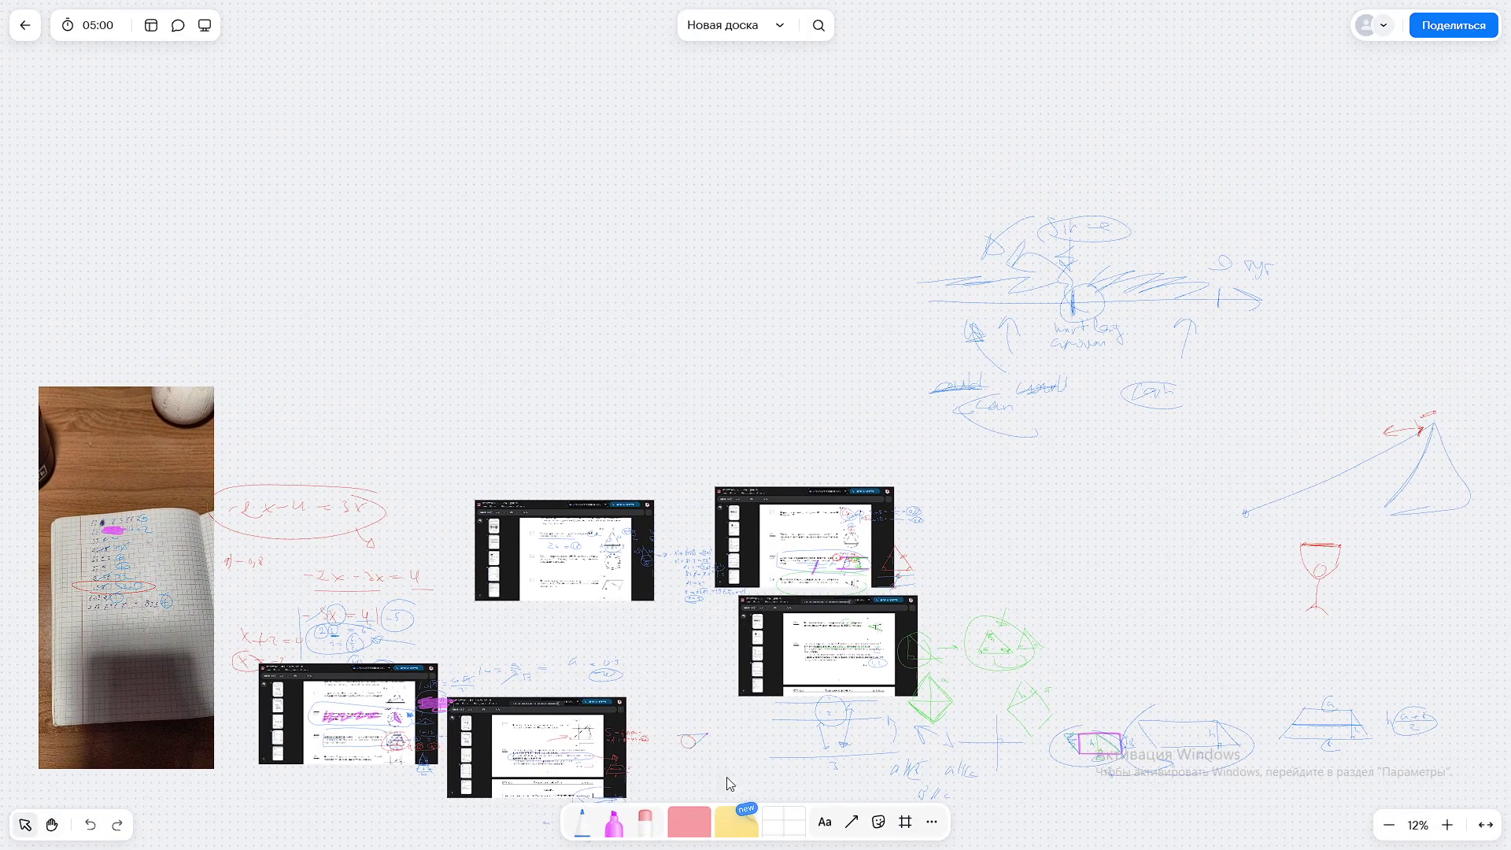
scroll(869, 827, "up", 2)
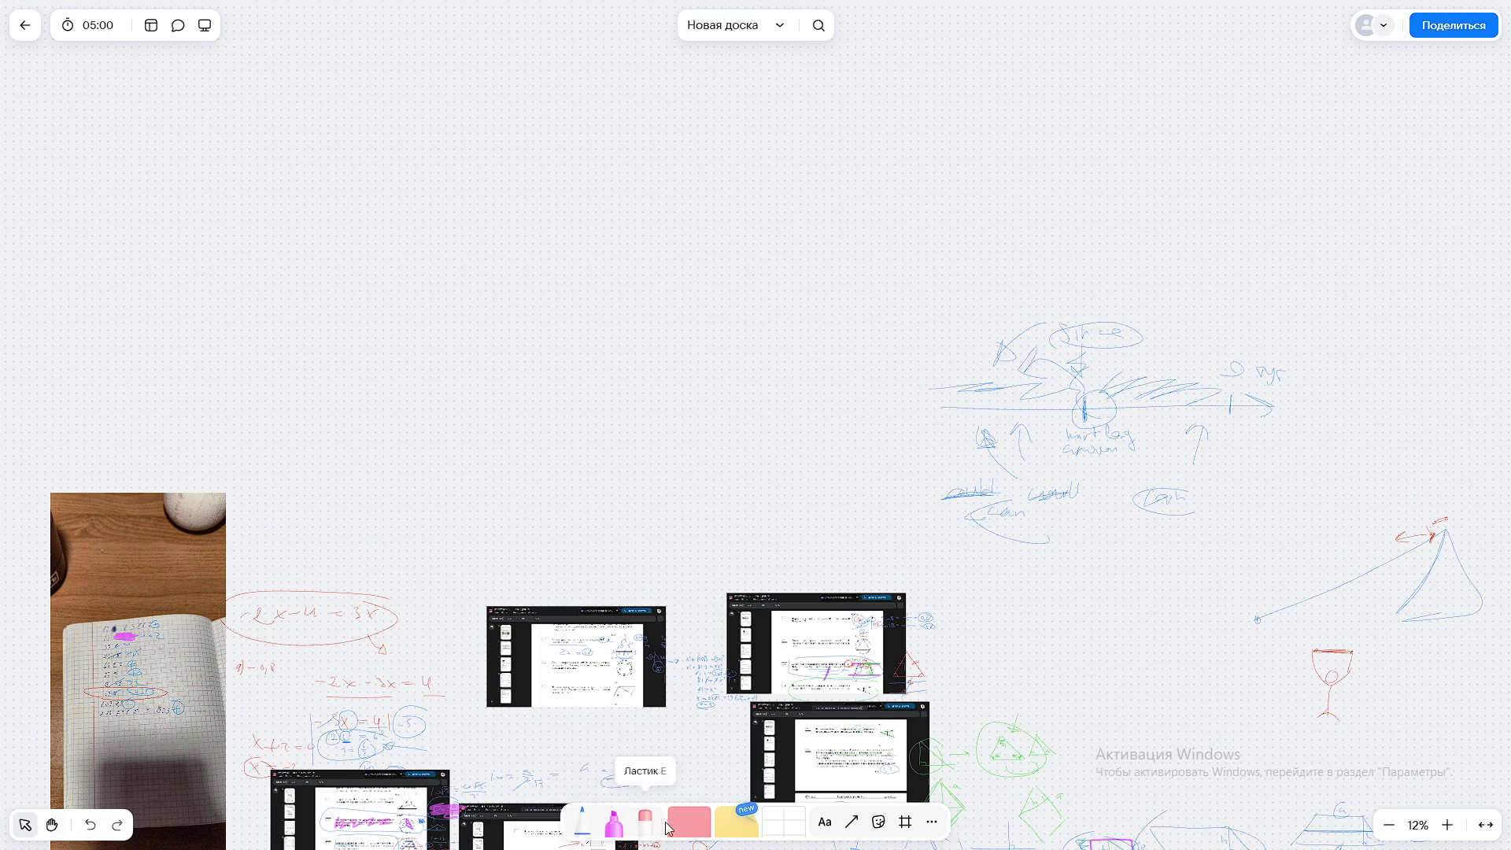
scroll(787, 826, "up", 1)
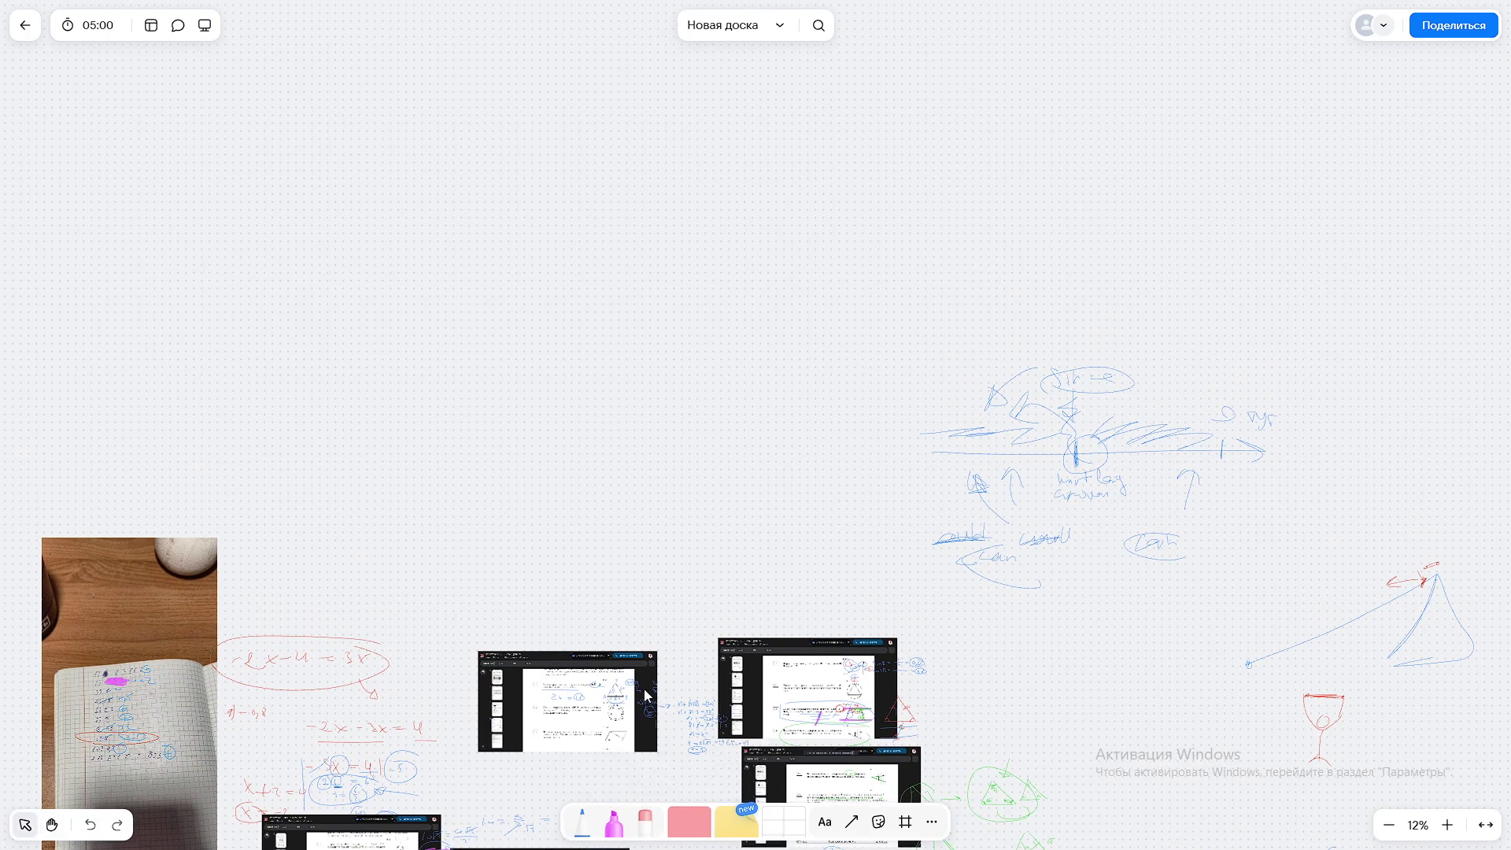
scroll(669, 788, "up", 2)
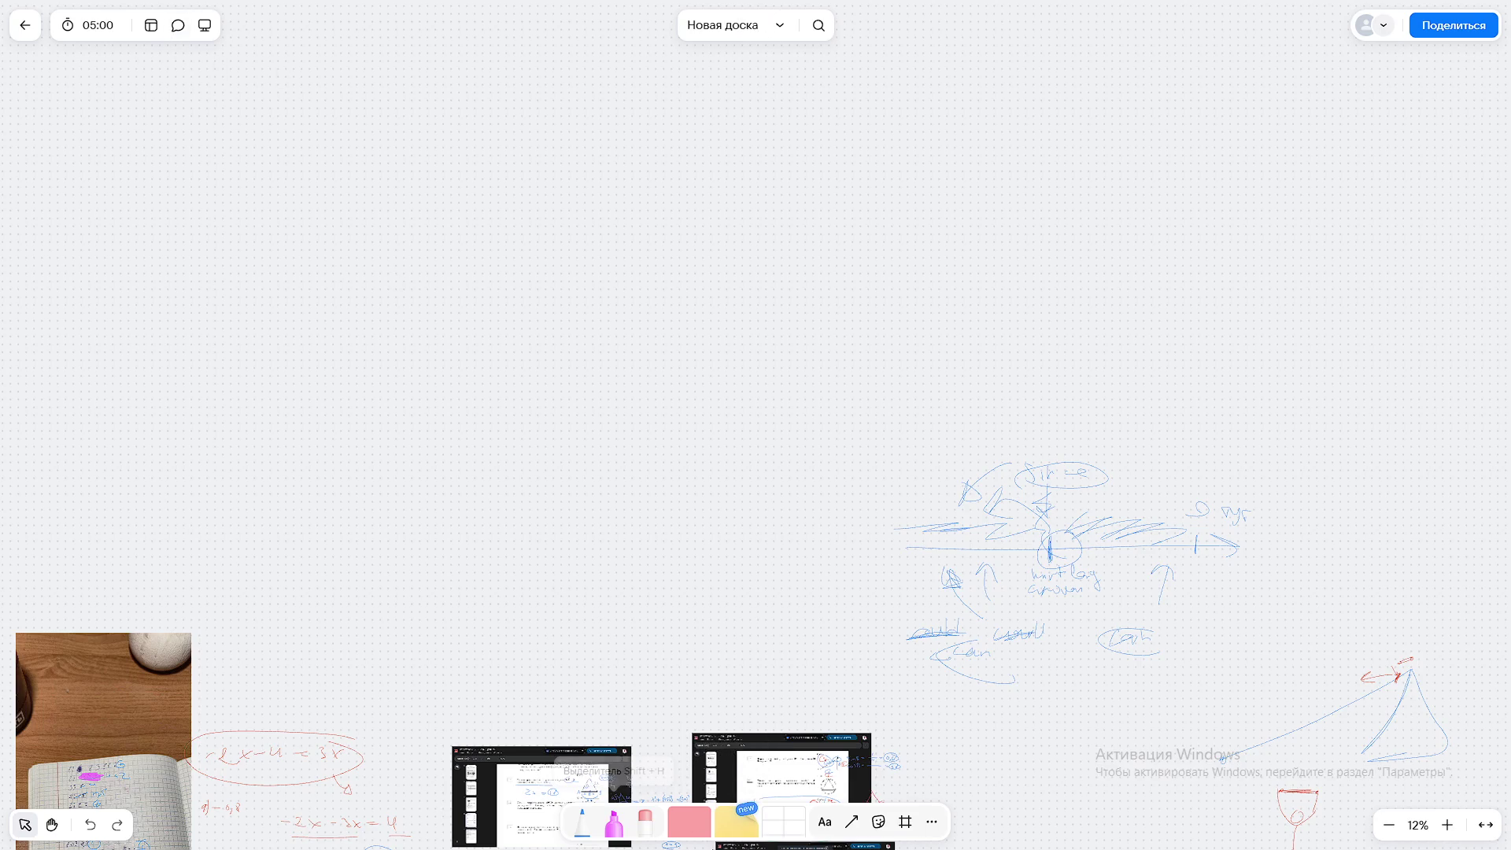
left_click(934, 824)
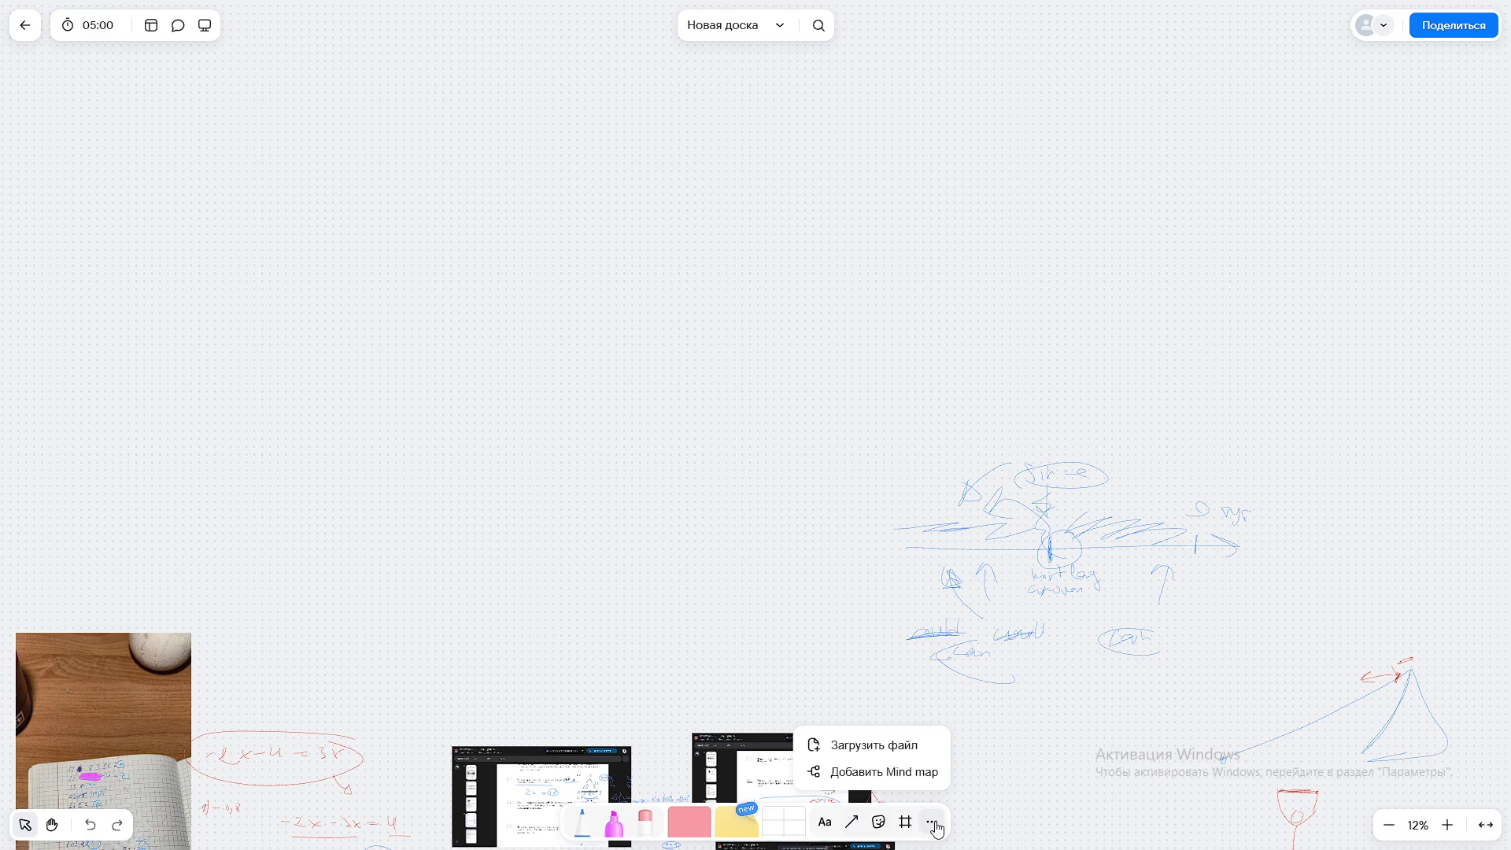
left_click(782, 26)
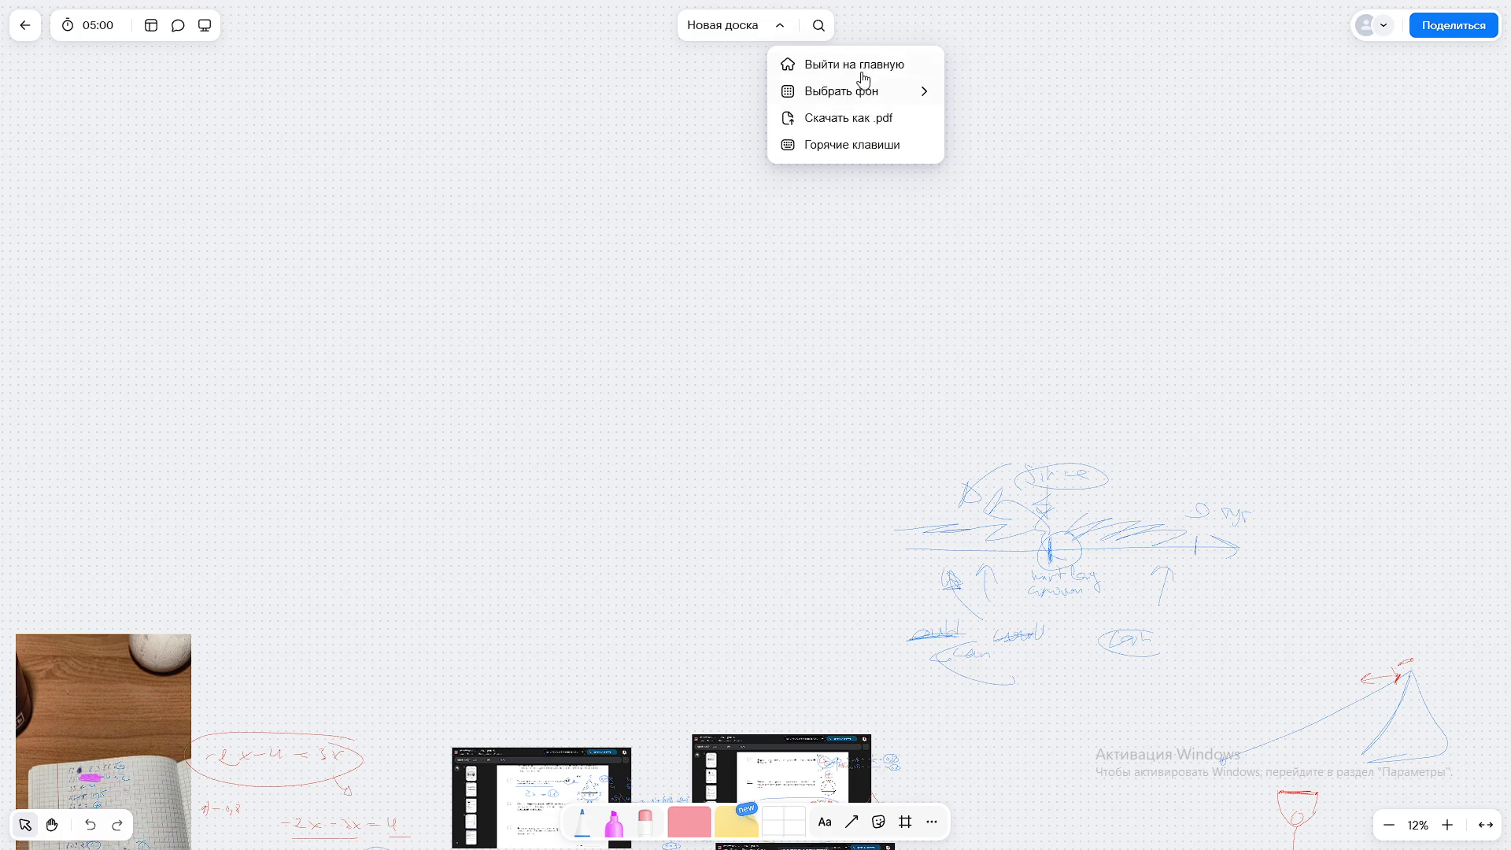
left_click(768, 301)
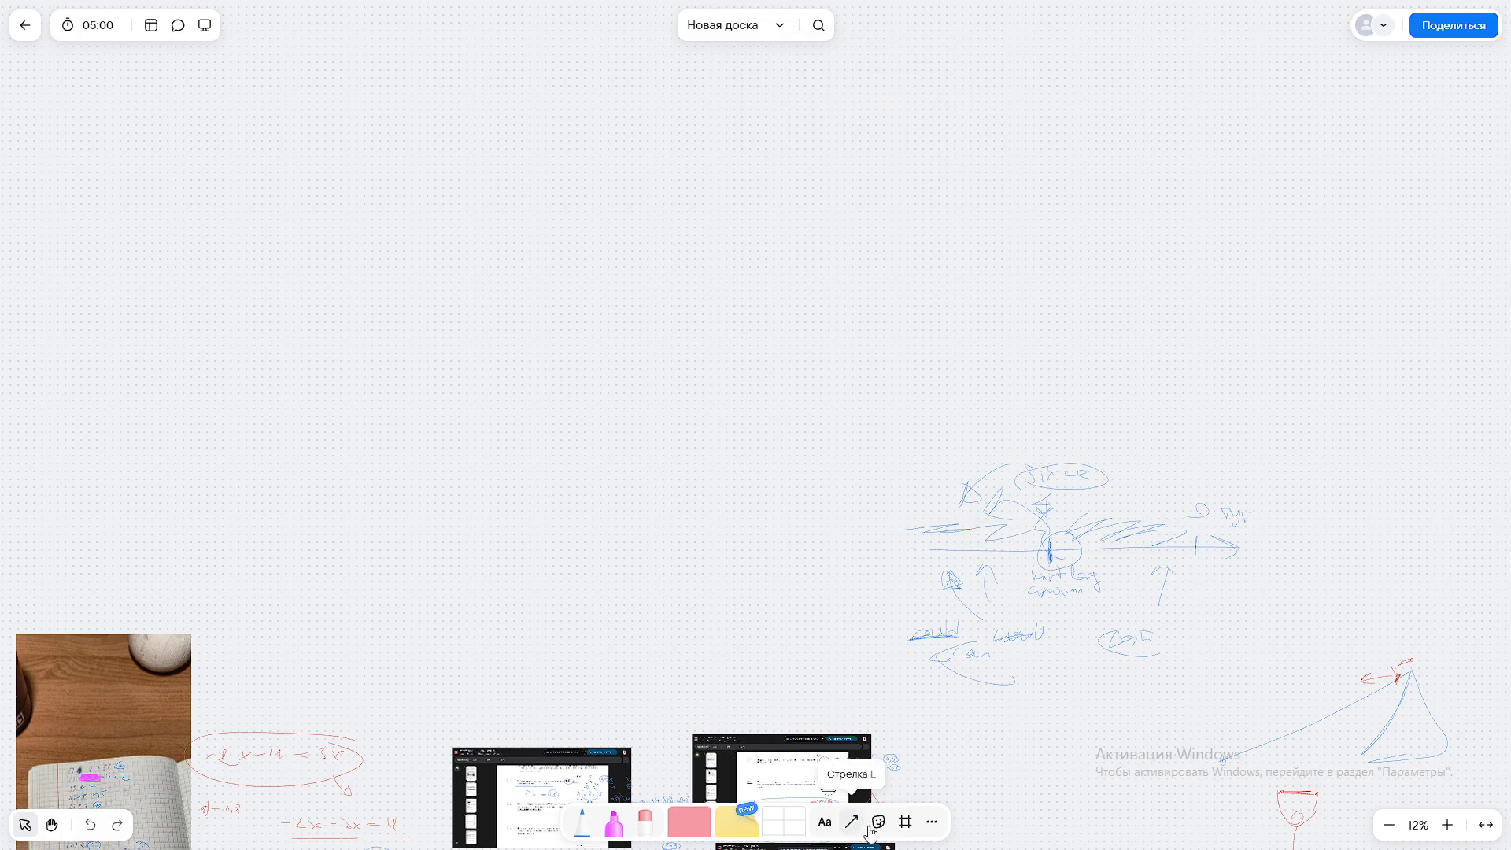
Step: Draw two overlapping circles with the pink highlighter
left_click(614, 822)
mouse_move(351, 65)
left_mouse_down()
mouse_move(61, 364)
mouse_move(364, 92)
left_mouse_up()
mouse_move(939, 111)
left_mouse_down()
mouse_move(617, 567)
mouse_move(810, 67)
left_mouse_up()
scroll(425, 286, "up", 1)
scroll(425, 287, "left", 2)
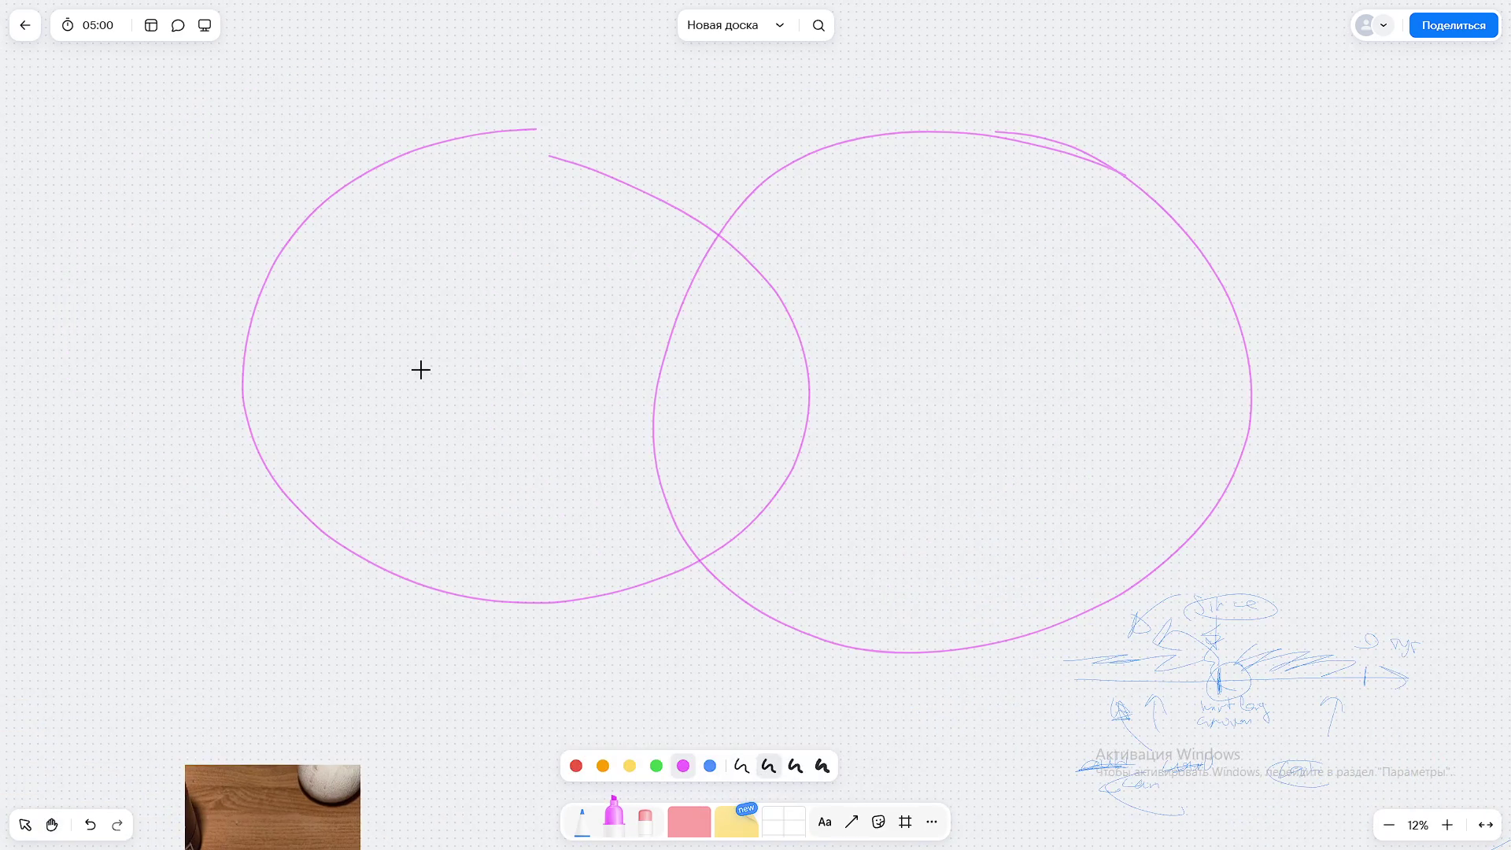
Step: Label the left circle C++ and the right circle C++UE
mouse_move(436, 318)
left_mouse_down()
mouse_move(391, 344)
mouse_move(470, 328)
mouse_move(466, 351)
mouse_move(506, 346)
left_mouse_up()
left_click_drag(492, 330, 524, 325)
scroll(516, 348, "right", 3)
mouse_move(664, 307)
left_mouse_down()
mouse_move(642, 348)
mouse_move(689, 326)
left_mouse_up()
mouse_move(682, 320)
left_mouse_down()
mouse_move(682, 340)
mouse_move(705, 329)
left_mouse_up()
mouse_move(703, 325)
left_mouse_down()
mouse_move(769, 331)
mouse_move(783, 296)
mouse_move(810, 291)
mouse_move(861, 331)
left_mouse_up()
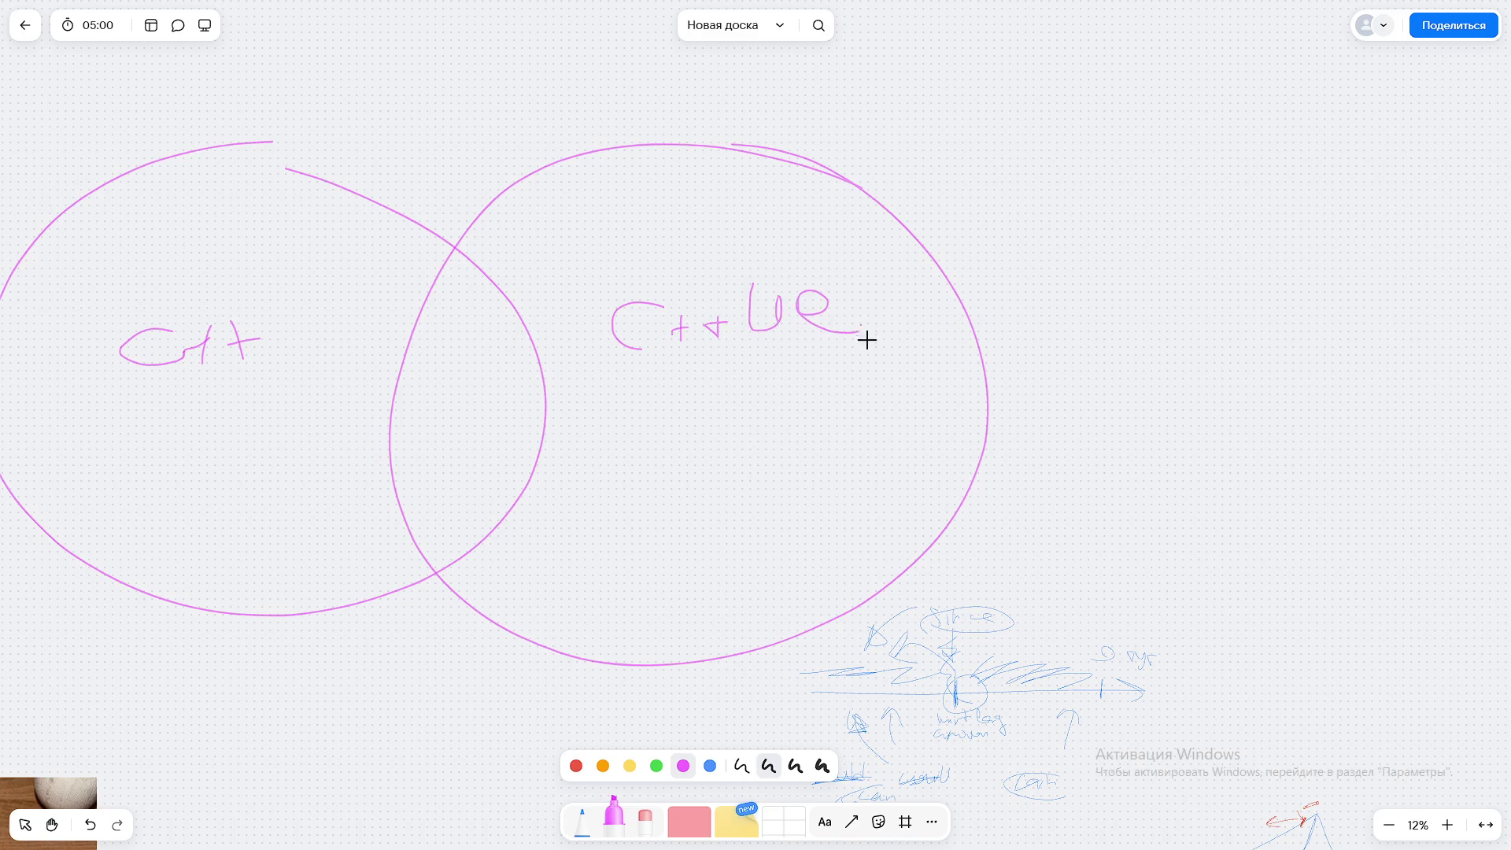
Step: Hatch the circles' overlap, loop around it, then undo the latest strokes
scroll(867, 391, "left", 2)
mouse_move(556, 258)
left_mouse_down()
mouse_move(506, 291)
mouse_move(483, 361)
mouse_move(543, 423)
mouse_move(554, 461)
left_mouse_up()
scroll(622, 480, "left", 2)
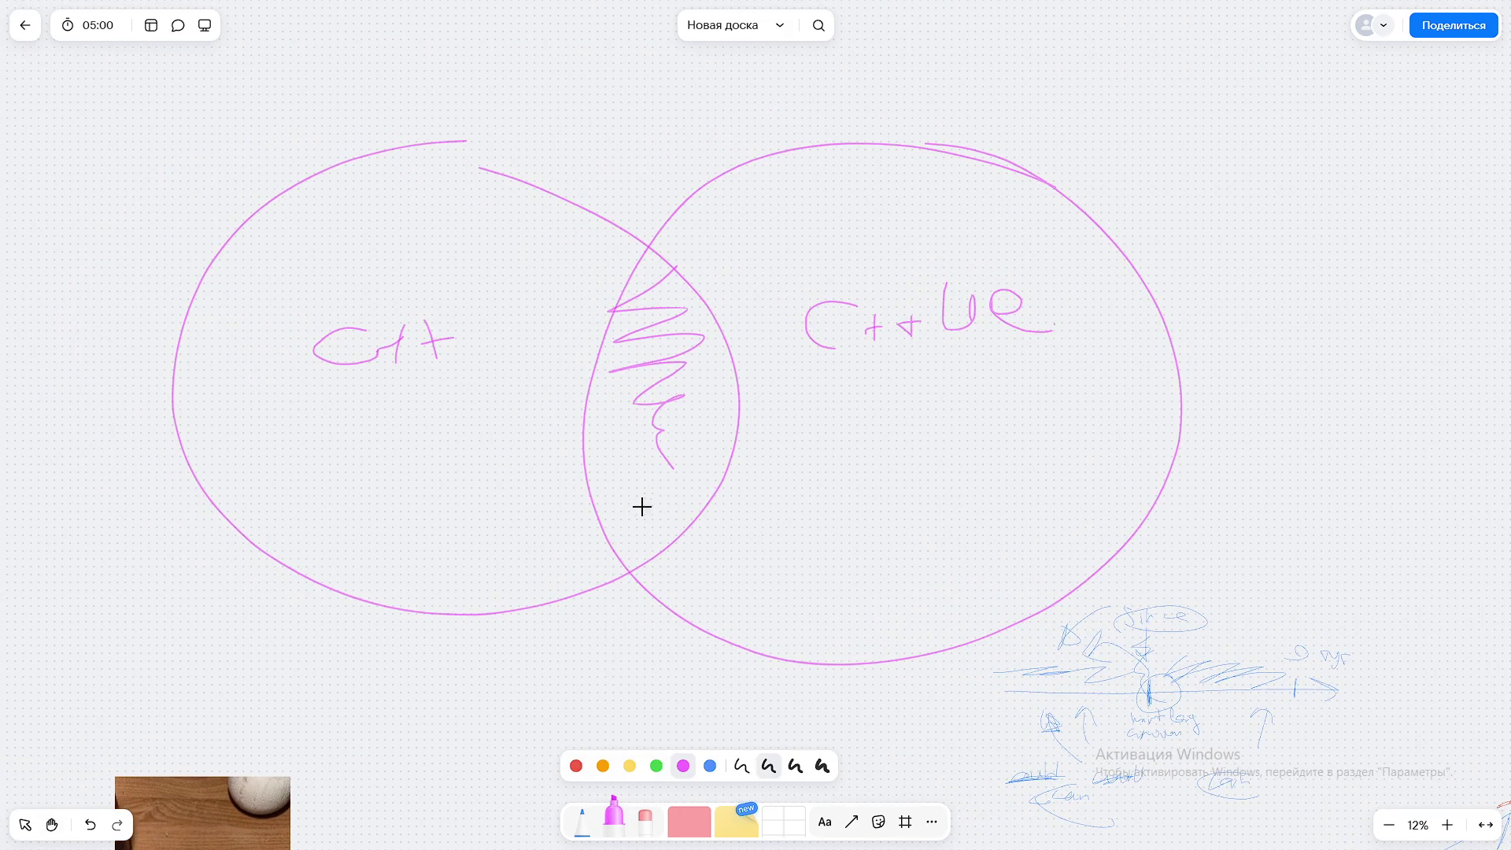
mouse_move(648, 274)
left_mouse_down()
mouse_move(722, 347)
mouse_move(622, 303)
left_mouse_up()
scroll(590, 438, "up", 3)
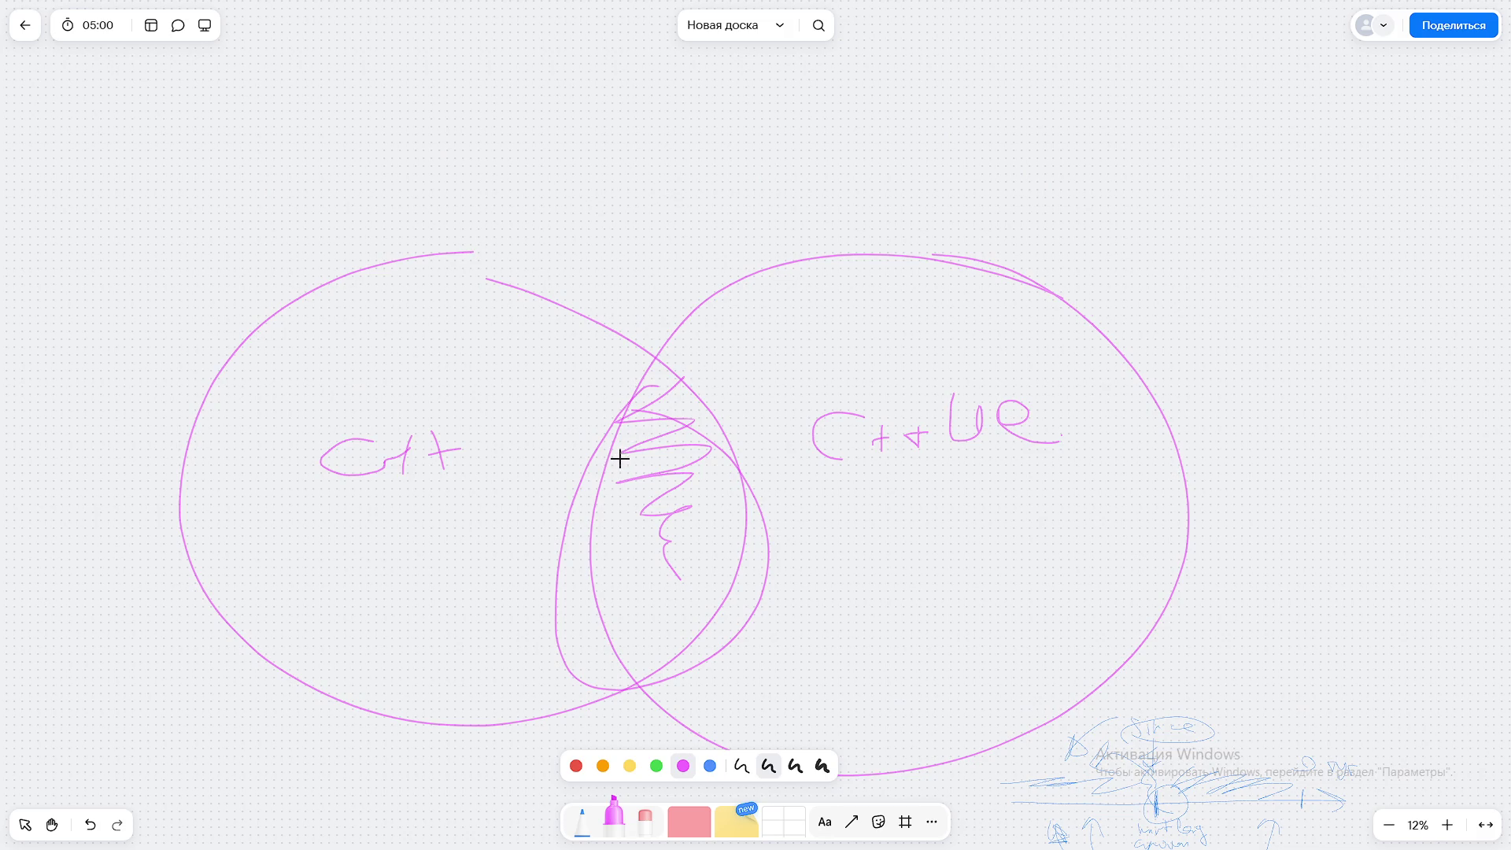
key("ctrl+z")
key("ctrl+z")
key("ctrl+z")
key("ctrl+z")
key("ctrl+z")
key("ctrl+z")
key("ctrl+z")
key("ctrl+z")
key("ctrl+z")
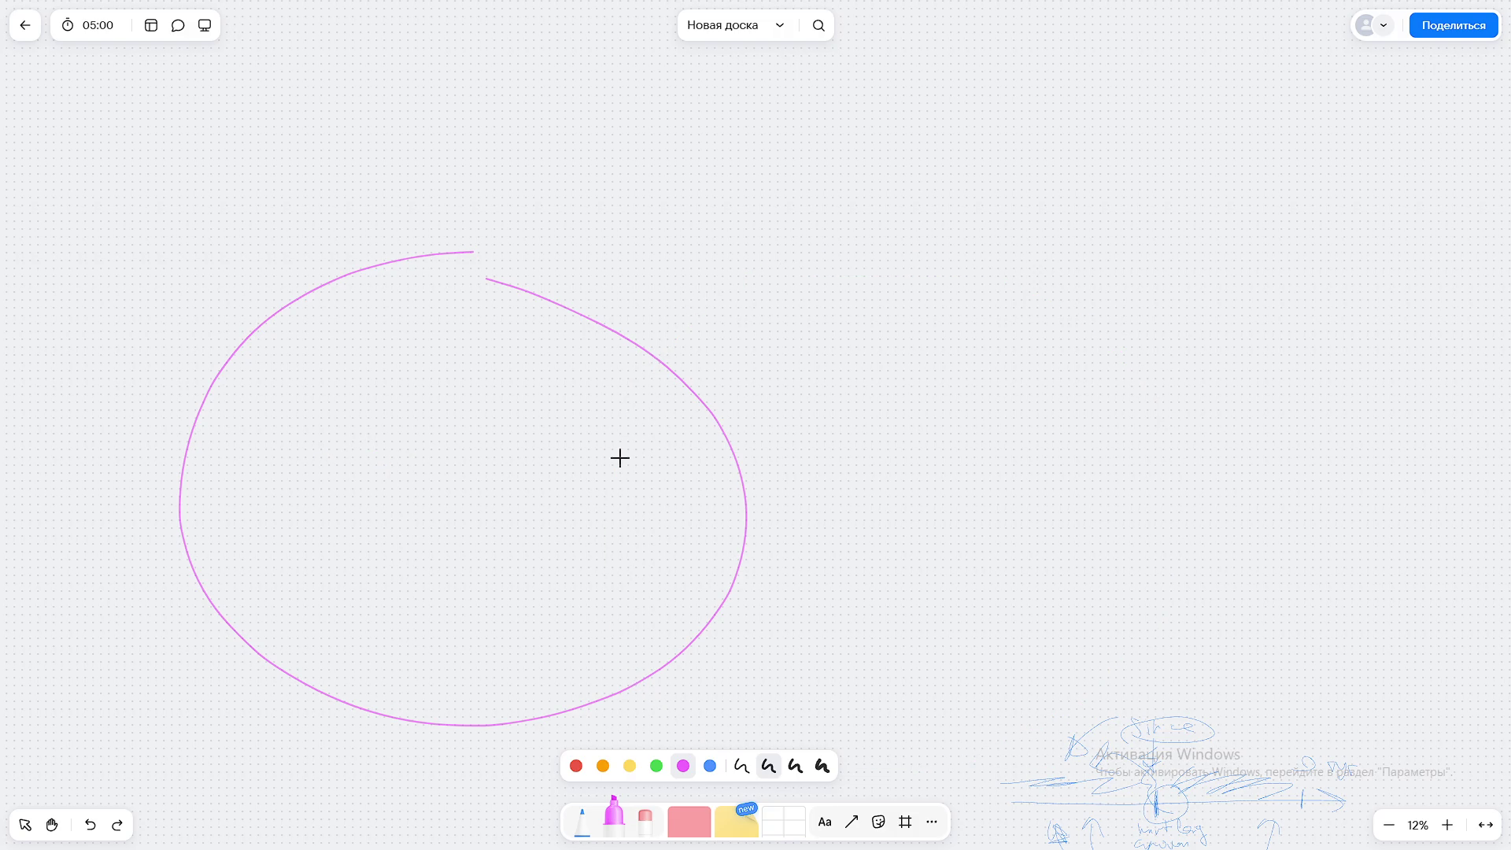
Step: Redraw a large pink arc, writing C with two x marks and 'че' inside the circles
mouse_move(939, 299)
left_mouse_down()
mouse_move(644, 211)
mouse_move(395, 550)
mouse_move(669, 742)
mouse_move(902, 300)
left_mouse_up()
scroll(866, 409, "up", 2)
scroll(866, 409, "left", 2)
mouse_move(386, 604)
left_mouse_down()
mouse_move(416, 634)
mouse_move(442, 605)
left_mouse_up()
mouse_move(447, 583)
left_mouse_down()
mouse_move(433, 606)
mouse_move(483, 586)
left_mouse_up()
left_click_drag(477, 568, 466, 581)
scroll(472, 567, "right", 2)
mouse_move(820, 433)
left_mouse_down()
mouse_move(826, 471)
mouse_move(881, 500)
left_mouse_up()
Step: Draw a pink upward arrow with its shaft reaching into the circles' overlap
scroll(857, 509, "down", 4)
scroll(858, 509, "left", 2)
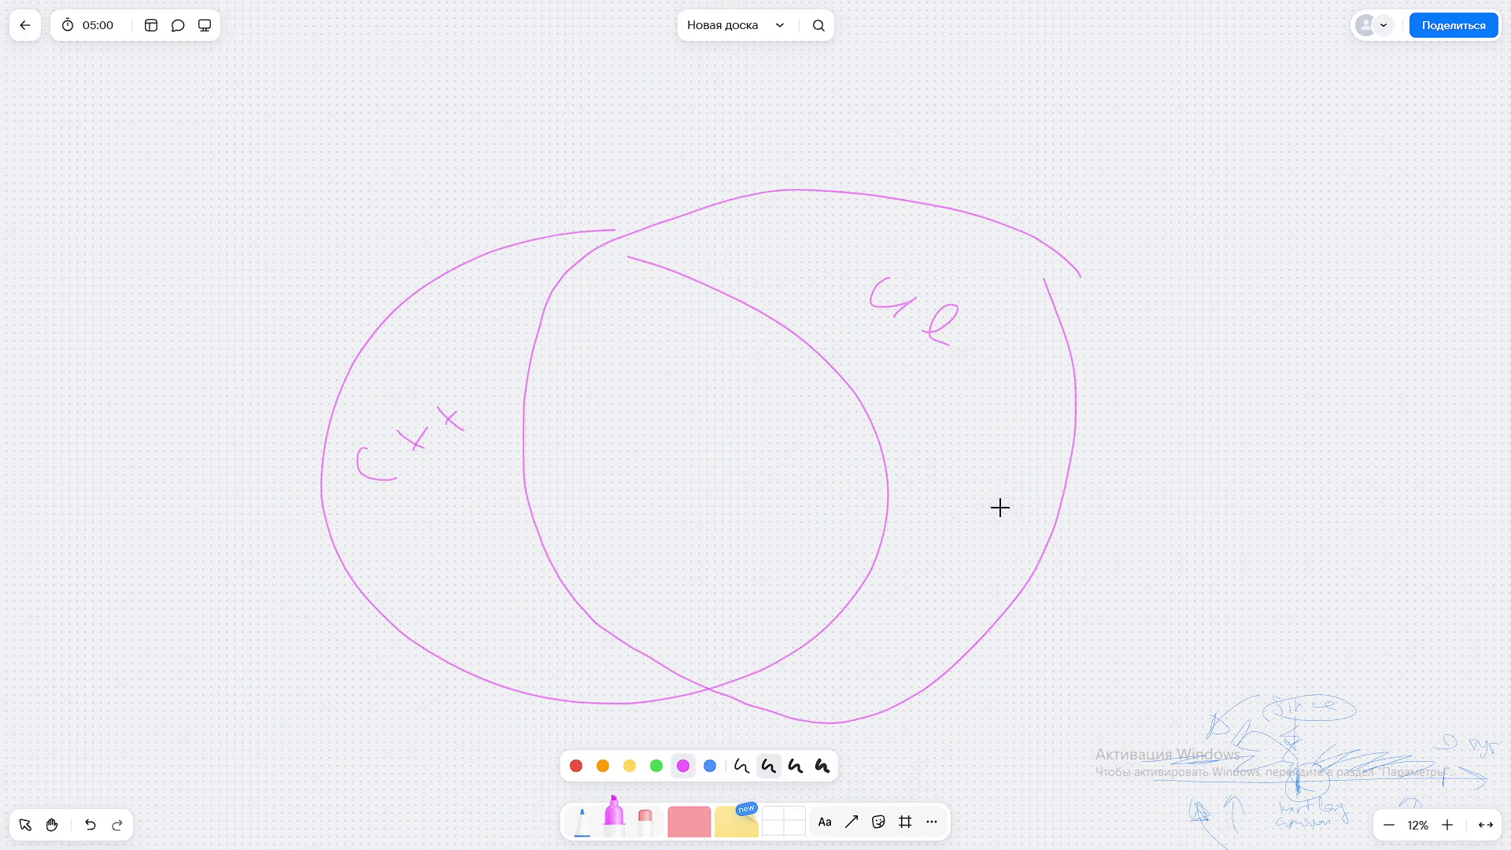
scroll(1007, 480, "up", 1)
scroll(719, 492, "up", 1)
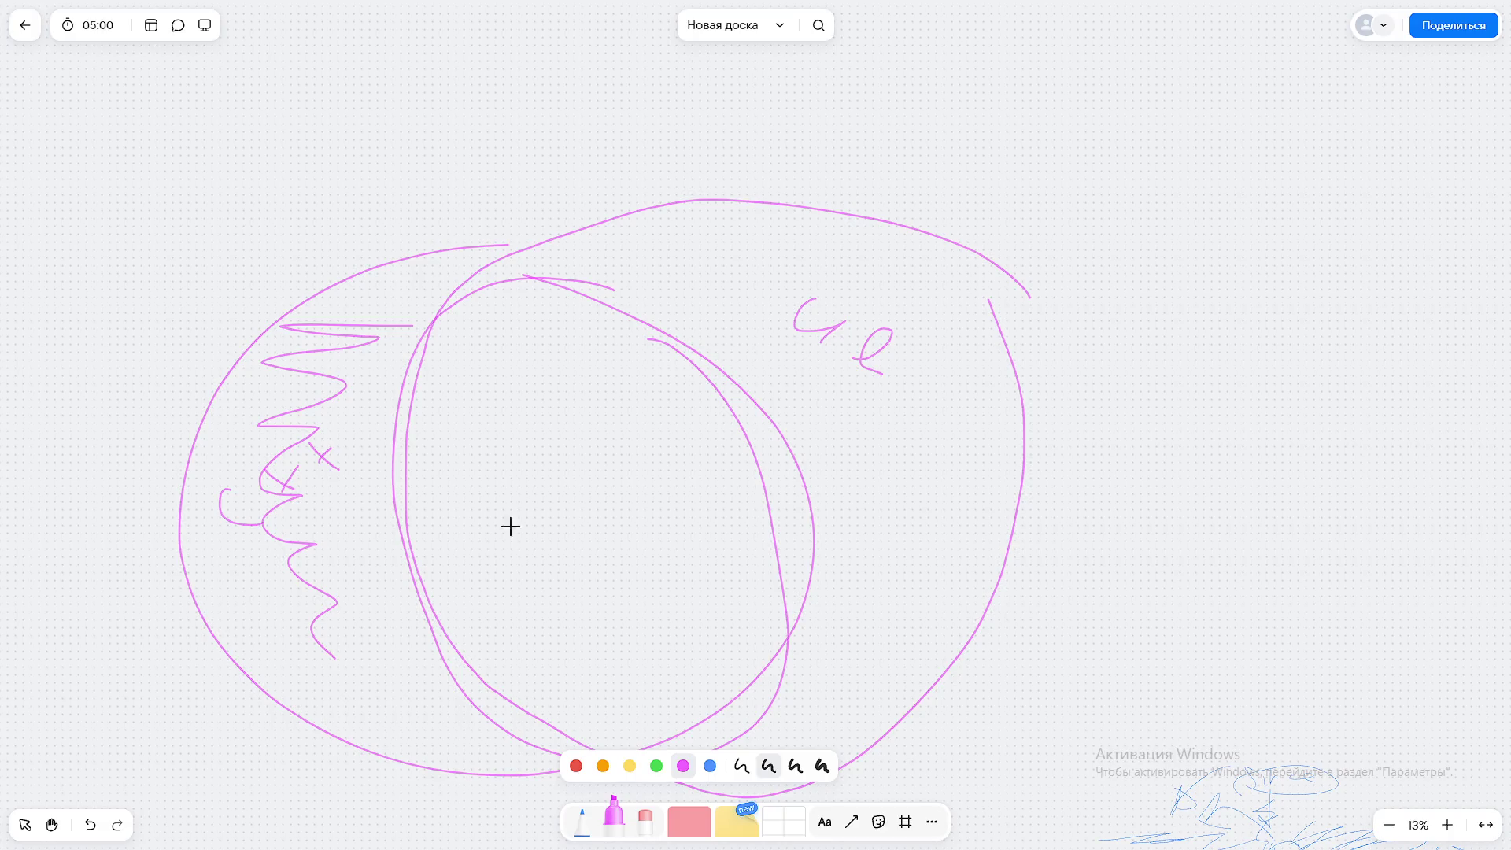
left_click_drag(540, 433, 585, 341)
left_click_drag(581, 378, 619, 431)
left_click_drag(593, 370, 557, 724)
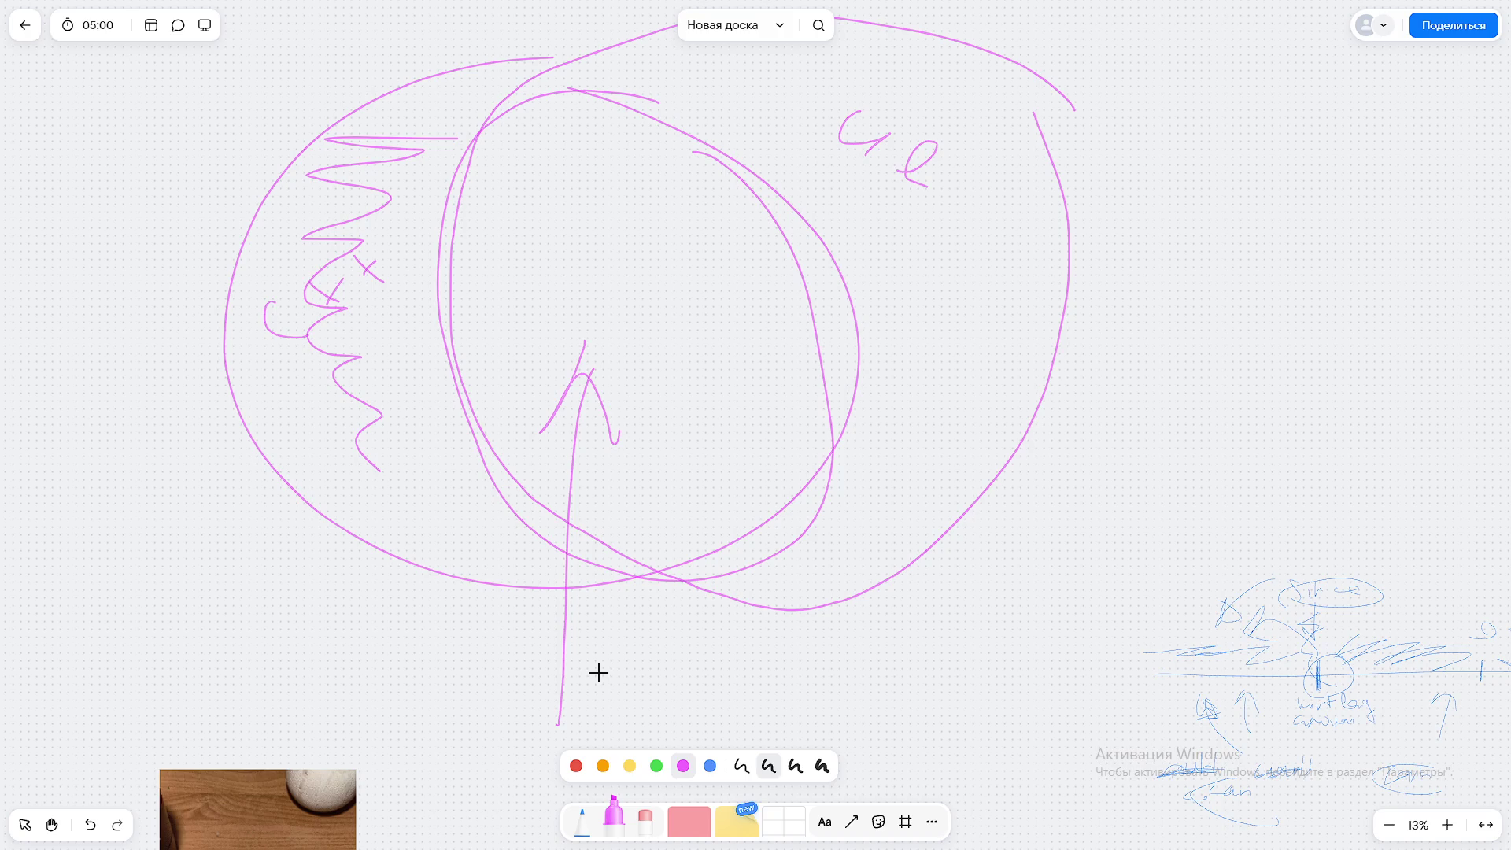
scroll(629, 551, "up", 2)
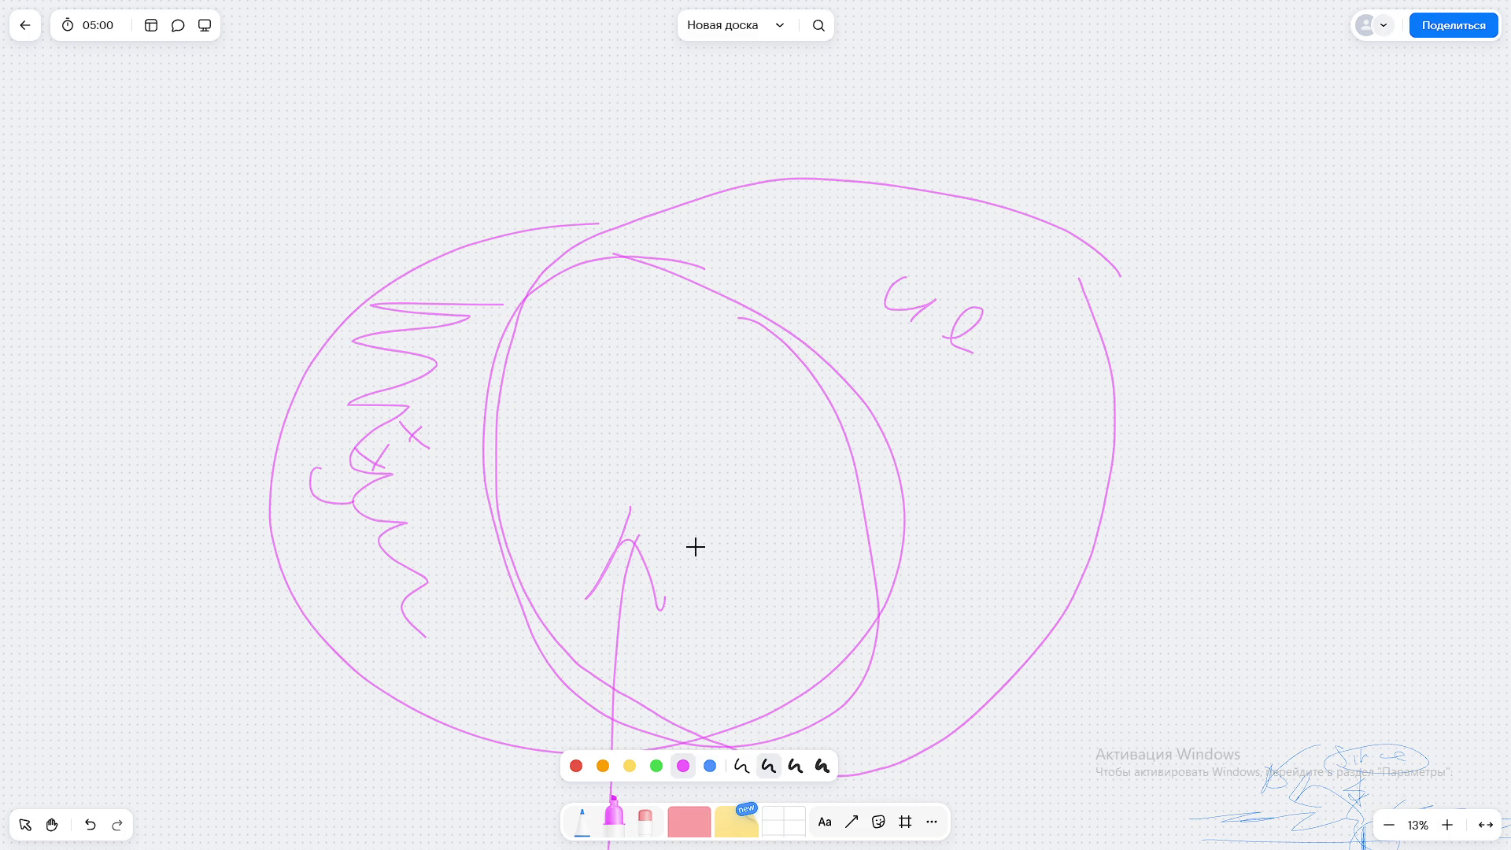
Step: Scribble pink zigzags along the top of the big oval
left_click(614, 819)
mouse_move(686, 202)
left_mouse_down()
mouse_move(772, 205)
mouse_move(890, 278)
mouse_move(908, 530)
mouse_move(840, 735)
mouse_move(928, 668)
mouse_move(995, 460)
mouse_move(1039, 388)
mouse_move(1014, 362)
left_mouse_up()
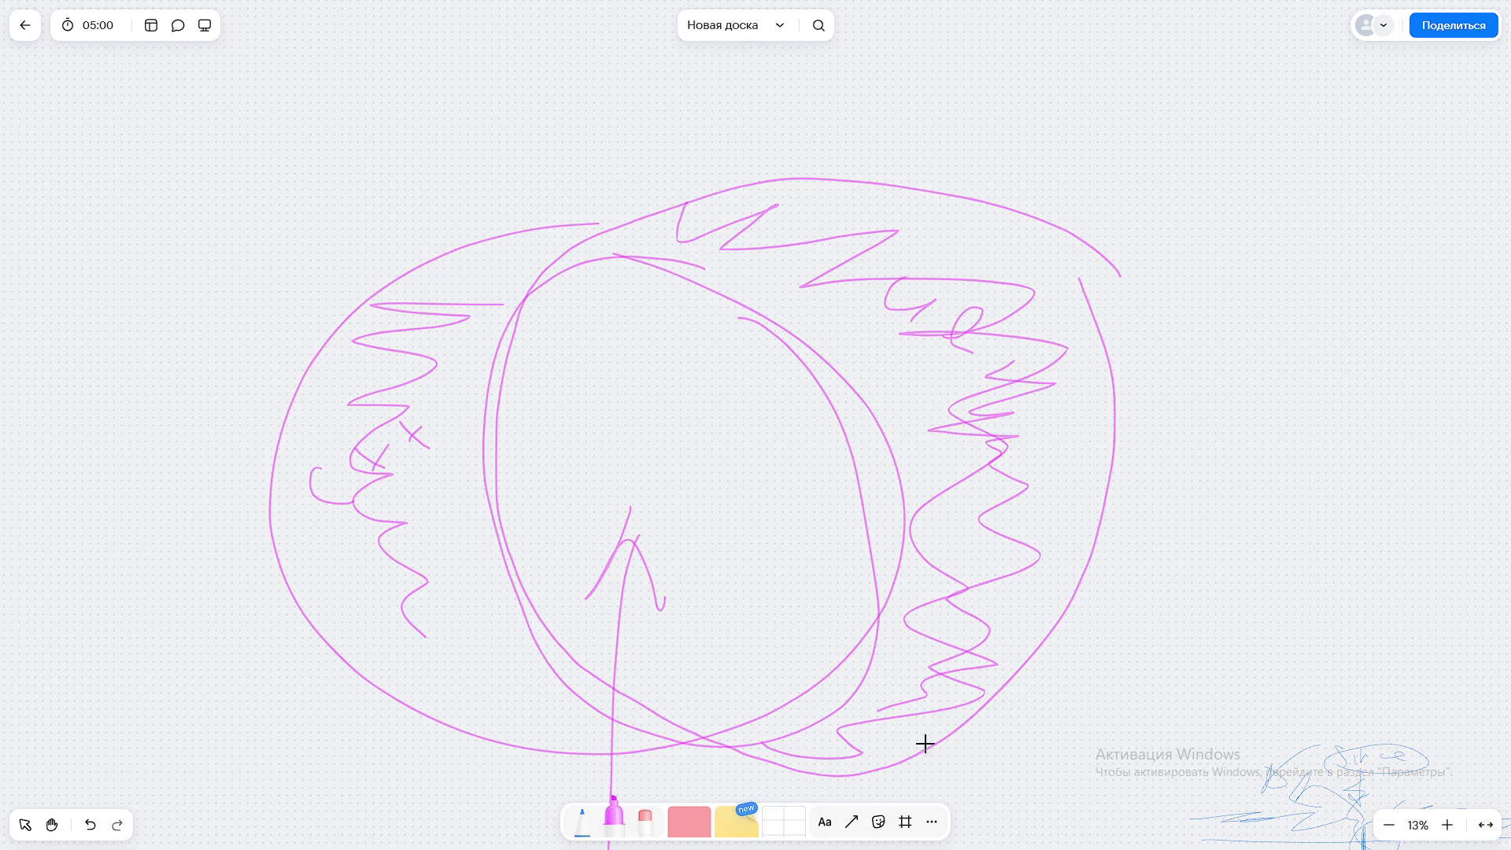
left_click(611, 827)
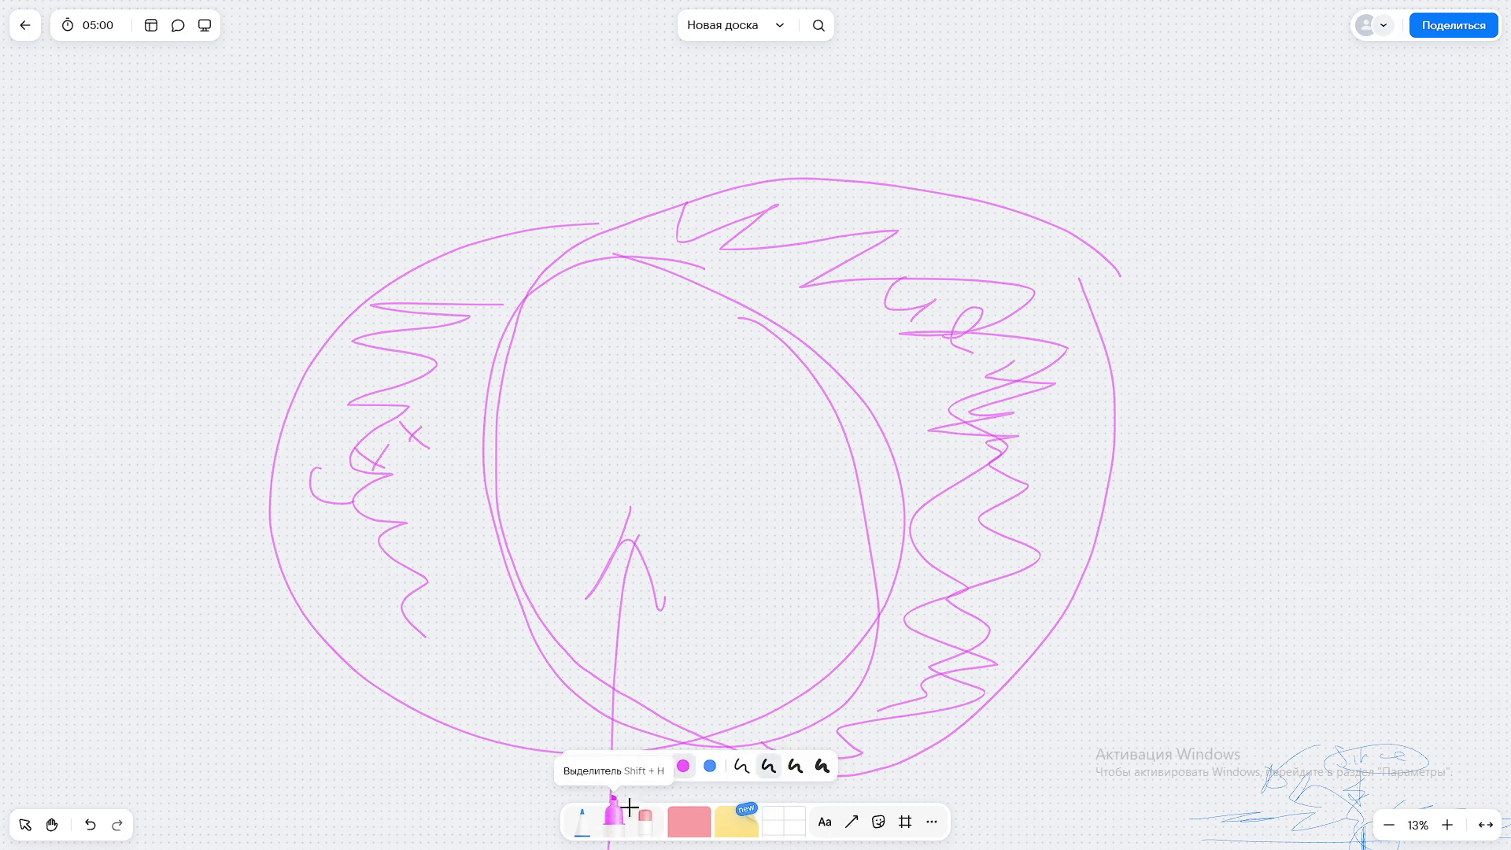
Step: Add a pink loop at upper right, then thin blue pen zigzags inside the inner circle
mouse_move(933, 253)
left_mouse_down()
mouse_move(992, 459)
mouse_move(1049, 563)
left_mouse_up()
left_click(583, 822)
mouse_move(923, 302)
left_mouse_down()
mouse_move(954, 344)
mouse_move(954, 415)
left_mouse_up()
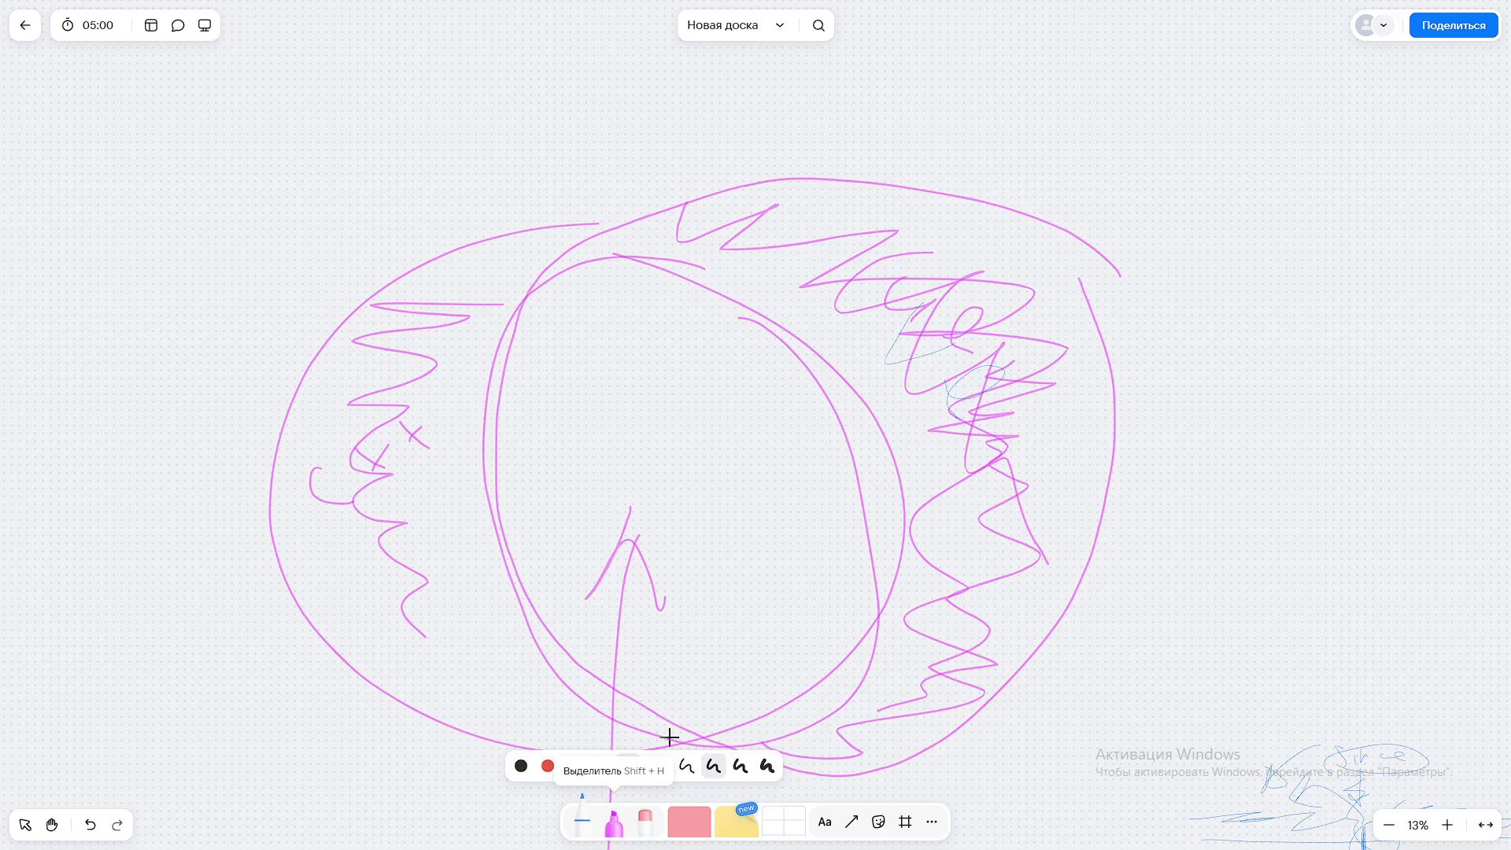
mouse_move(665, 281)
left_mouse_down()
mouse_move(607, 441)
mouse_move(762, 625)
left_mouse_up()
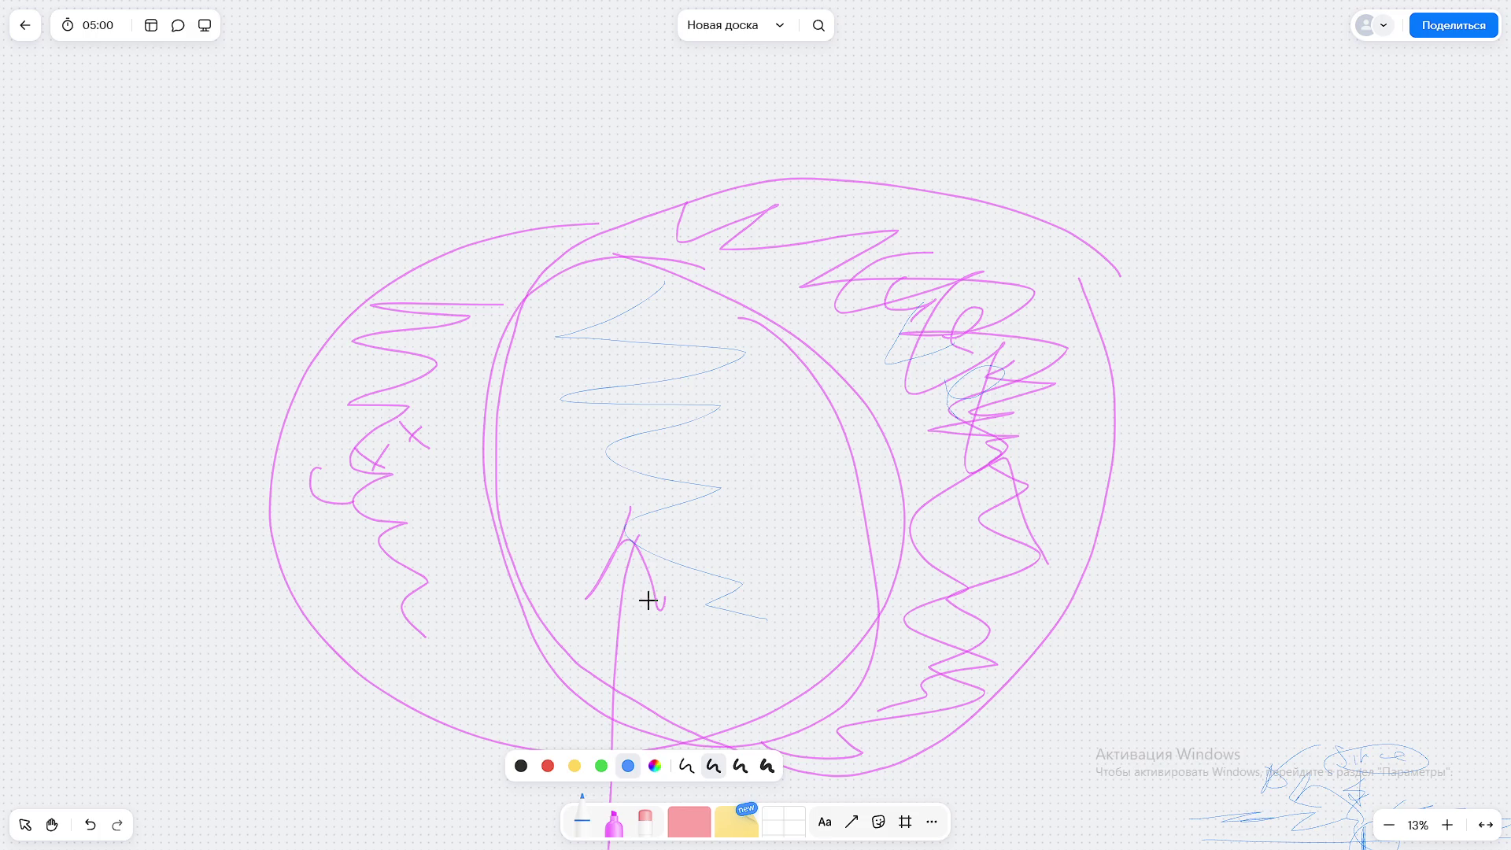
scroll(740, 472, "down", 5)
Step: Write a circled magenta C++ with a line below the big drawing
left_click(614, 823)
scroll(748, 496, "down", 2)
left_click_drag(157, 422, 314, 438)
left_click_drag(402, 409, 412, 442)
mouse_move(469, 416)
left_mouse_down()
mouse_move(467, 447)
mouse_move(497, 423)
left_mouse_up()
mouse_move(528, 415)
left_mouse_down()
mouse_move(528, 449)
mouse_move(540, 419)
mouse_move(417, 367)
mouse_move(512, 440)
left_mouse_up()
scroll(546, 422, "right", 1)
Step: Draw an arrow pointing right from the C++ ellipse
key("h")
scroll(516, 480, "up", 1)
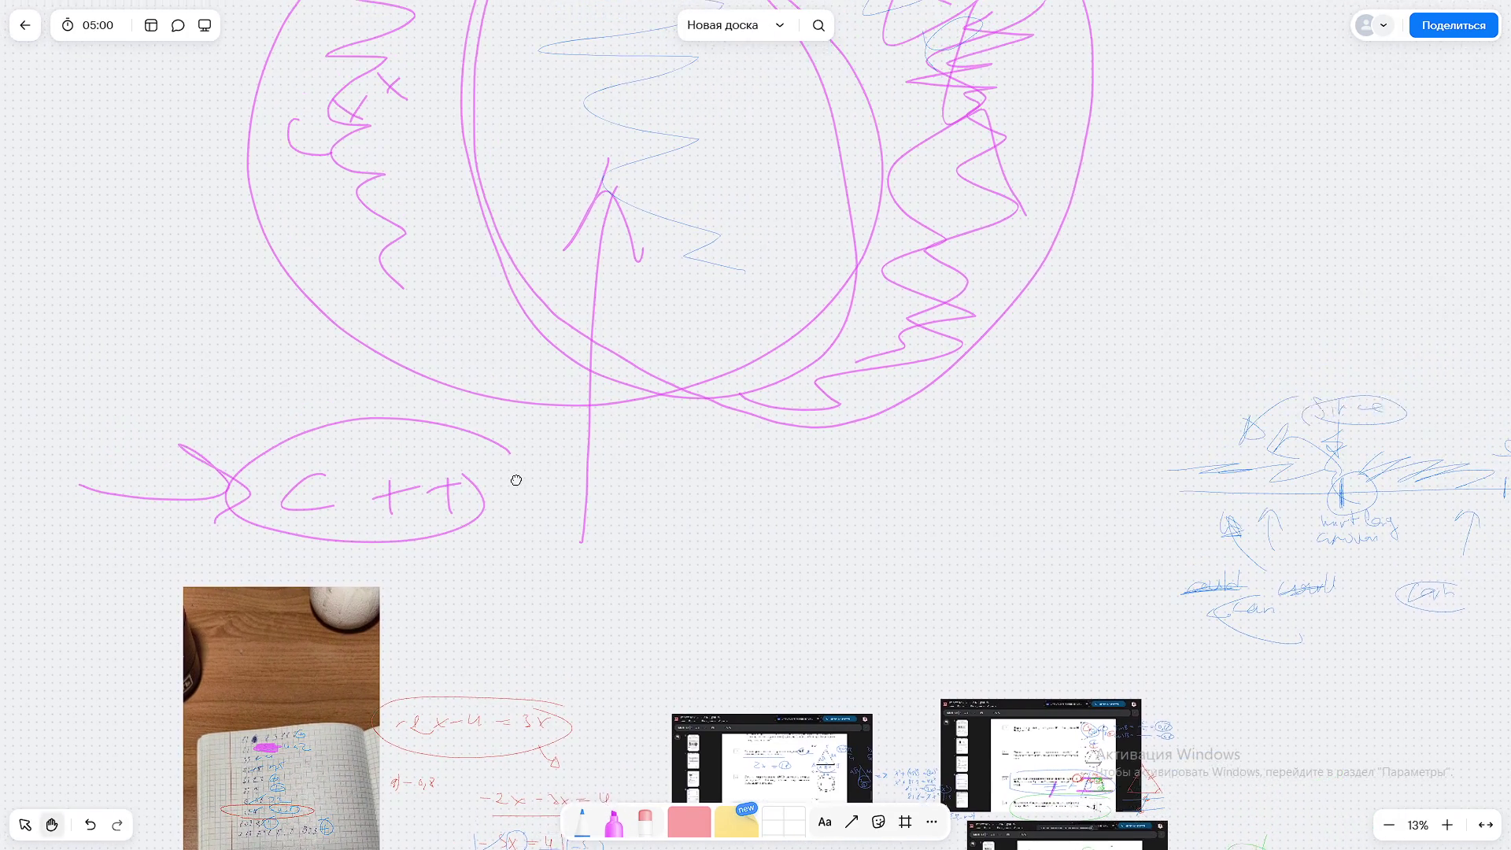
left_click(755, 47)
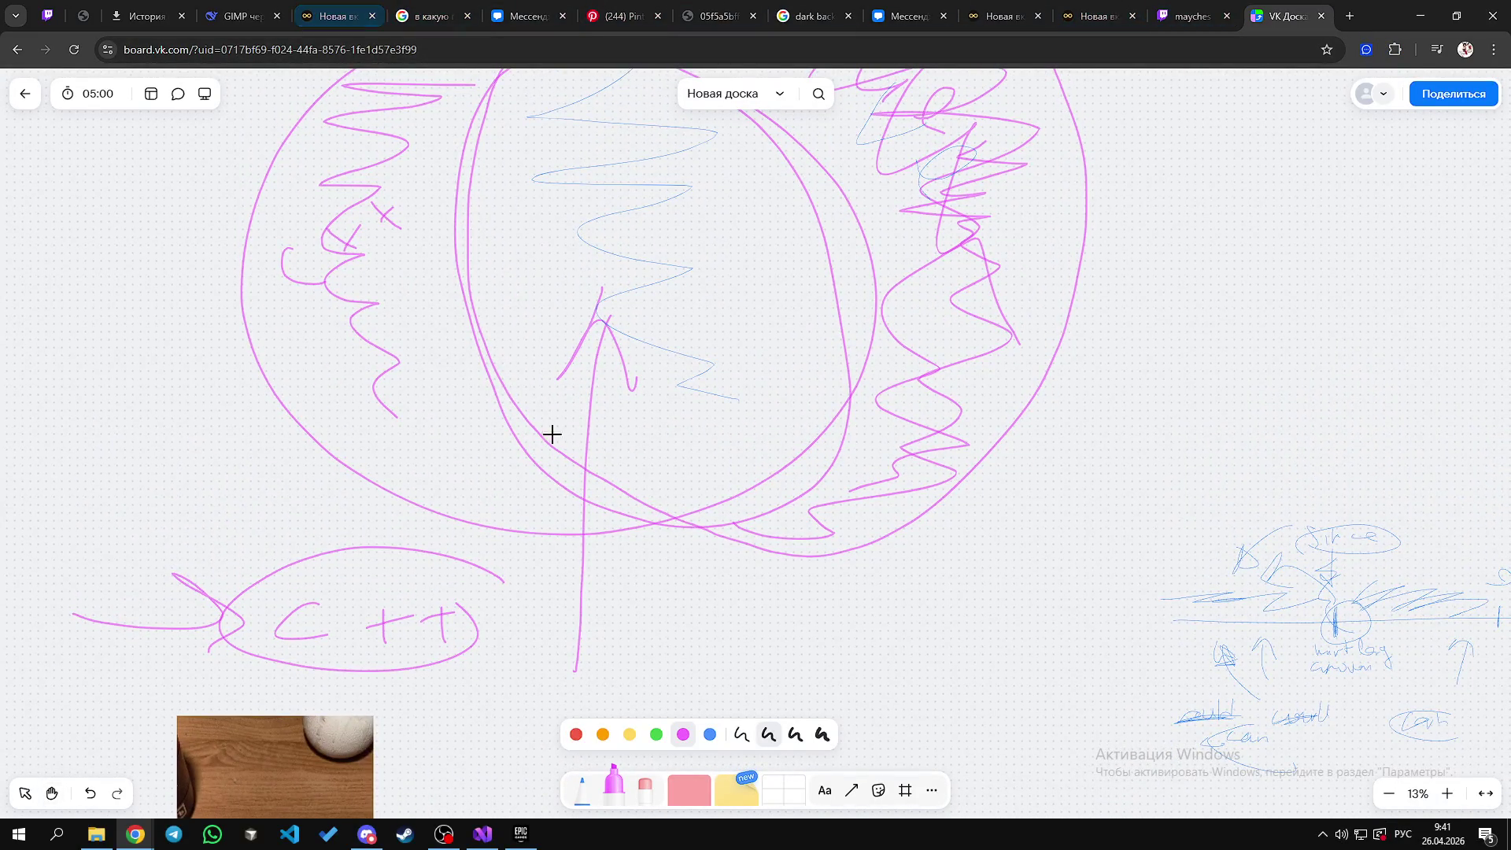
scroll(536, 425, "down", 2)
mouse_move(530, 596)
left_mouse_down()
mouse_move(638, 592)
mouse_move(632, 618)
left_mouse_up()
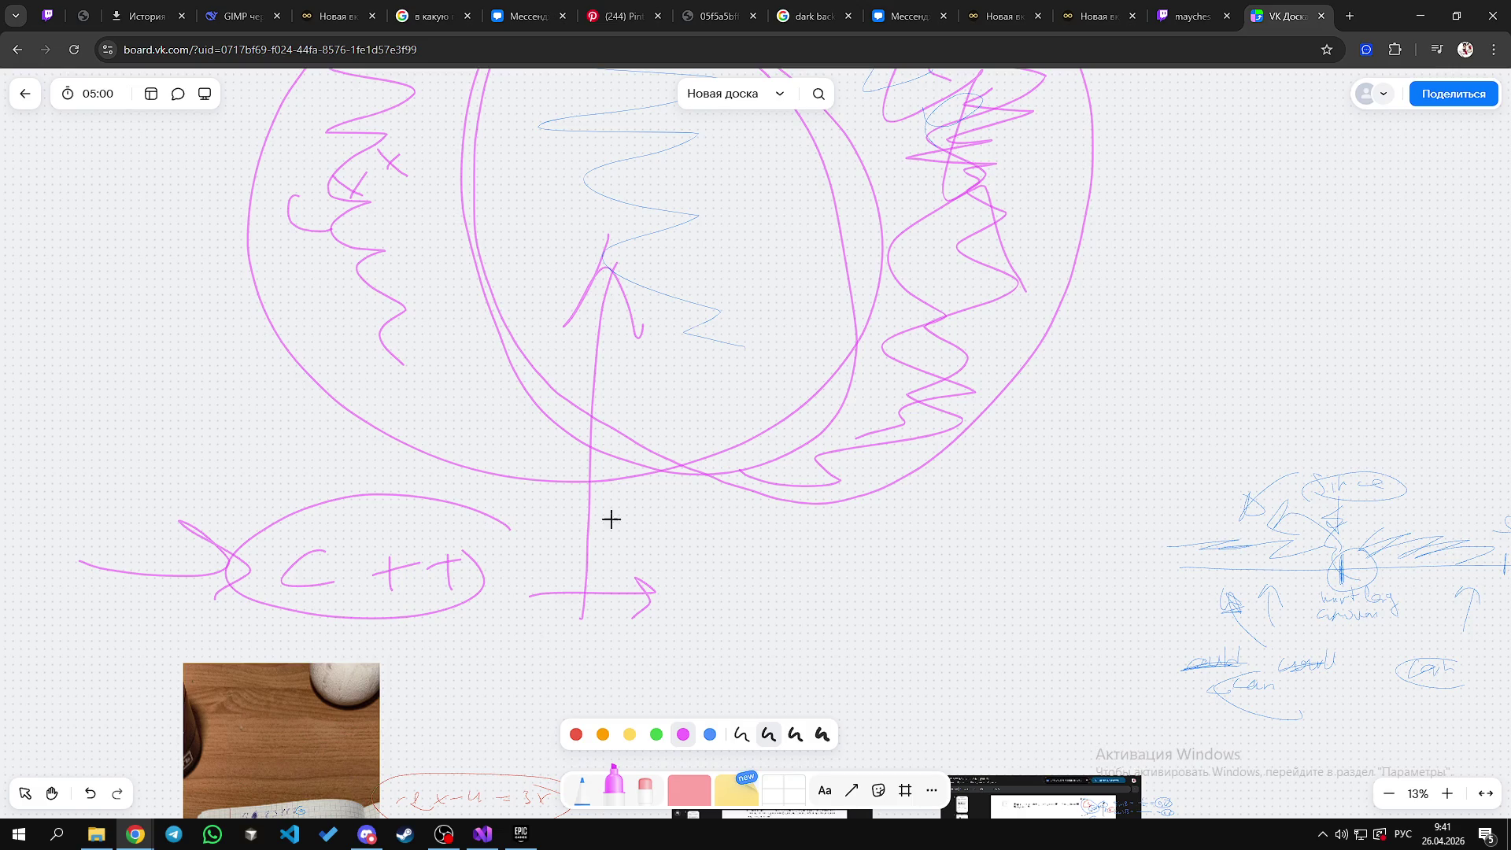
Step: Scribble out the C in C++, add a curved stroke, and ring the group with an ellipse
scroll(580, 607, "down", 1)
scroll(311, 560, "left", 2)
mouse_move(418, 492)
left_mouse_down()
mouse_move(394, 574)
mouse_move(401, 523)
mouse_move(479, 523)
mouse_move(464, 549)
left_mouse_up()
scroll(651, 617, "down", 1)
scroll(651, 618, "right", 1)
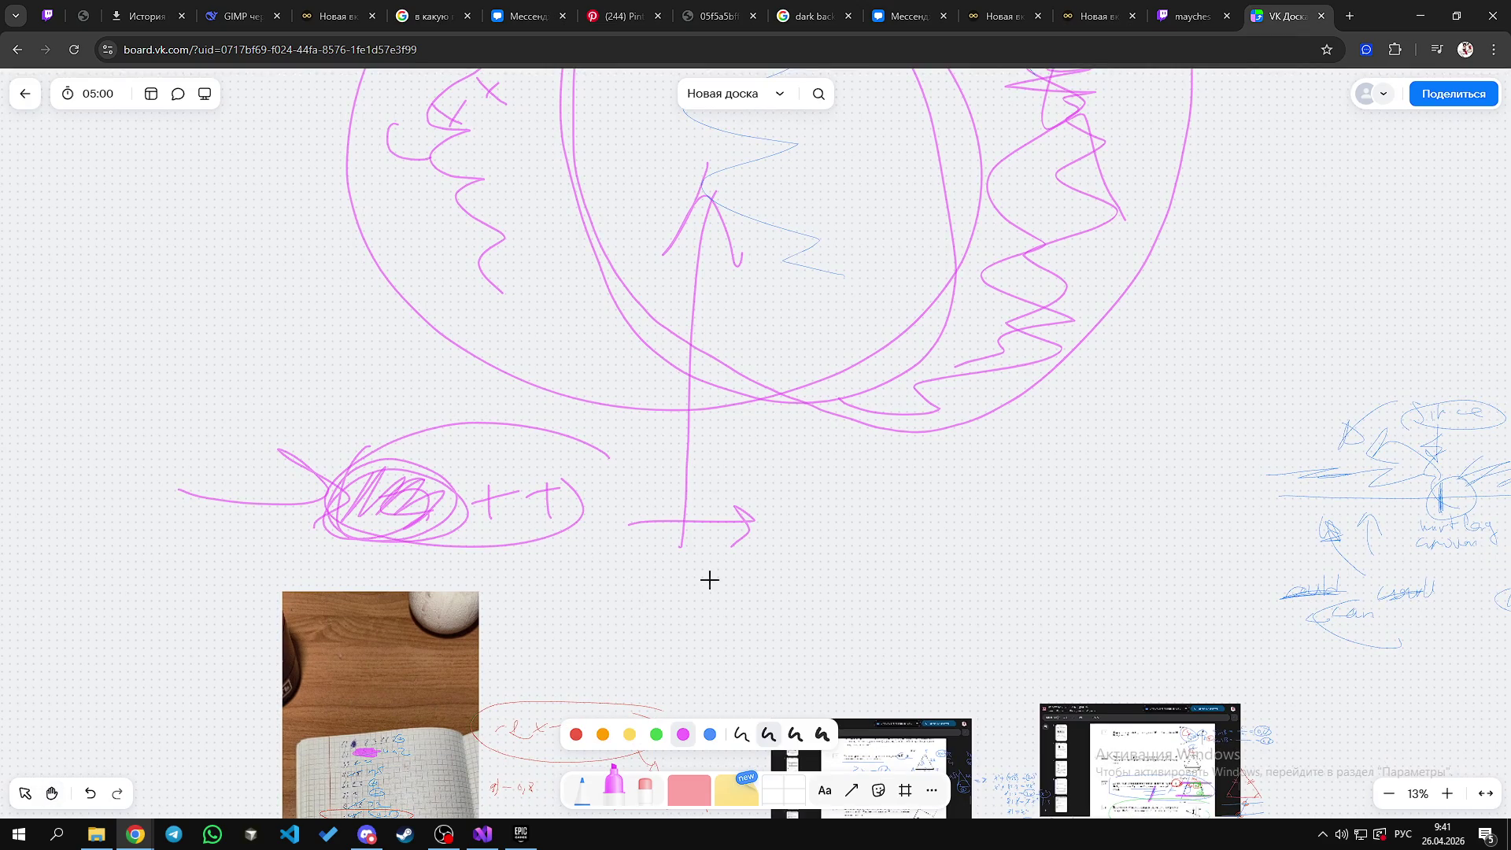
mouse_move(589, 450)
left_mouse_down()
mouse_move(575, 530)
mouse_move(593, 522)
left_mouse_up()
scroll(618, 547, "down", 1)
scroll(618, 547, "left", 1)
mouse_move(379, 445)
left_mouse_down()
mouse_move(422, 452)
mouse_move(466, 533)
mouse_move(449, 439)
left_mouse_up()
Step: Add an egg-shaped loop with '1h' and 'Ue' notes, linked by a curved arrow
mouse_move(525, 571)
left_mouse_down()
mouse_move(530, 597)
mouse_move(572, 599)
left_mouse_up()
mouse_move(649, 479)
left_mouse_down()
mouse_move(740, 476)
mouse_move(757, 514)
left_mouse_up()
mouse_move(834, 415)
left_mouse_down()
mouse_move(914, 432)
mouse_move(838, 429)
mouse_move(880, 496)
mouse_move(915, 512)
left_mouse_up()
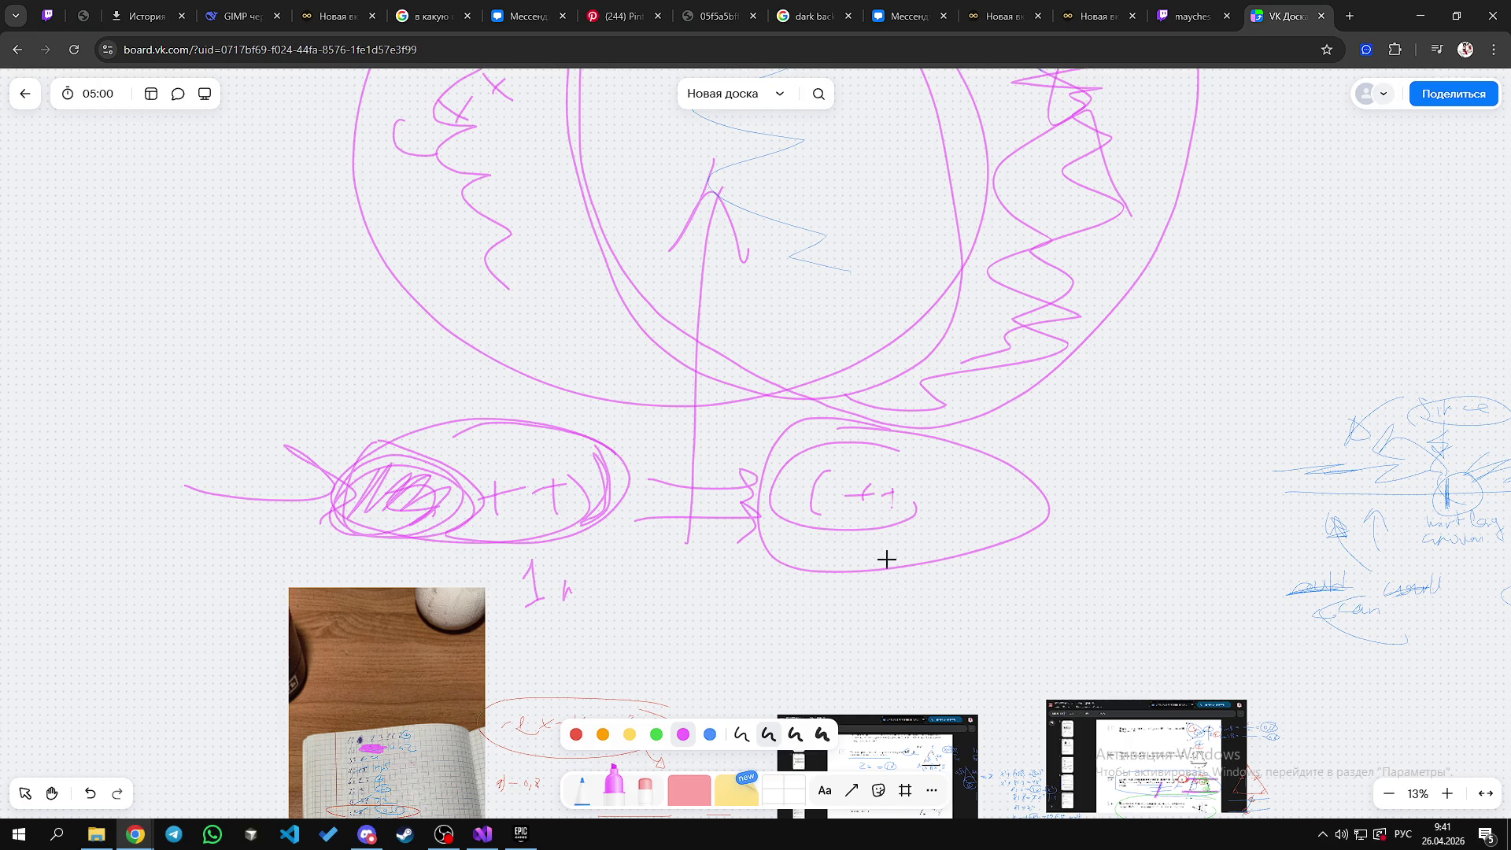
scroll(882, 544, "down", 2)
mouse_move(826, 490)
left_mouse_down()
mouse_move(861, 522)
mouse_move(873, 494)
left_mouse_up()
left_click_drag(886, 513, 917, 519)
left_click_drag(645, 540, 825, 569)
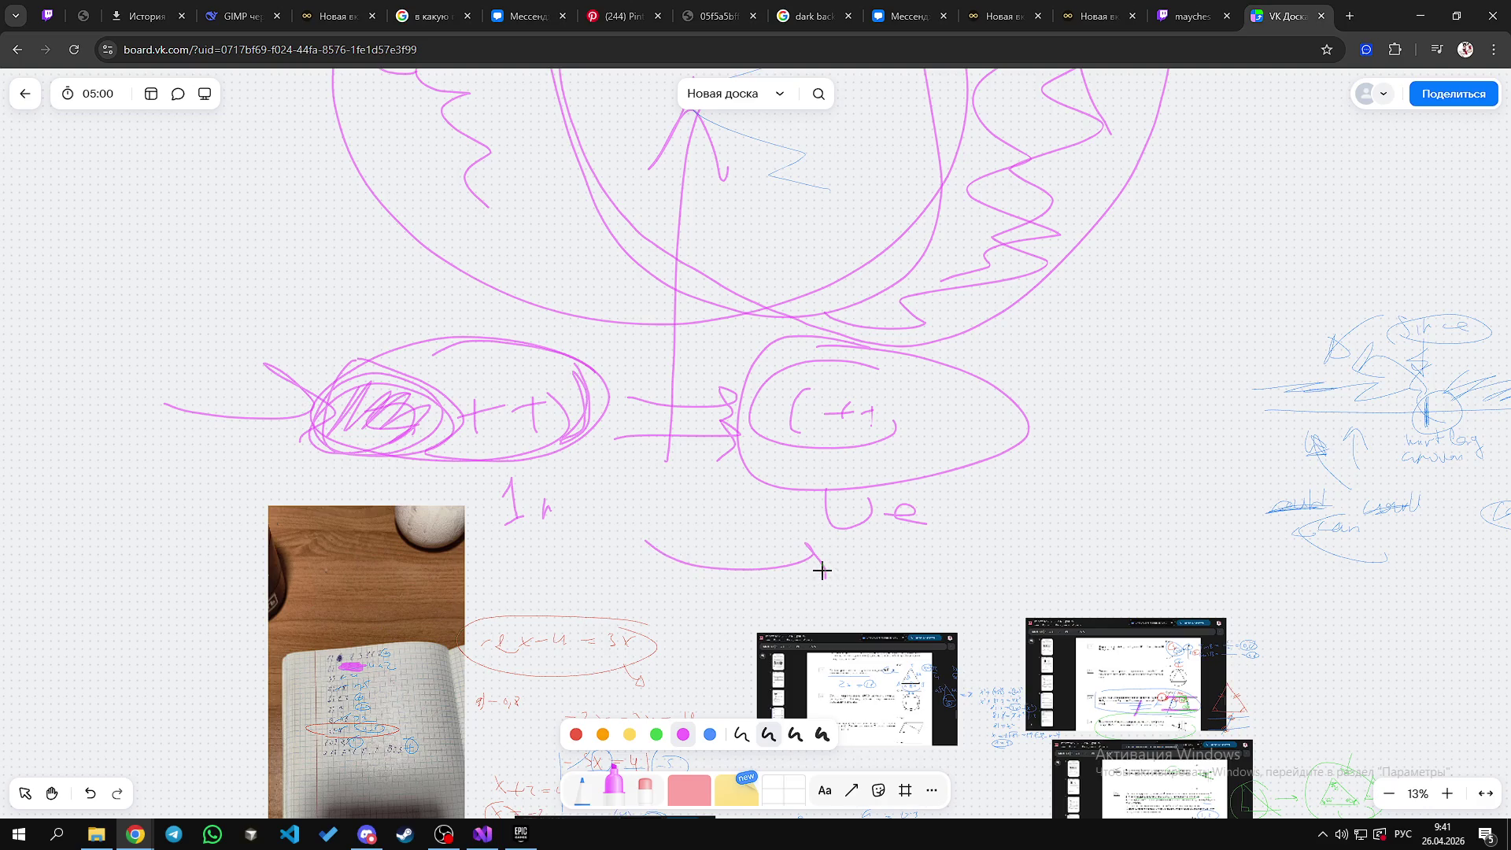
left_click_drag(820, 570, 825, 578)
mouse_move(504, 545)
left_mouse_down()
mouse_move(577, 533)
mouse_move(441, 523)
mouse_move(519, 546)
left_mouse_up()
scroll(519, 546, "up", 6)
scroll(520, 546, "left", 8)
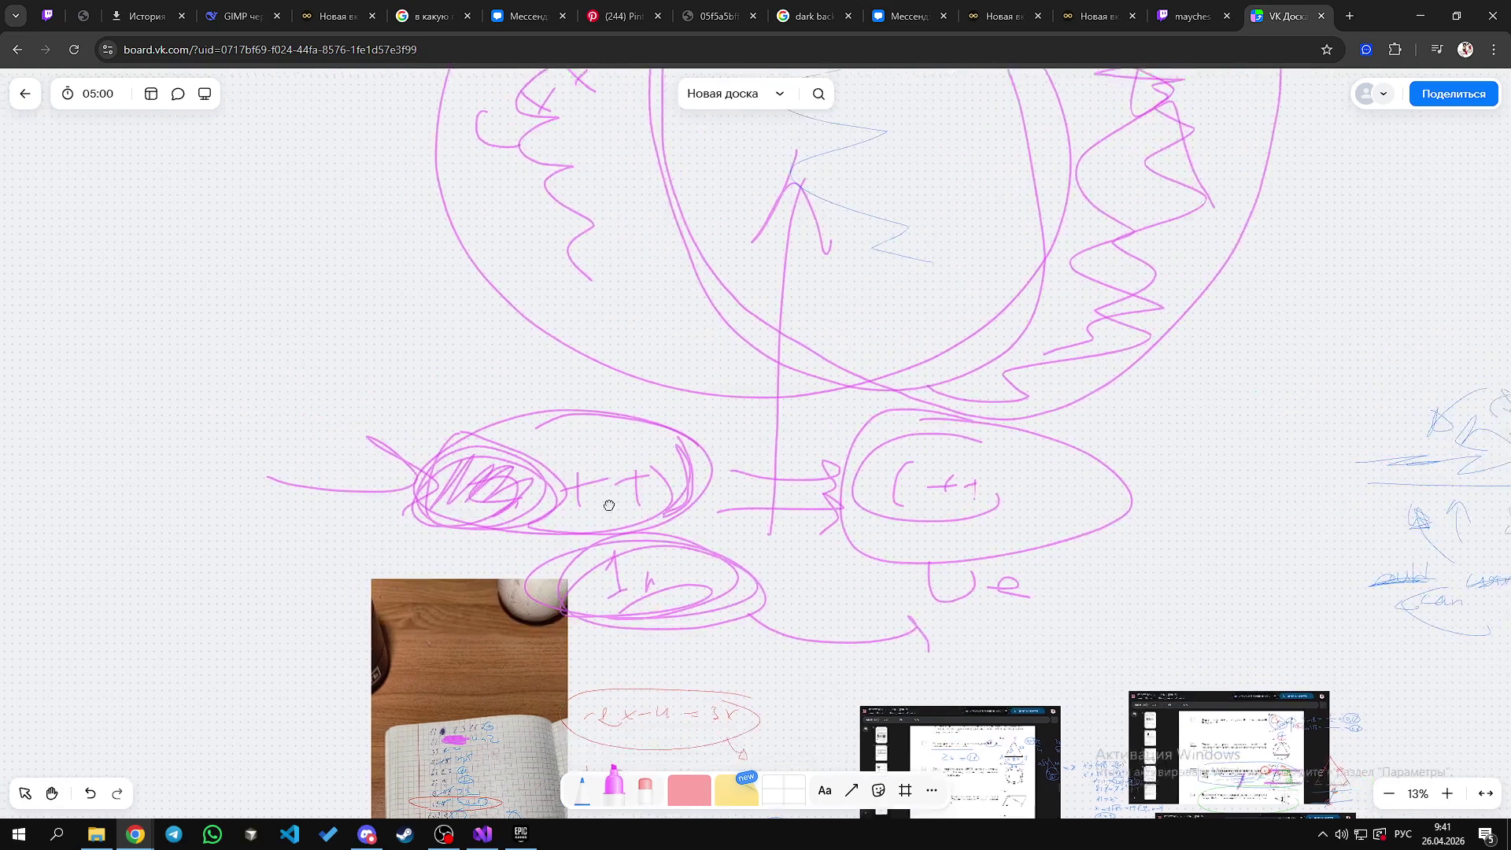
scroll(637, 548, "left", 4)
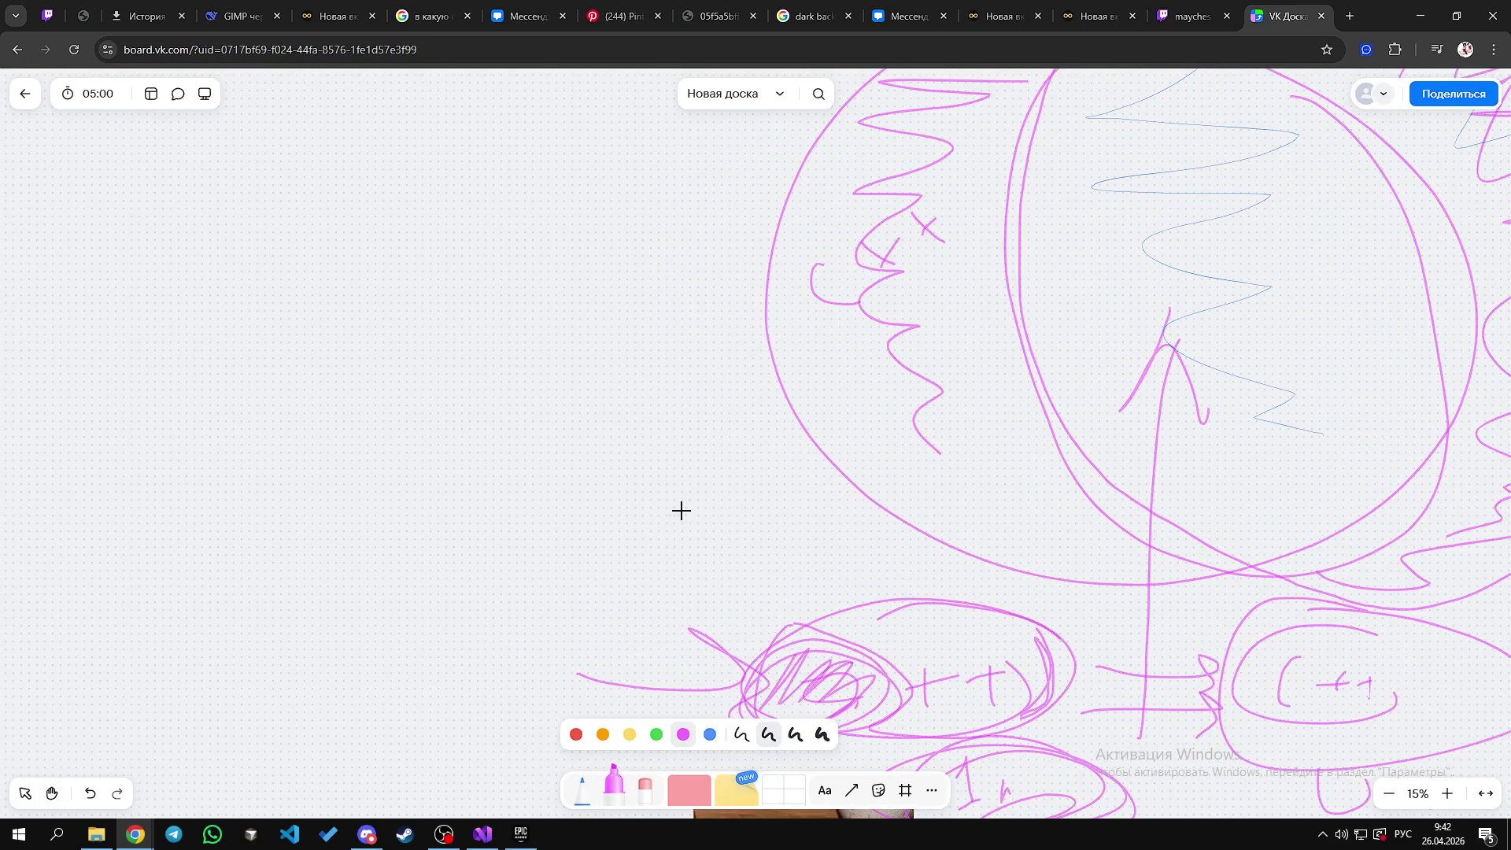
Step: Draw a rough rectangle in the empty left area and write notes inside it
scroll(682, 509, "up", 2)
scroll(685, 507, "right", 5)
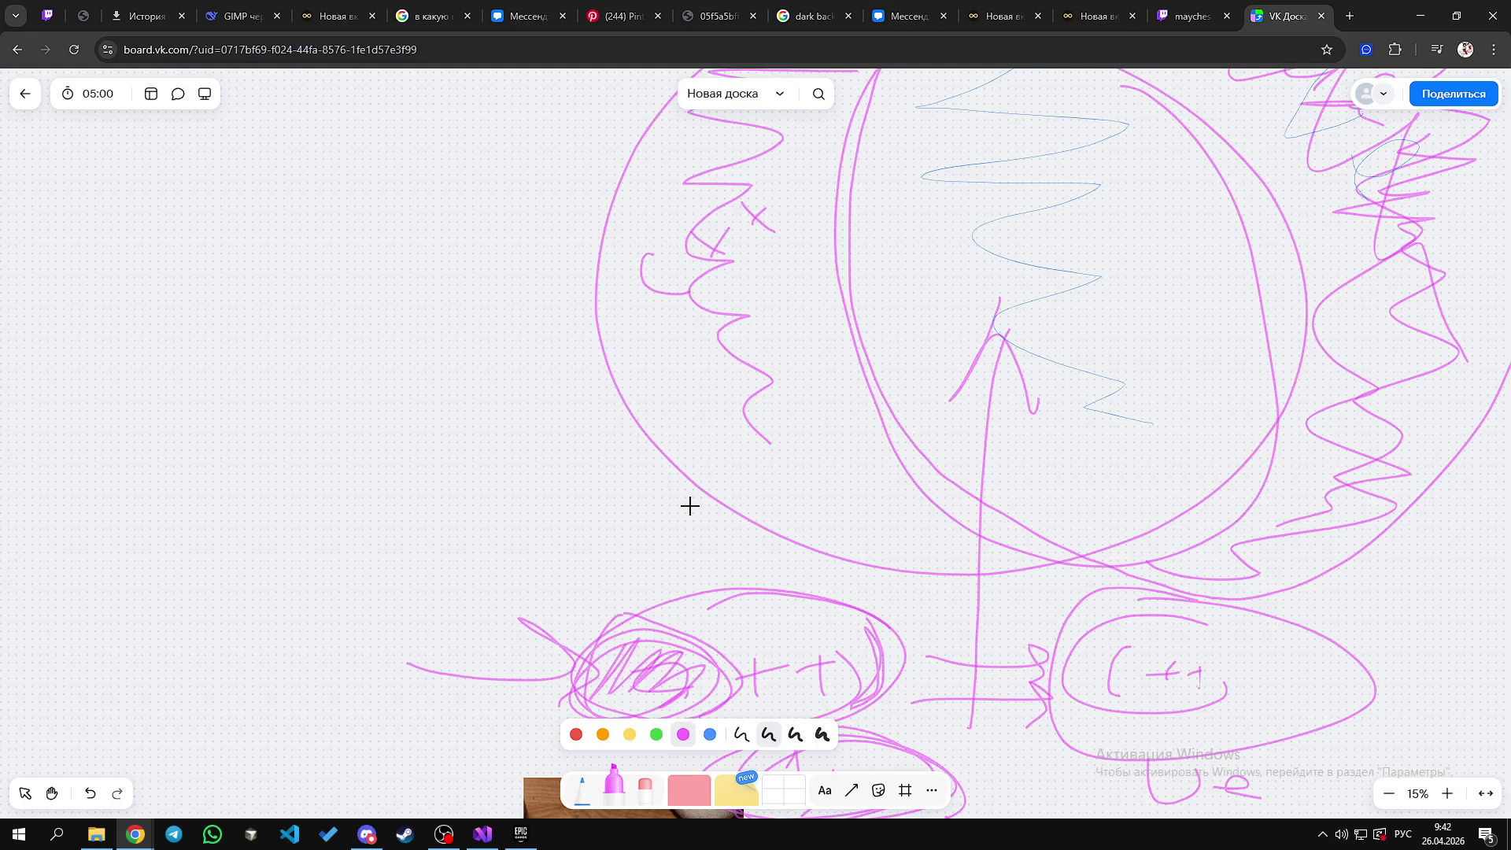
scroll(626, 454, "left", 7)
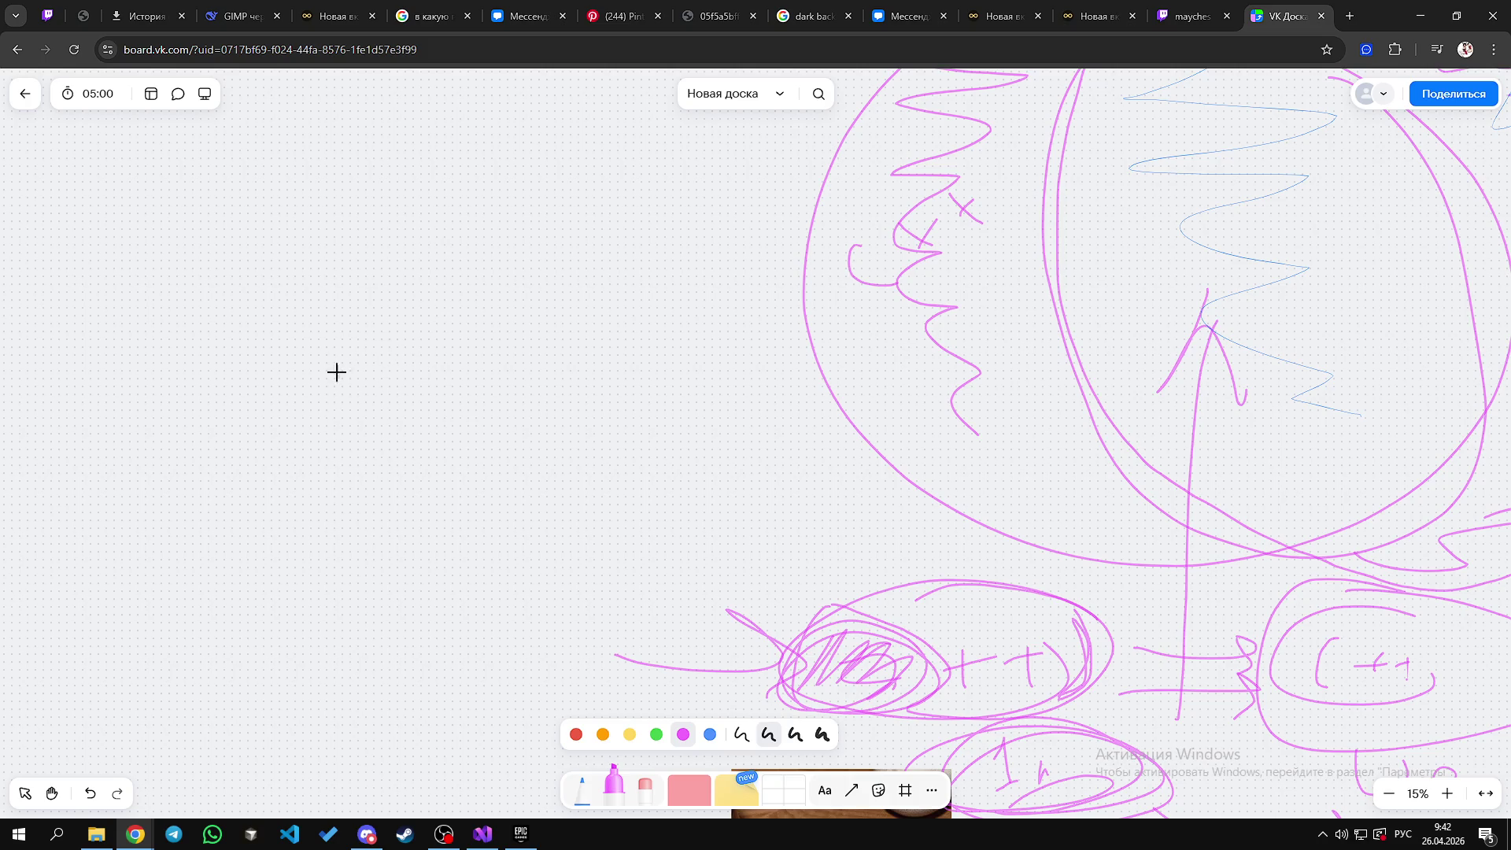
mouse_move(316, 310)
left_mouse_down()
mouse_move(324, 429)
mouse_move(353, 472)
left_mouse_up()
left_click_drag(341, 334, 331, 352)
mouse_move(376, 352)
left_mouse_down()
mouse_move(359, 371)
mouse_move(428, 368)
left_mouse_up()
mouse_move(441, 369)
left_mouse_down()
mouse_move(463, 366)
mouse_move(451, 399)
mouse_move(506, 377)
mouse_move(530, 496)
mouse_move(523, 479)
left_mouse_up()
Step: Turn a hook into a 2 and add an arrow and underlined notes below the box
scroll(496, 382, "down", 2)
scroll(417, 336, "left", 3)
mouse_move(408, 254)
left_mouse_down()
mouse_move(426, 290)
mouse_move(406, 287)
mouse_move(381, 473)
mouse_move(364, 439)
left_mouse_up()
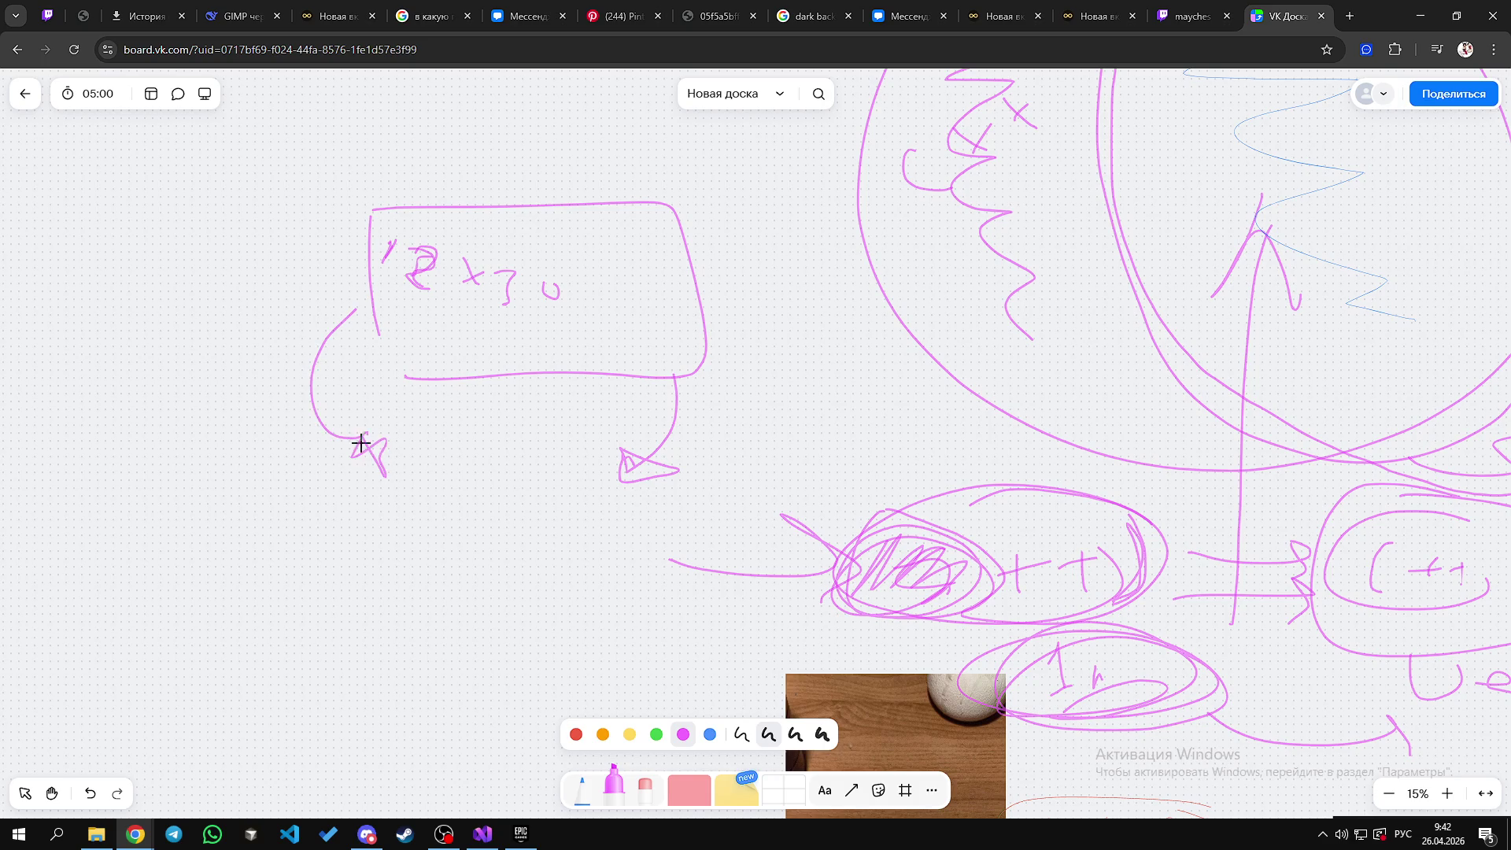
scroll(433, 385, "right", 2)
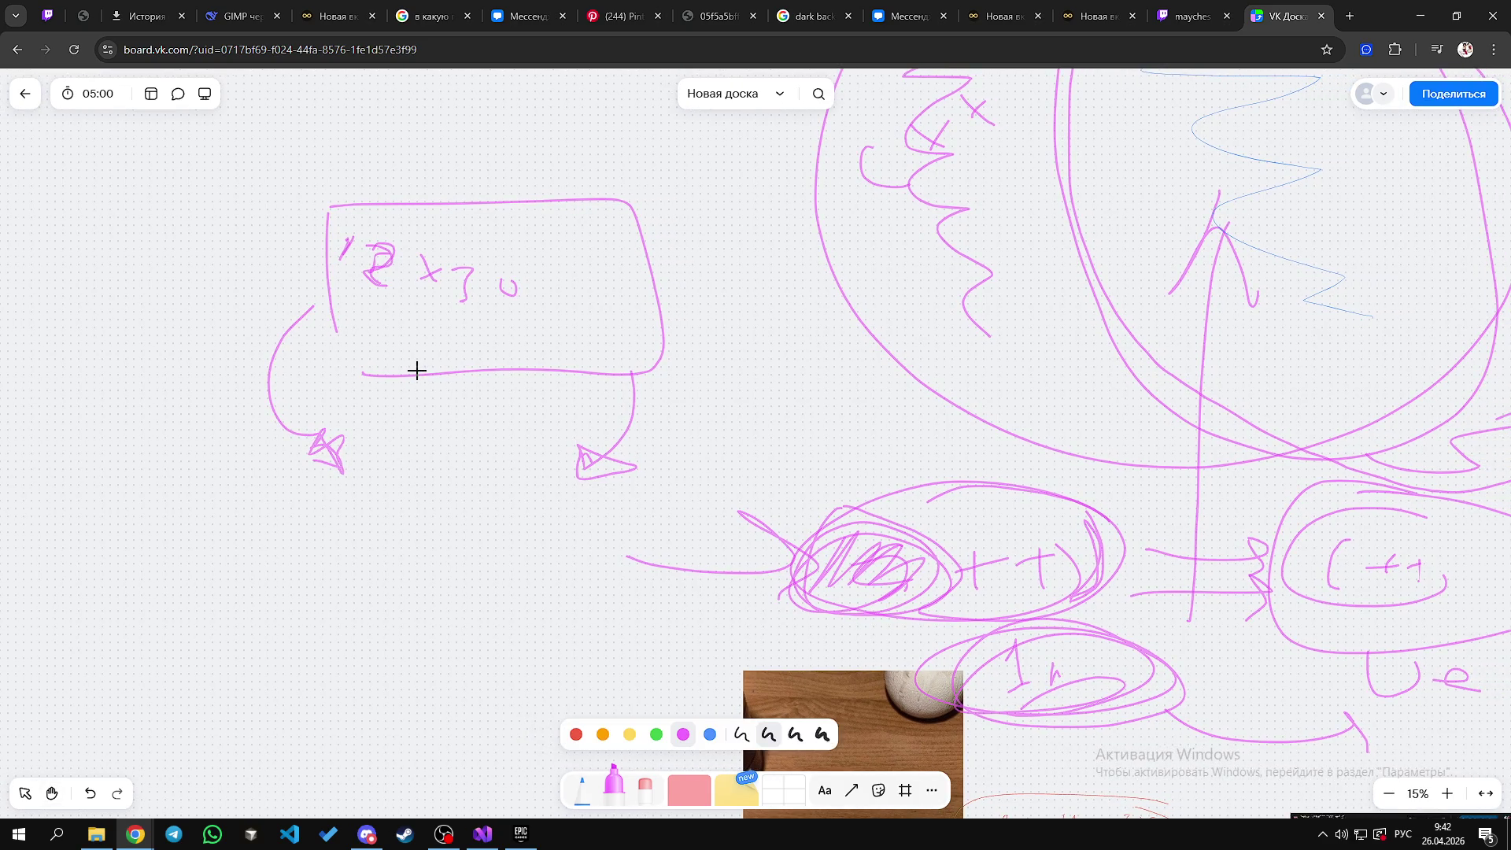
left_click_drag(381, 450, 381, 502)
left_click_drag(403, 481, 506, 537)
mouse_move(515, 523)
left_mouse_down()
mouse_move(489, 540)
mouse_move(473, 599)
left_mouse_up()
left_click_drag(382, 622, 476, 617)
left_click_drag(491, 614, 500, 541)
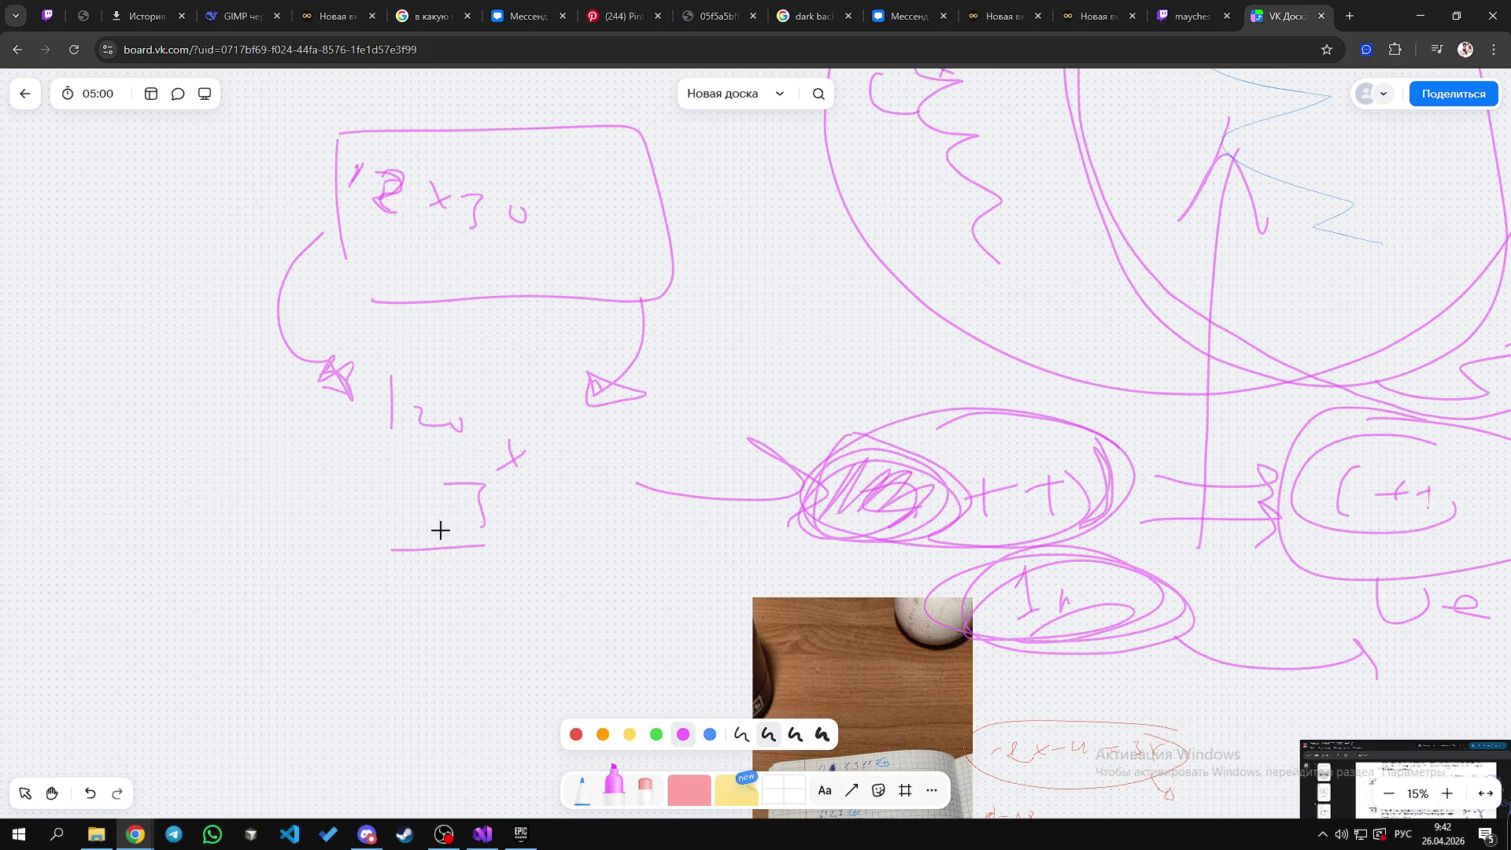
Step: Add a bracket, a circled note with a connecting curve, and a looped stroke at the far left
scroll(449, 557, "down", 1)
mouse_move(581, 455)
left_mouse_down()
mouse_move(597, 504)
mouse_move(677, 492)
mouse_move(657, 548)
mouse_move(748, 543)
left_mouse_up()
left_click_drag(617, 429, 683, 425)
left_click_drag(689, 452, 810, 474)
scroll(561, 551, "left", 2)
mouse_move(450, 456)
left_mouse_down()
mouse_move(449, 567)
mouse_move(473, 576)
left_mouse_up()
mouse_move(477, 595)
left_mouse_down()
mouse_move(484, 555)
mouse_move(523, 590)
mouse_move(551, 574)
mouse_move(488, 590)
mouse_move(629, 562)
left_mouse_up()
scroll(511, 562, "down", 1)
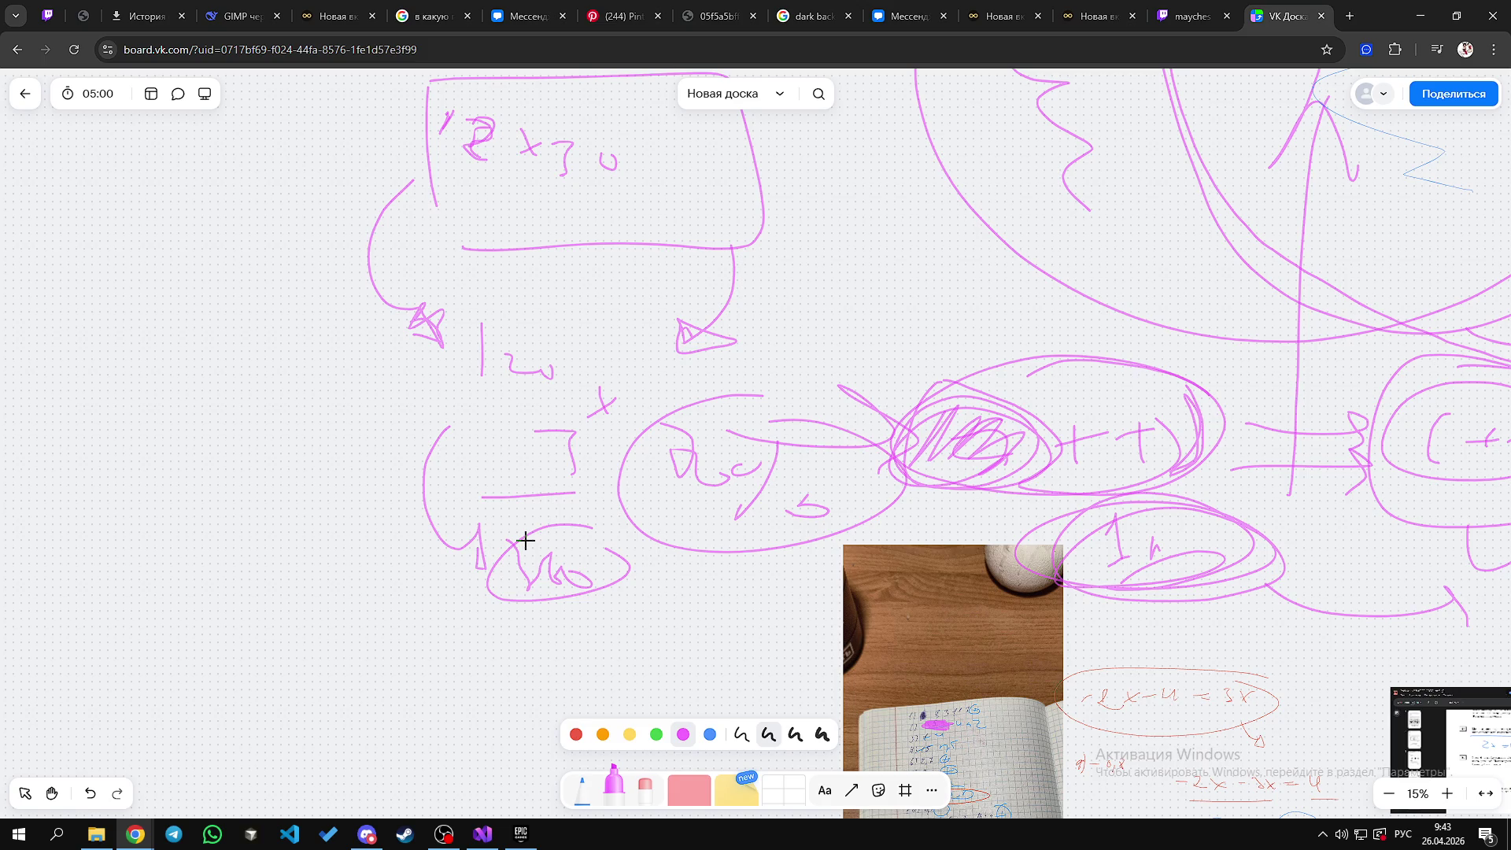
scroll(1079, 155, "up", 3)
left_click_drag(67, 329, 441, 450)
Step: Follow the metanit.com link from the Twitch chat to METANIT's C++ tutorial contents
key("ctrl+t")
left_click(942, 40)
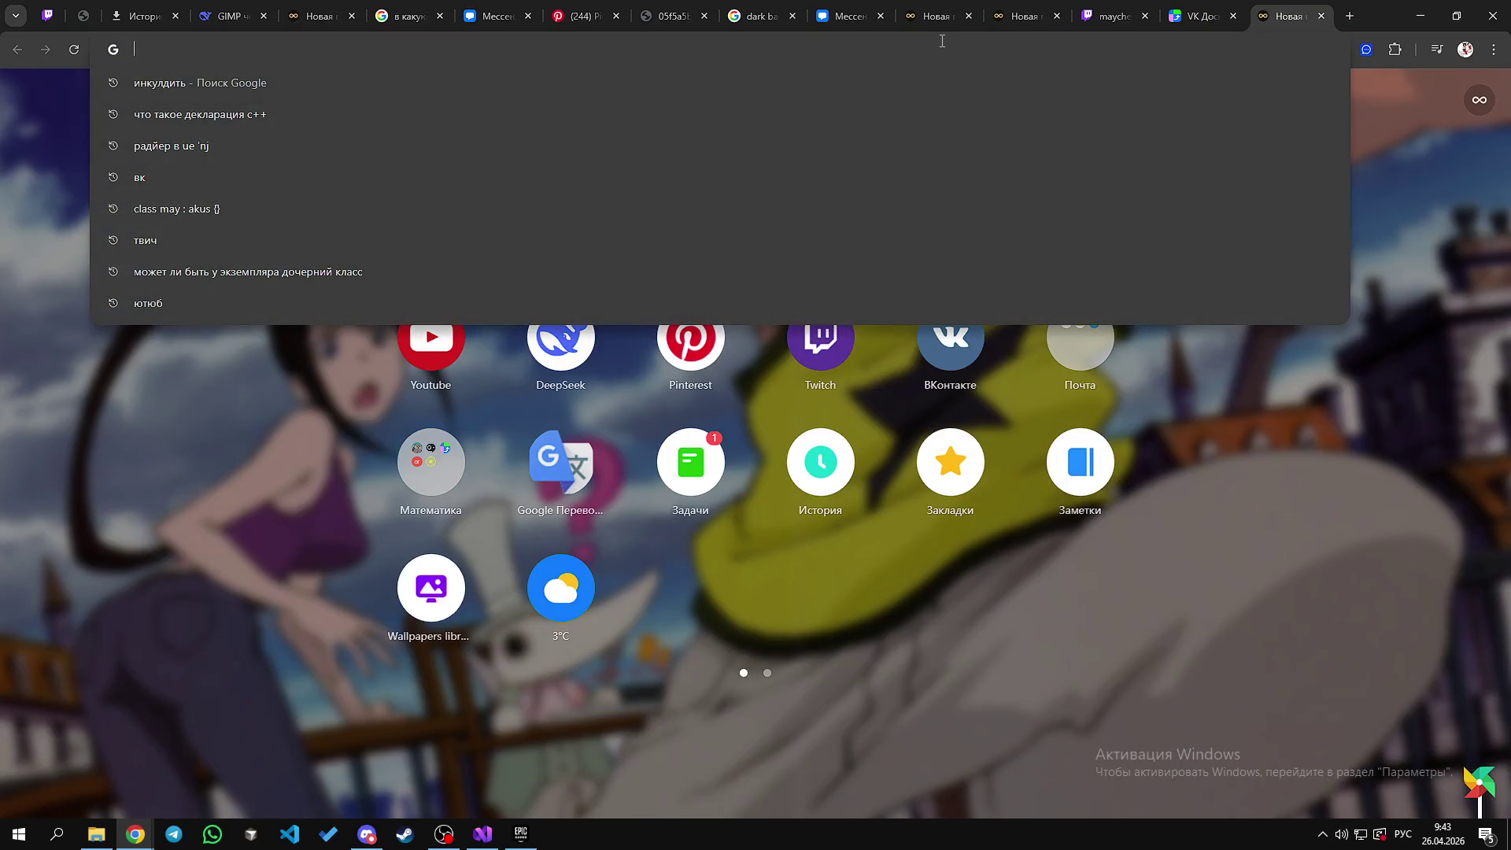
left_click(229, 421)
key("ctrl+1")
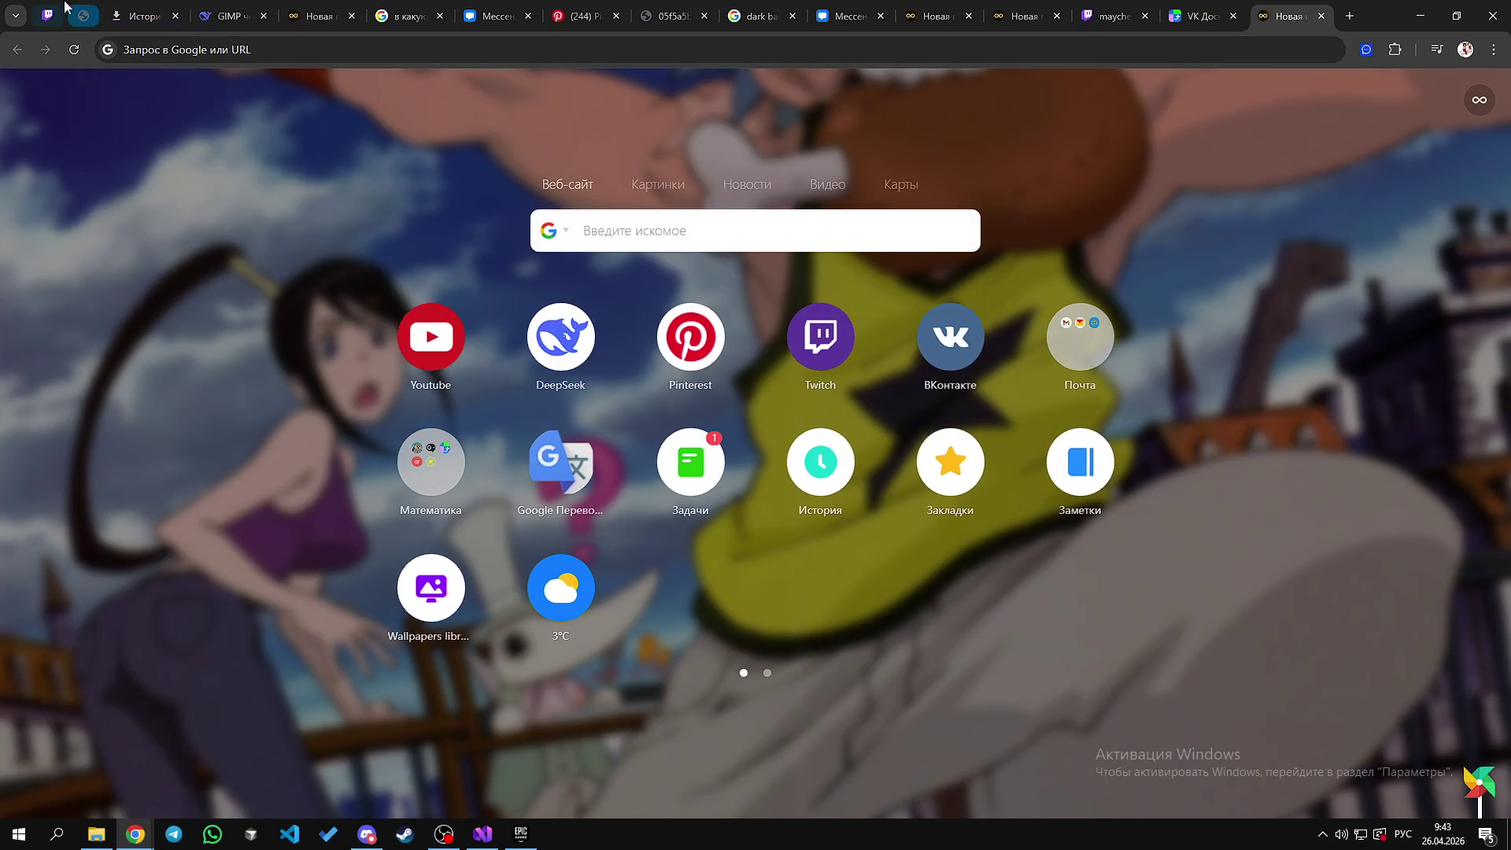
scroll(172, 492, "up", 15)
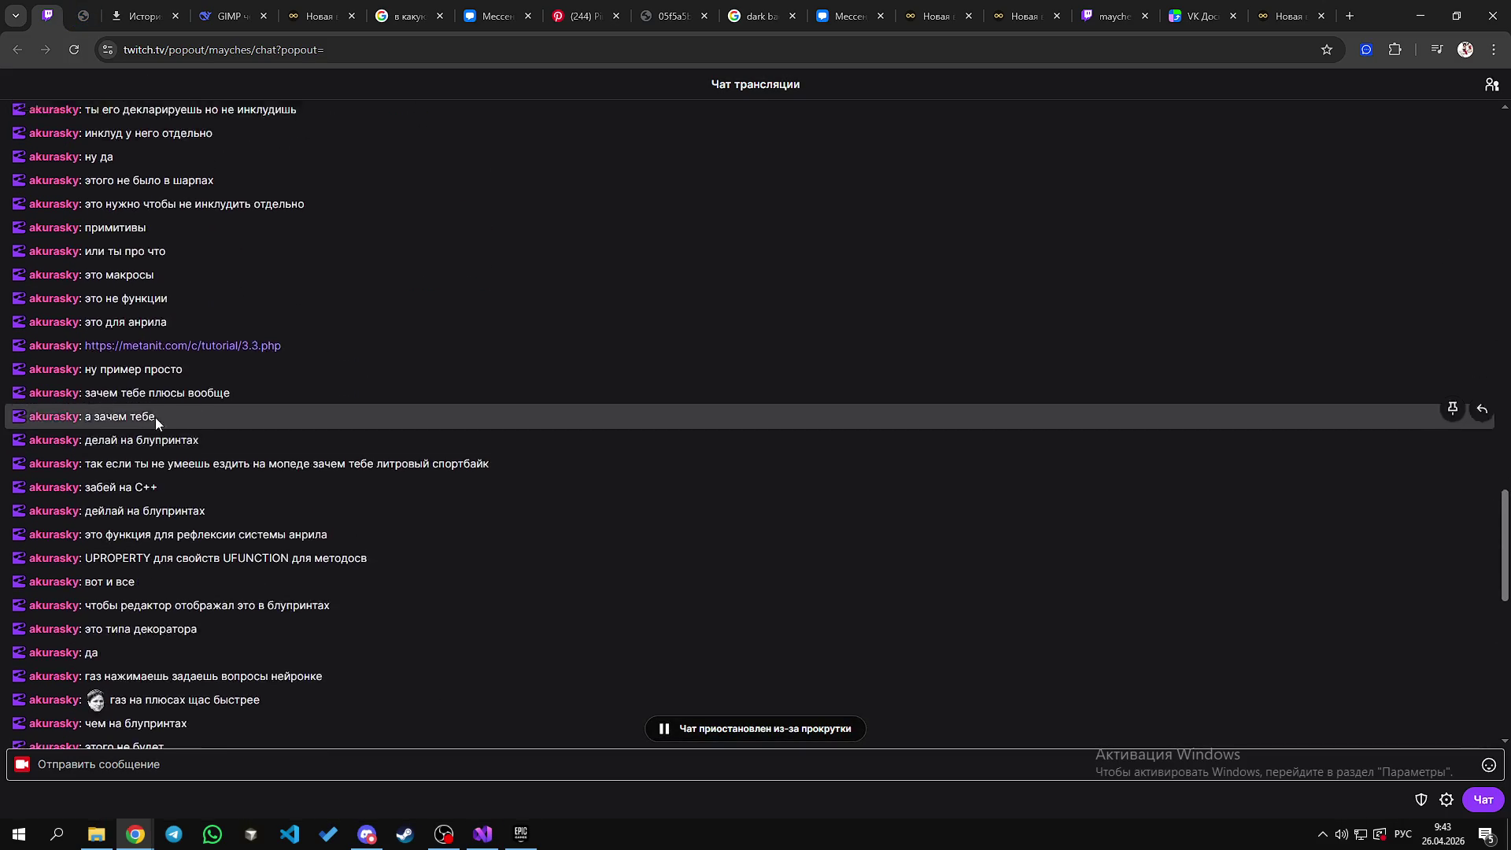
left_click(172, 486)
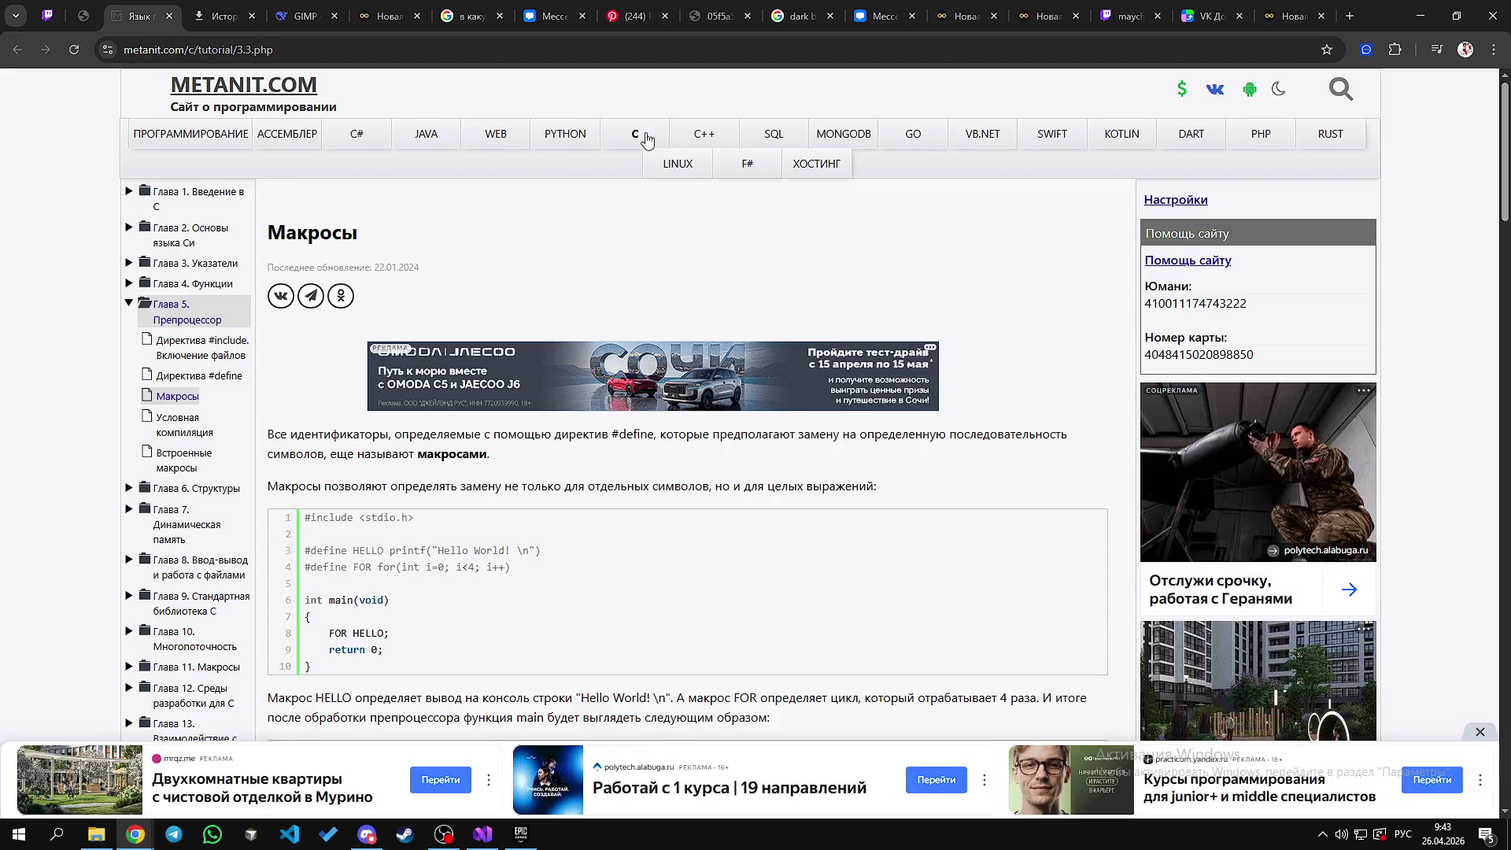
left_click(709, 139)
left_click(193, 197)
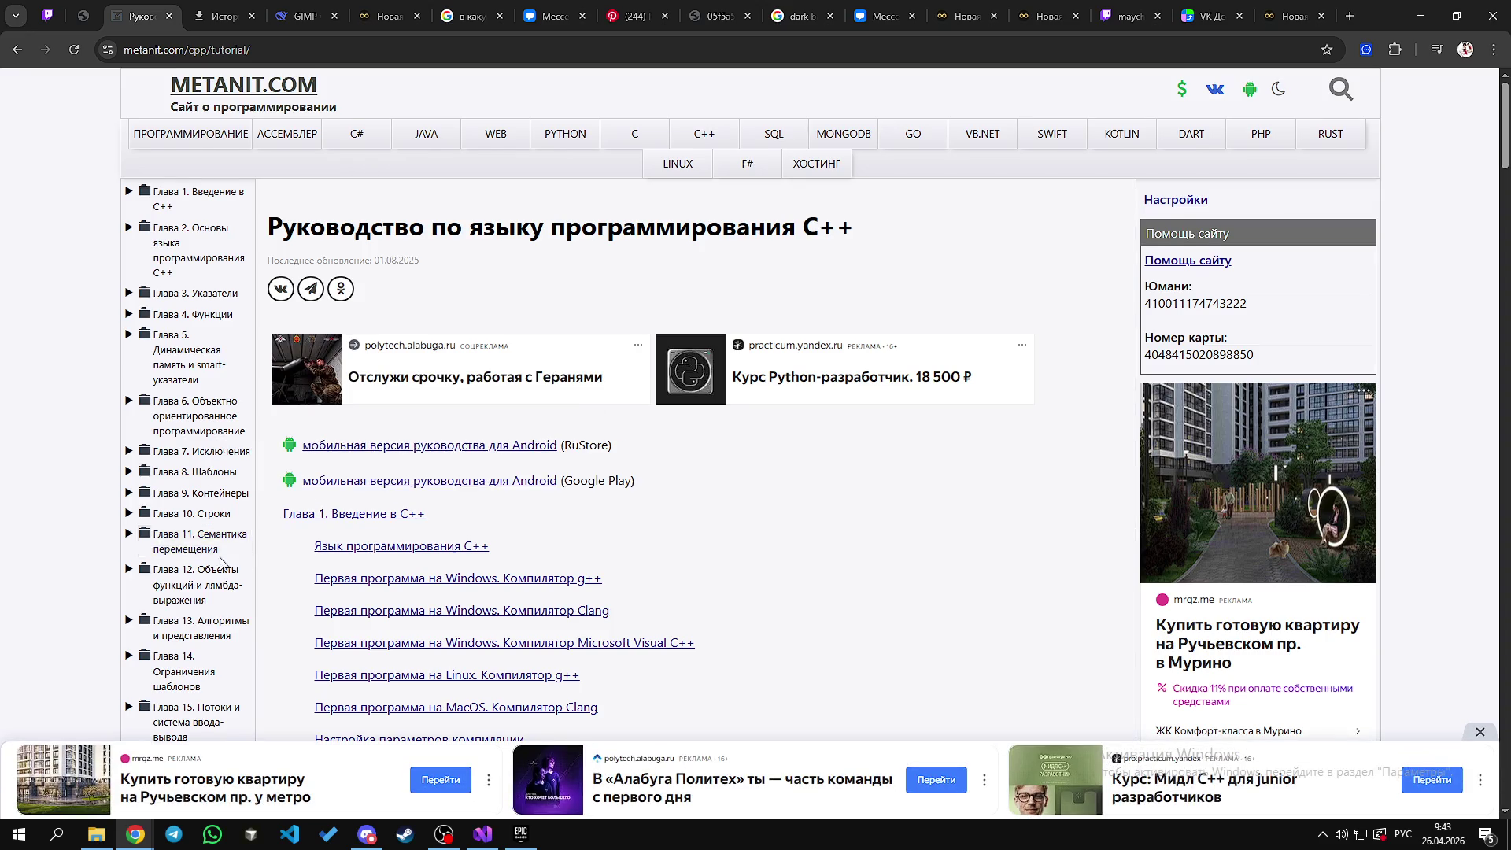
Step: Scroll the METANIT contents, expanding and collapsing Глава 13 and dismissing context menus
scroll(158, 563, "down", 3)
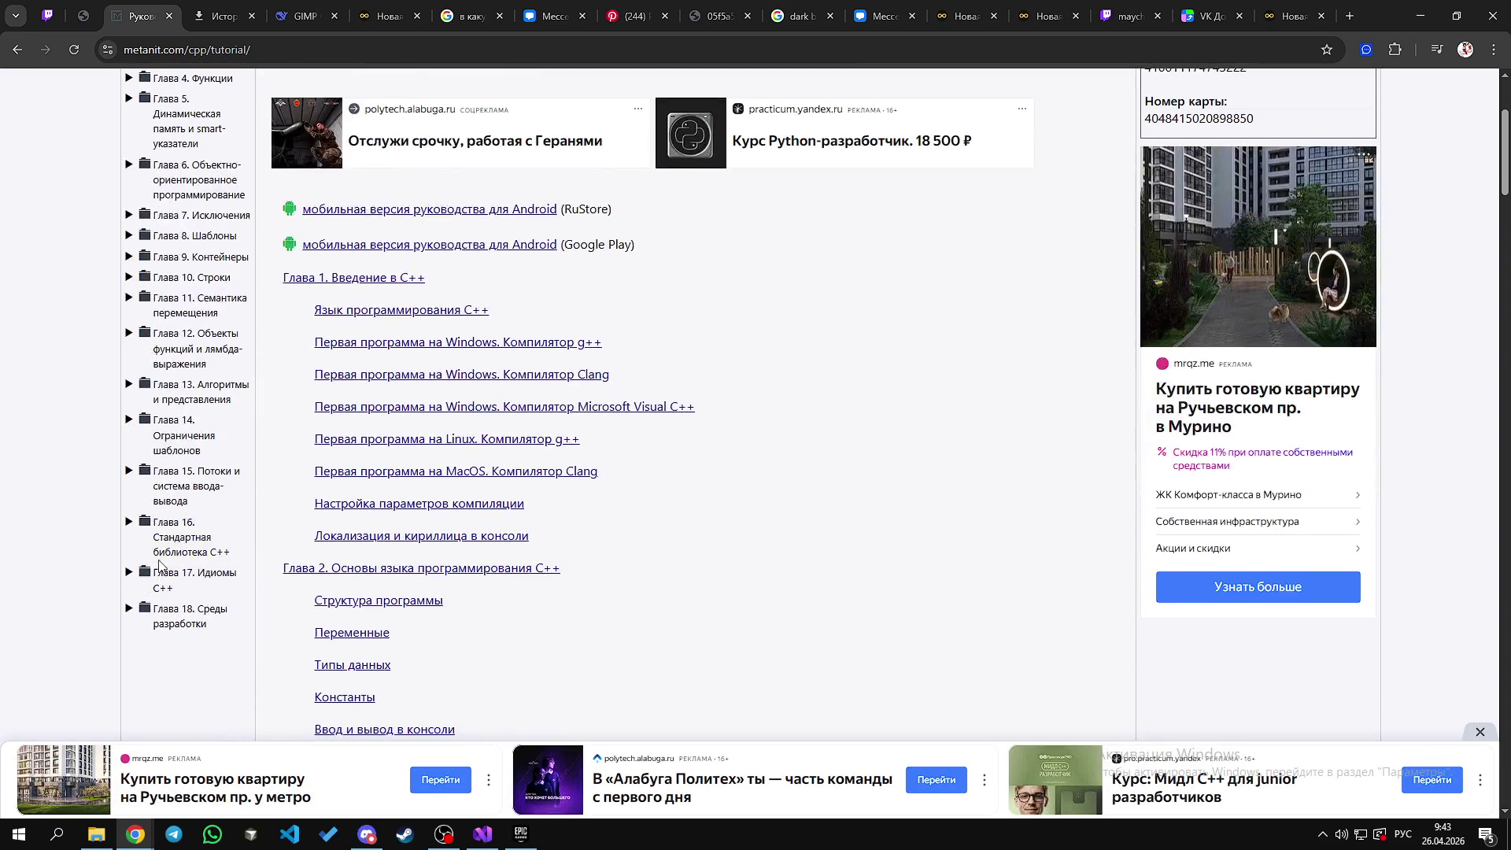
right_click(226, 577)
left_click(176, 396)
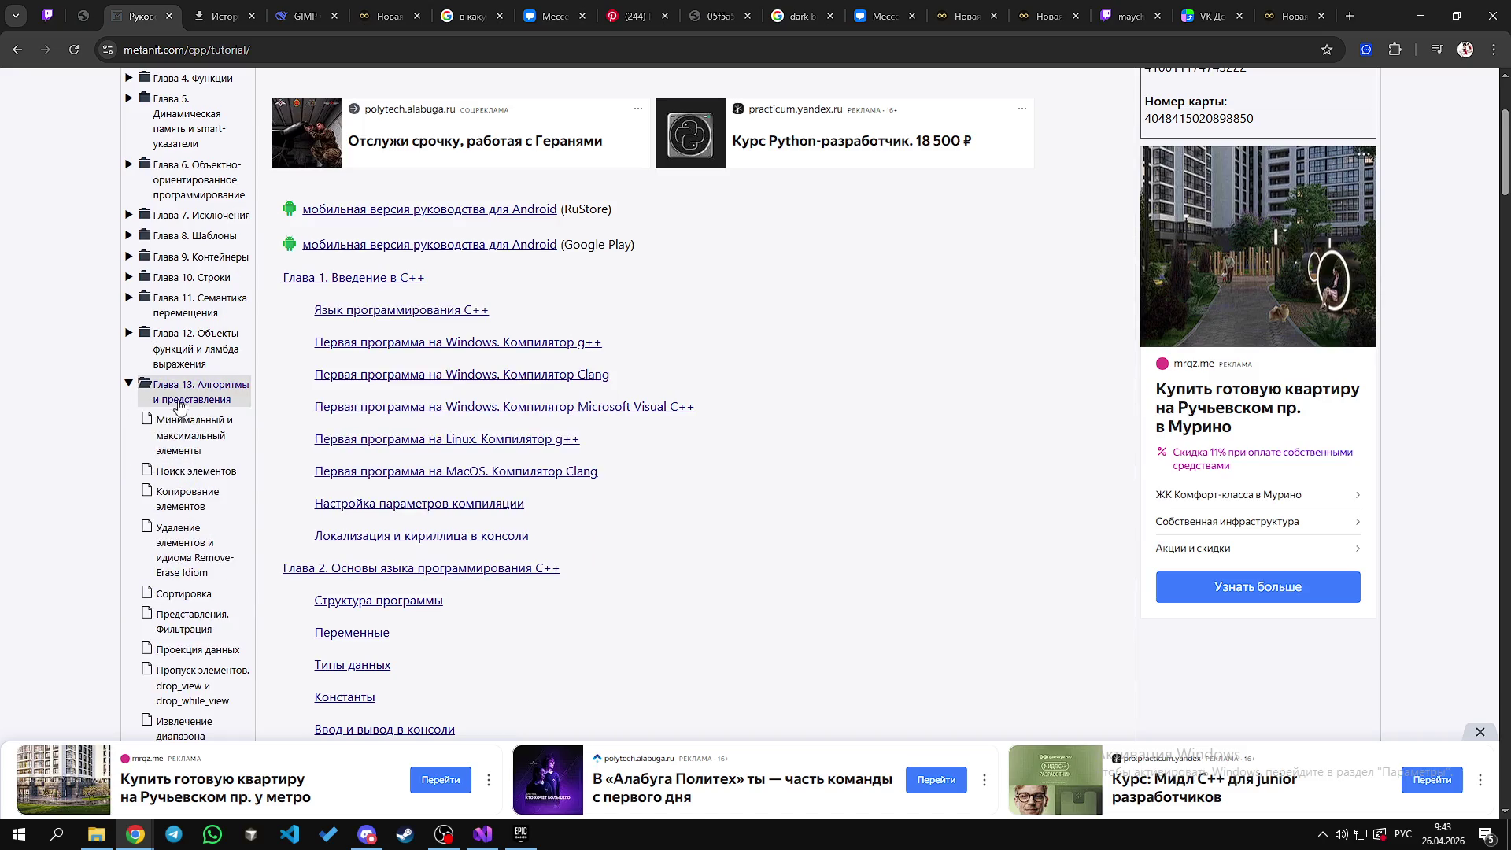
left_click(206, 398)
right_click(27, 396)
right_click(36, 325)
left_click(41, 287)
right_click(37, 383)
left_click(41, 259)
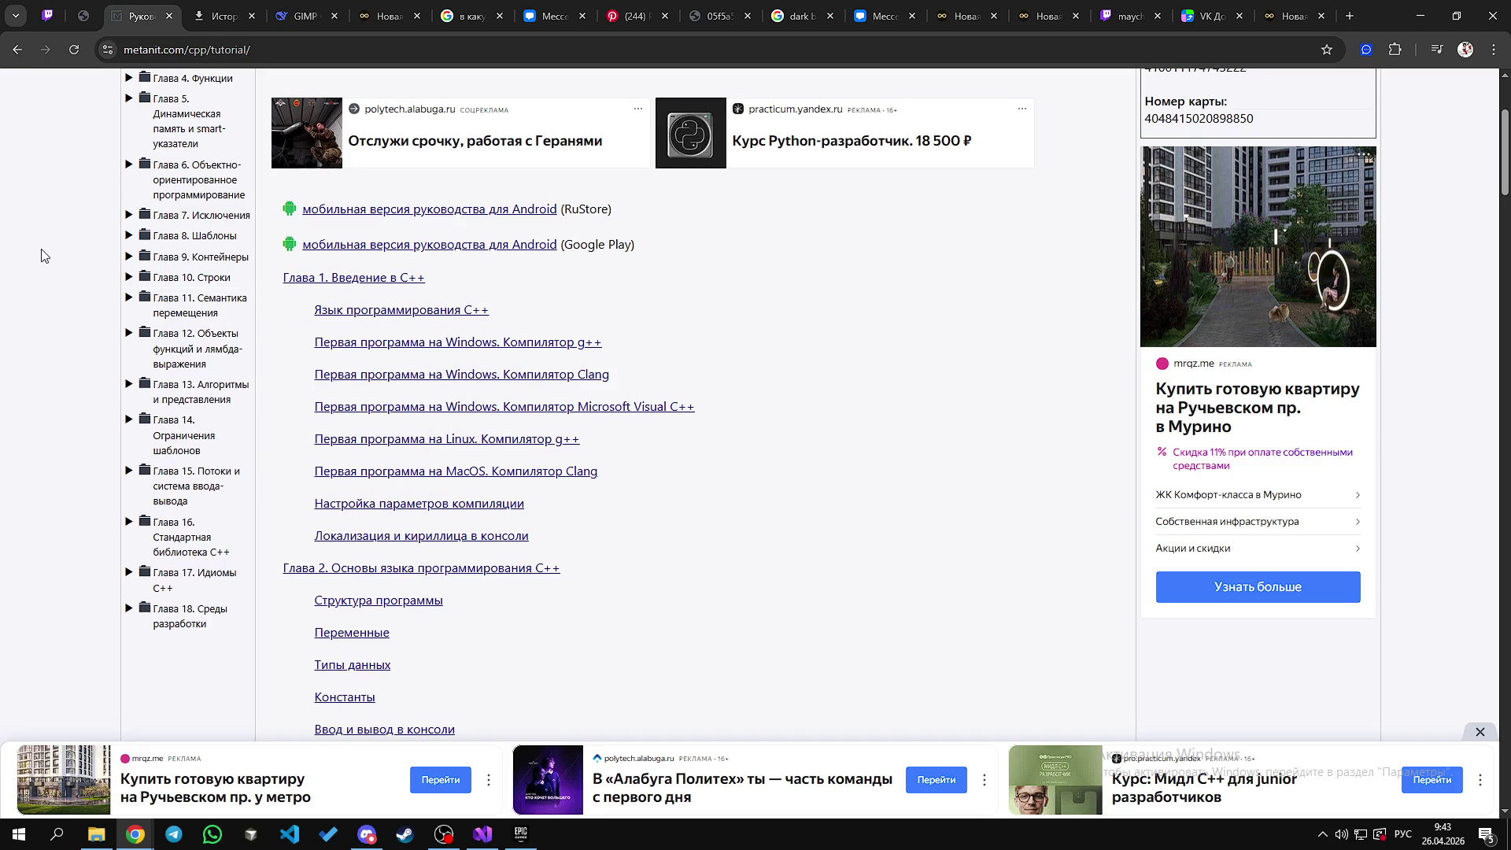
Step: Select the chapter 9 and 10 titles and briefly expand Глава 9. Контейнеры
left_click_drag(40, 253, 42, 293)
scroll(58, 286, "up", 3)
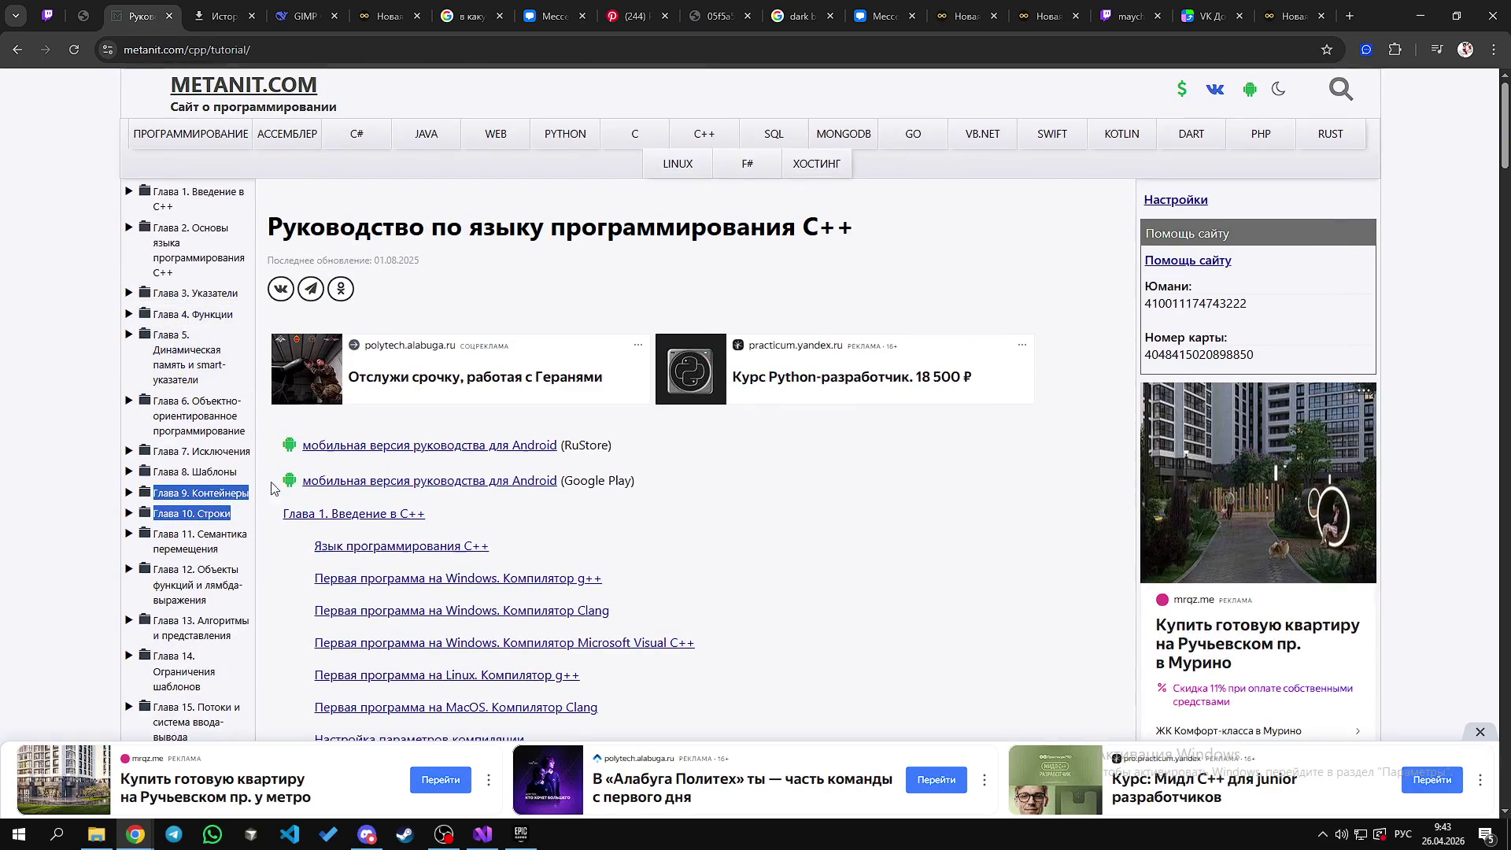
left_click(201, 494)
left_click(200, 496)
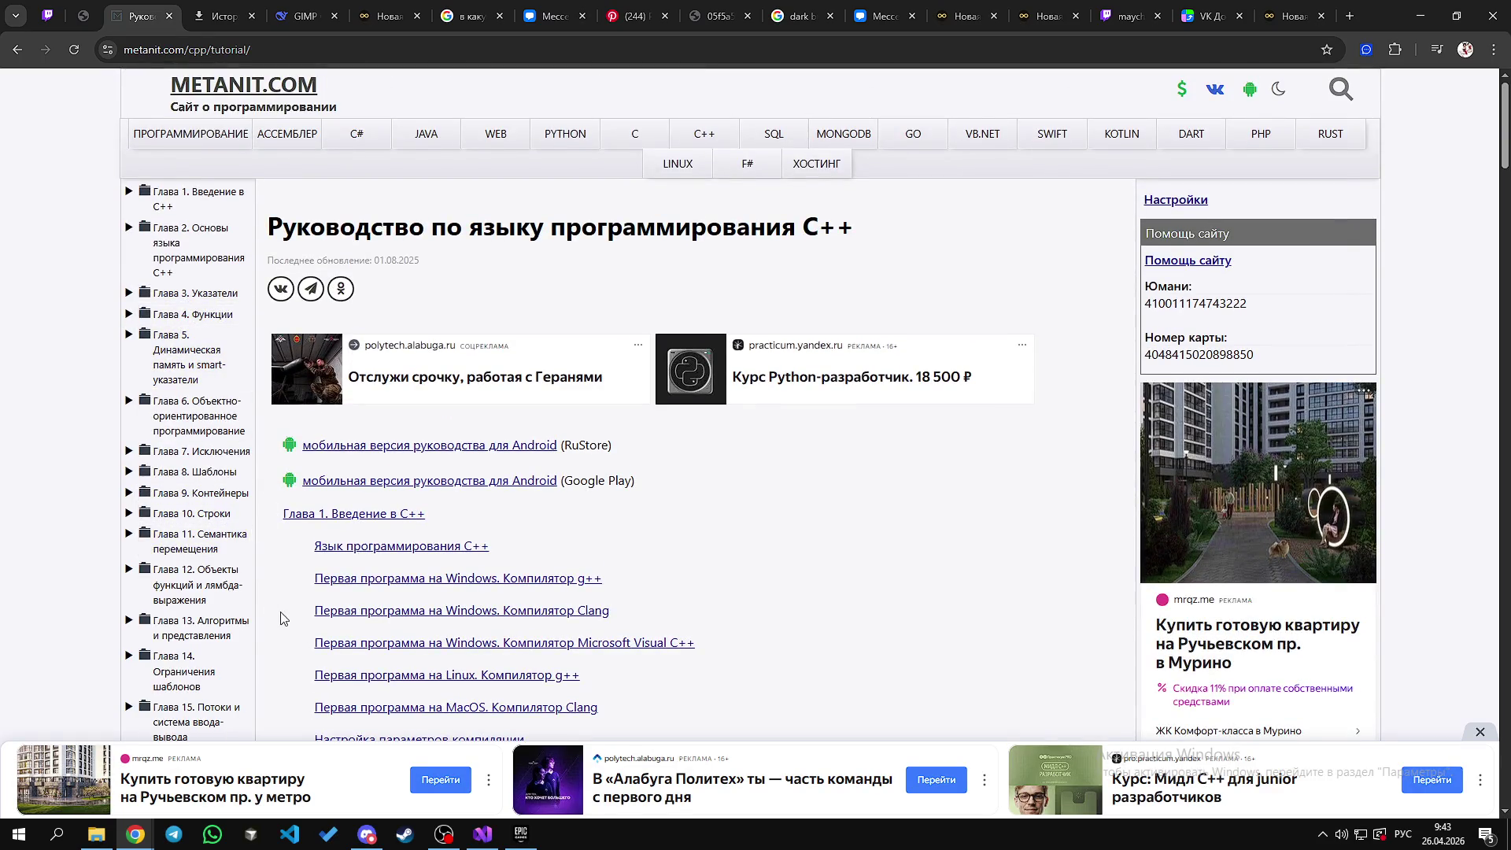
scroll(275, 606, "down", 1)
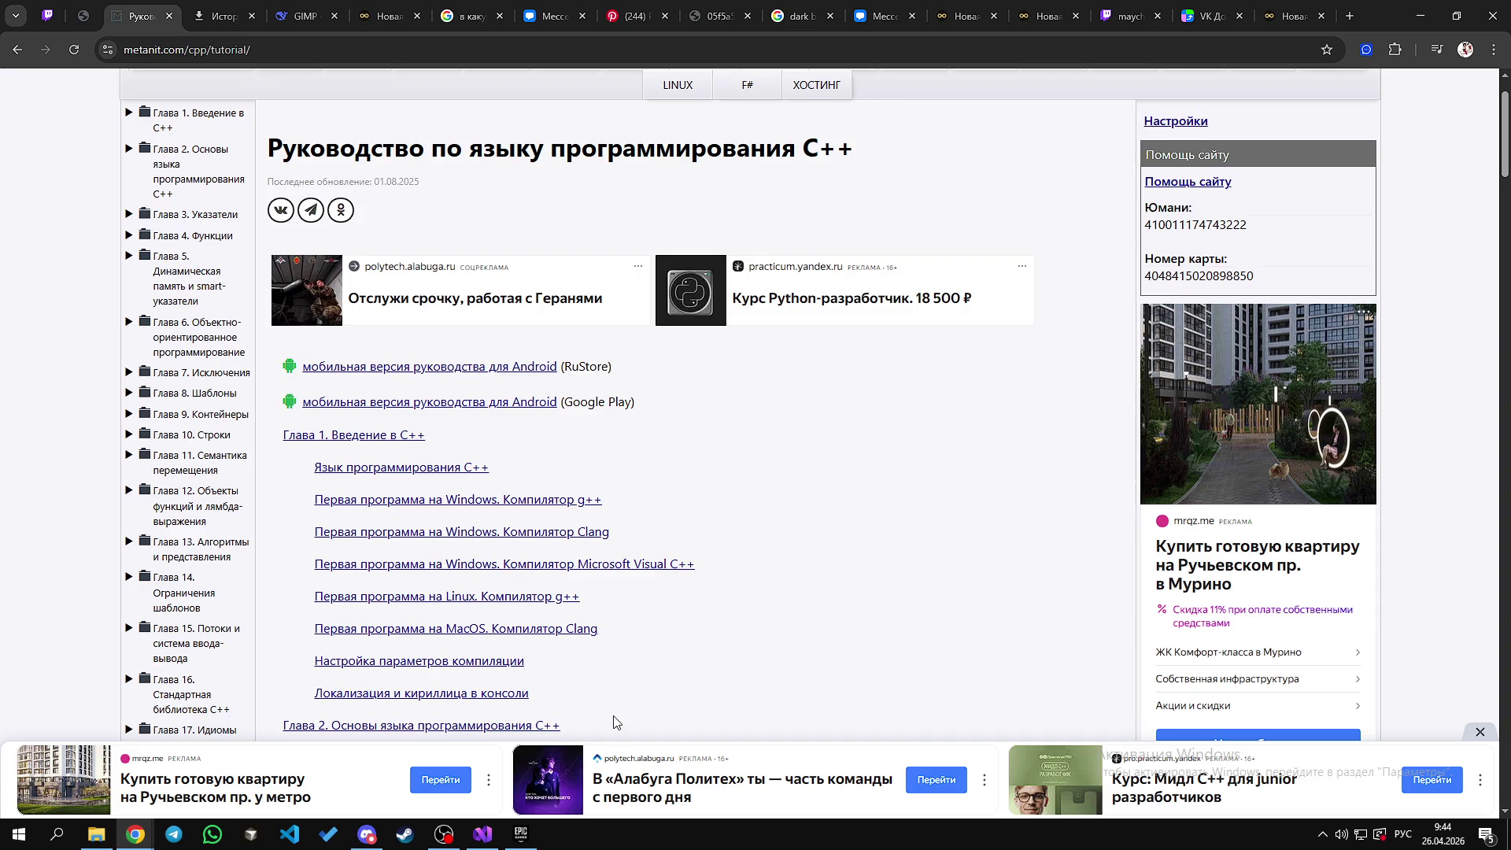
left_click(1350, 16)
key("ctrl+w")
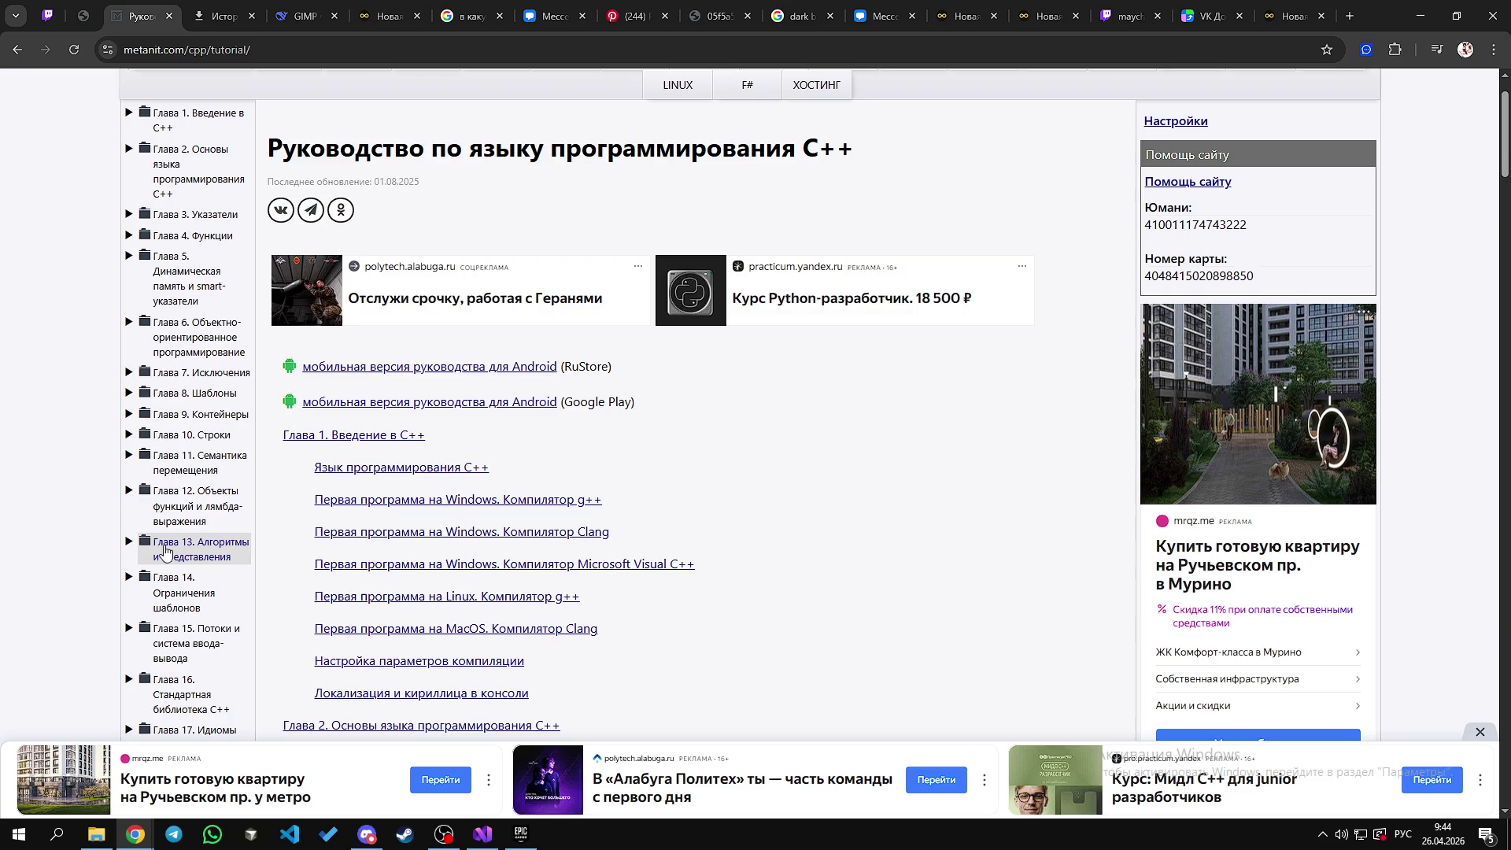
Step: Expand Глава 3. Указатели and Глава 4. Функции, opening the functions lesson in a background tab
left_click(193, 214)
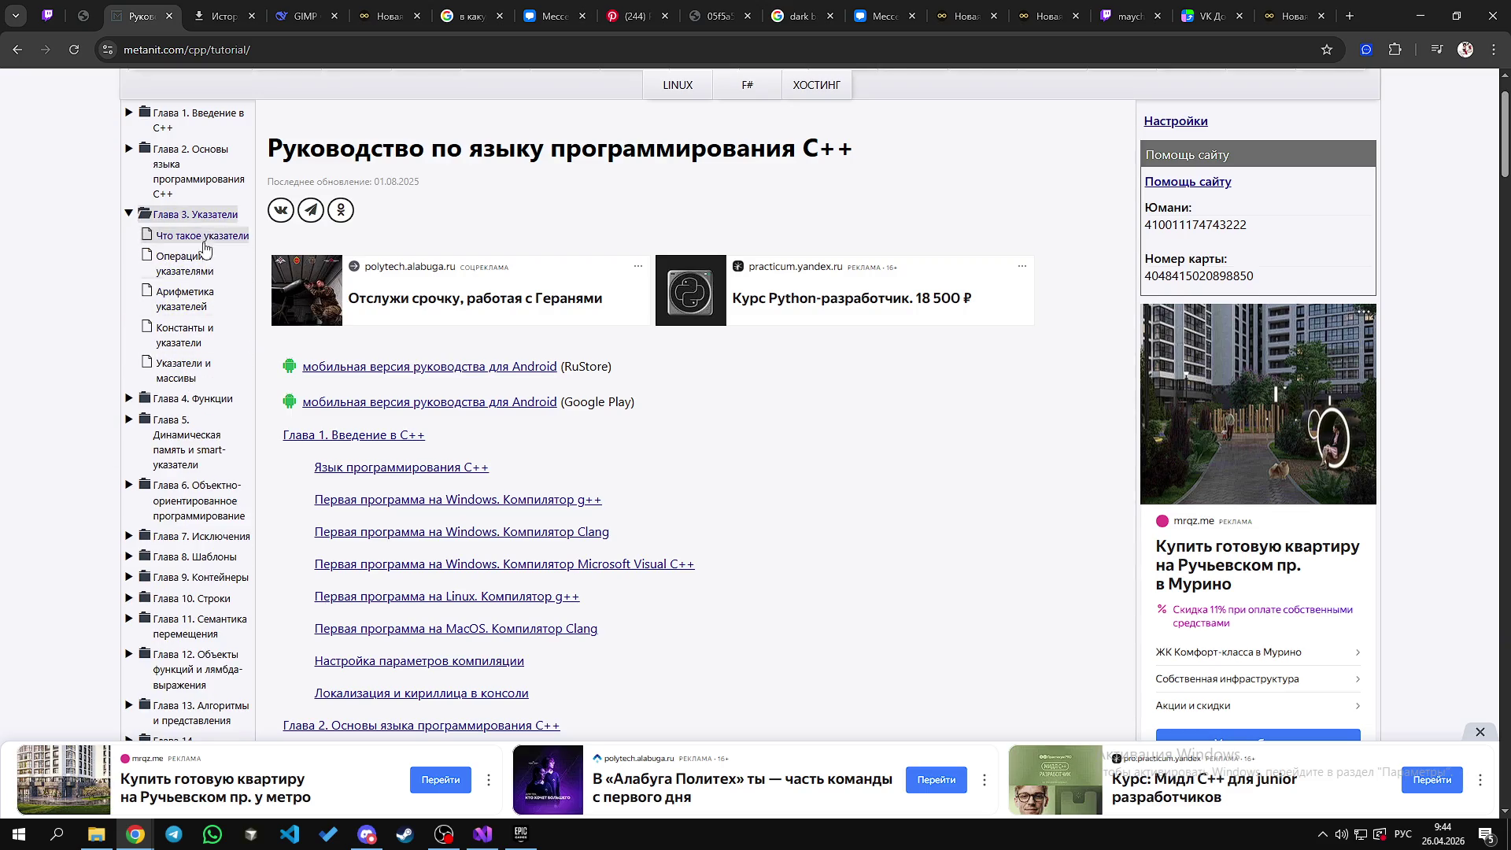
right_click(99, 291)
scroll(115, 356, "down", 1)
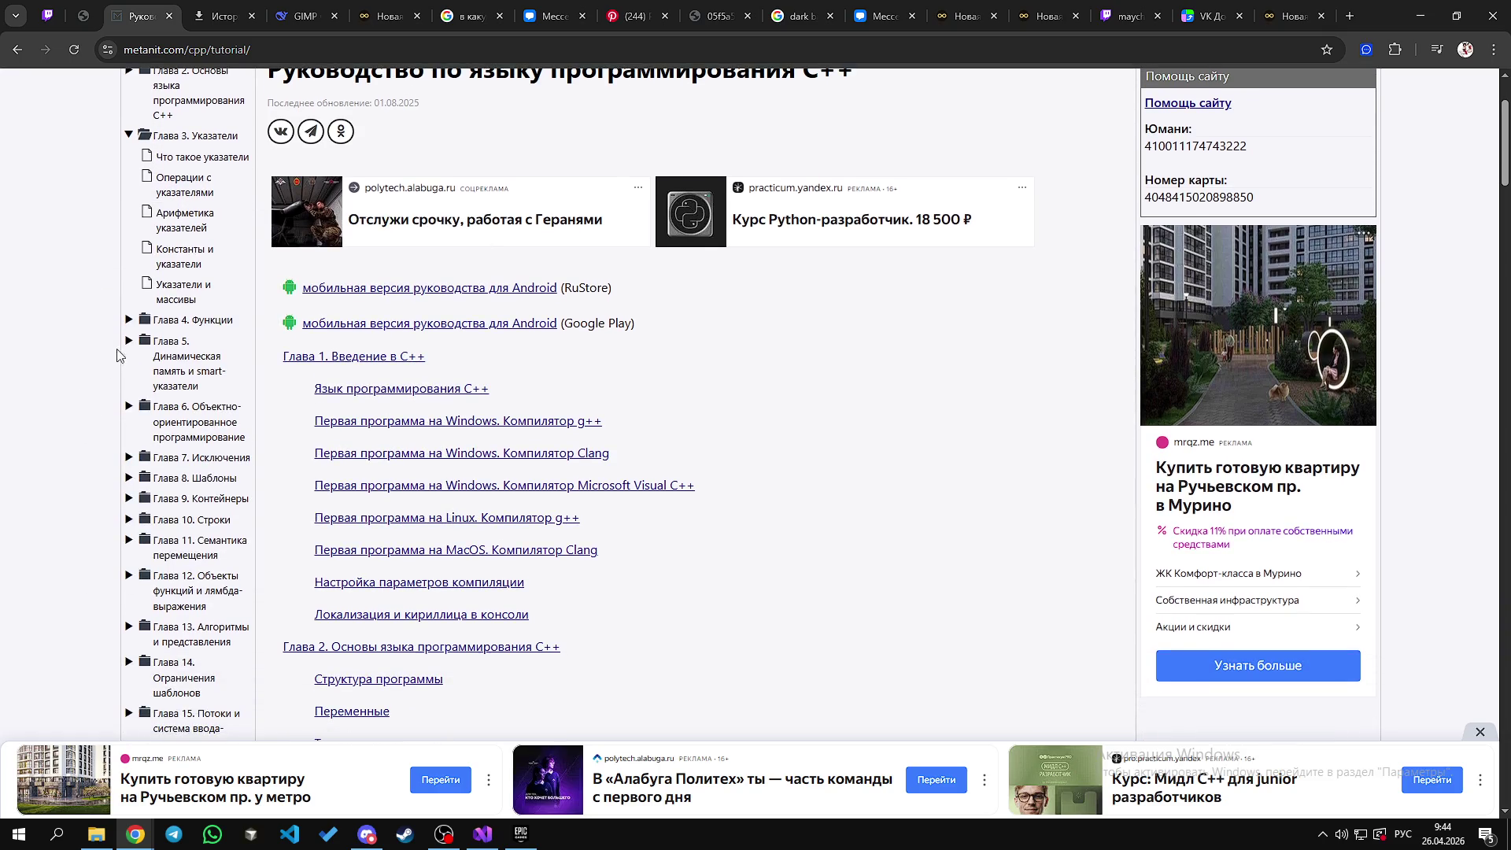
left_click(197, 328)
left_click(192, 330)
left_click(190, 329)
middle_click(189, 351)
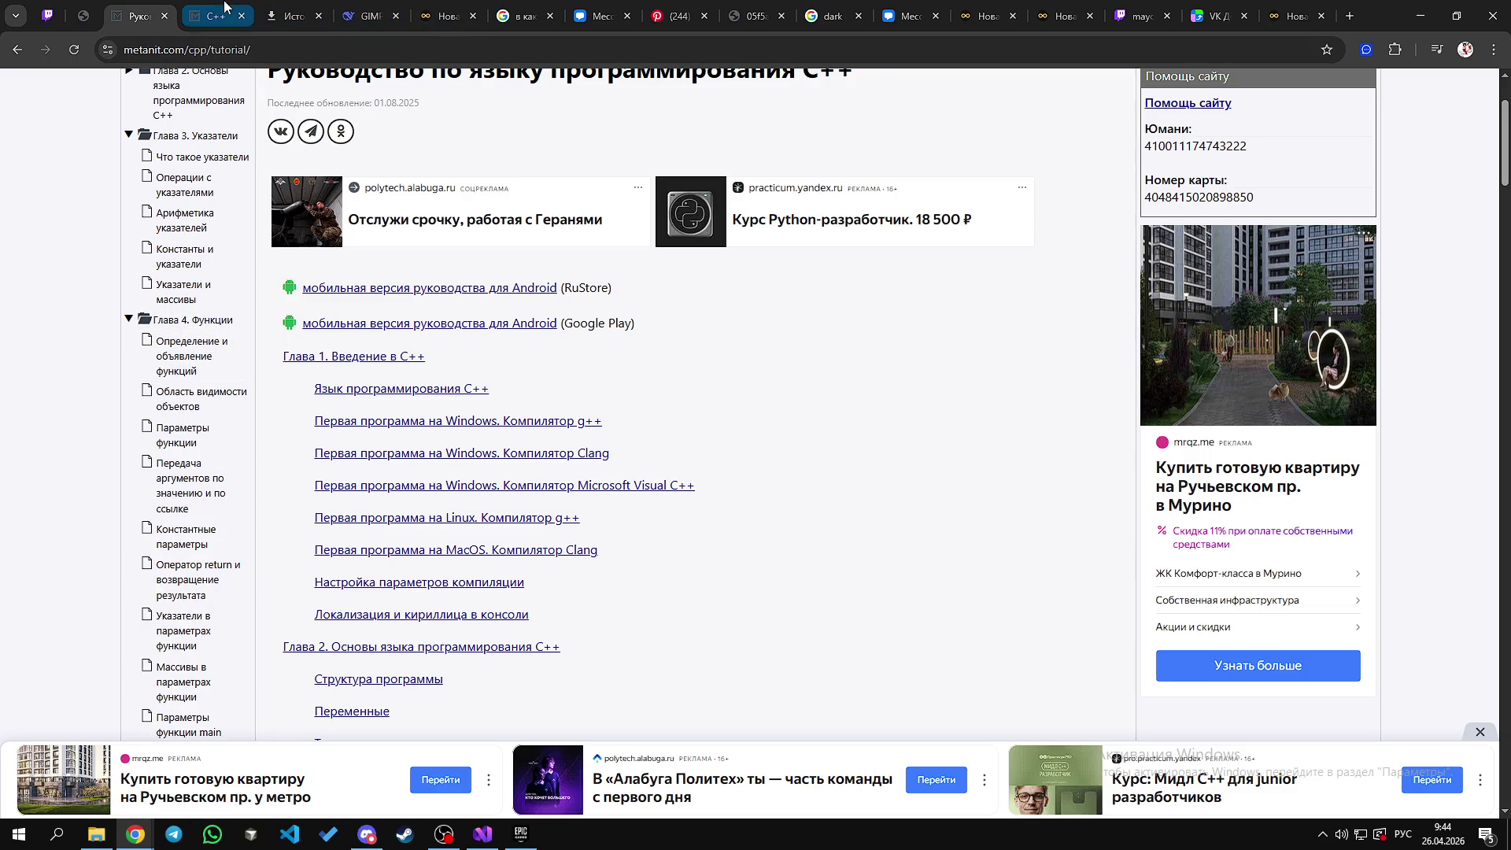
Step: Look over the newly opened functions lesson, then return to the tutorial contents
left_click(224, 8)
scroll(551, 394, "down", 10)
left_click_drag(299, 466, 318, 470)
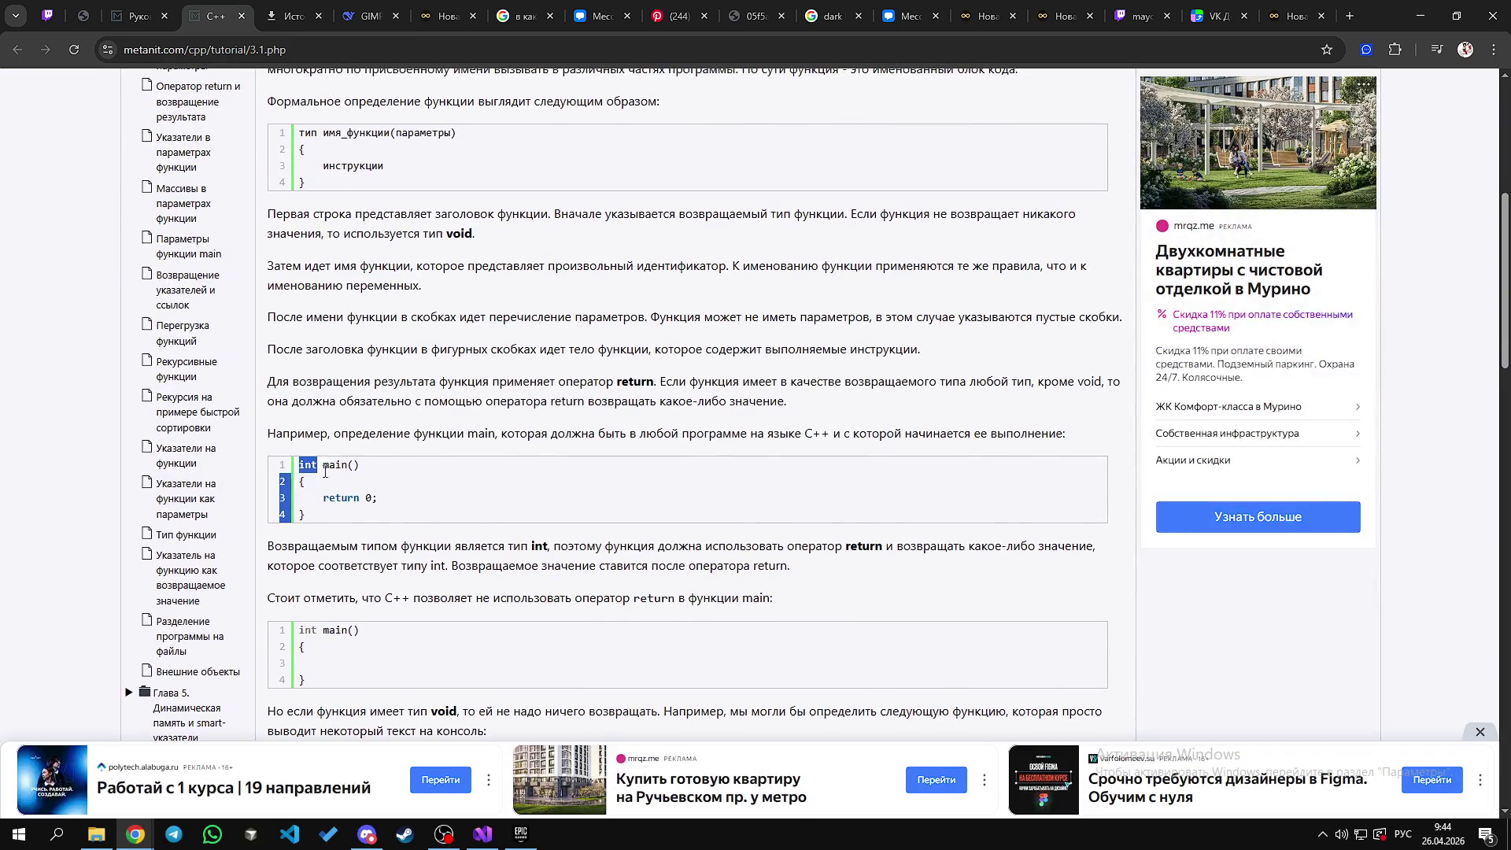
scroll(355, 302, "down", 2)
left_click(355, 302)
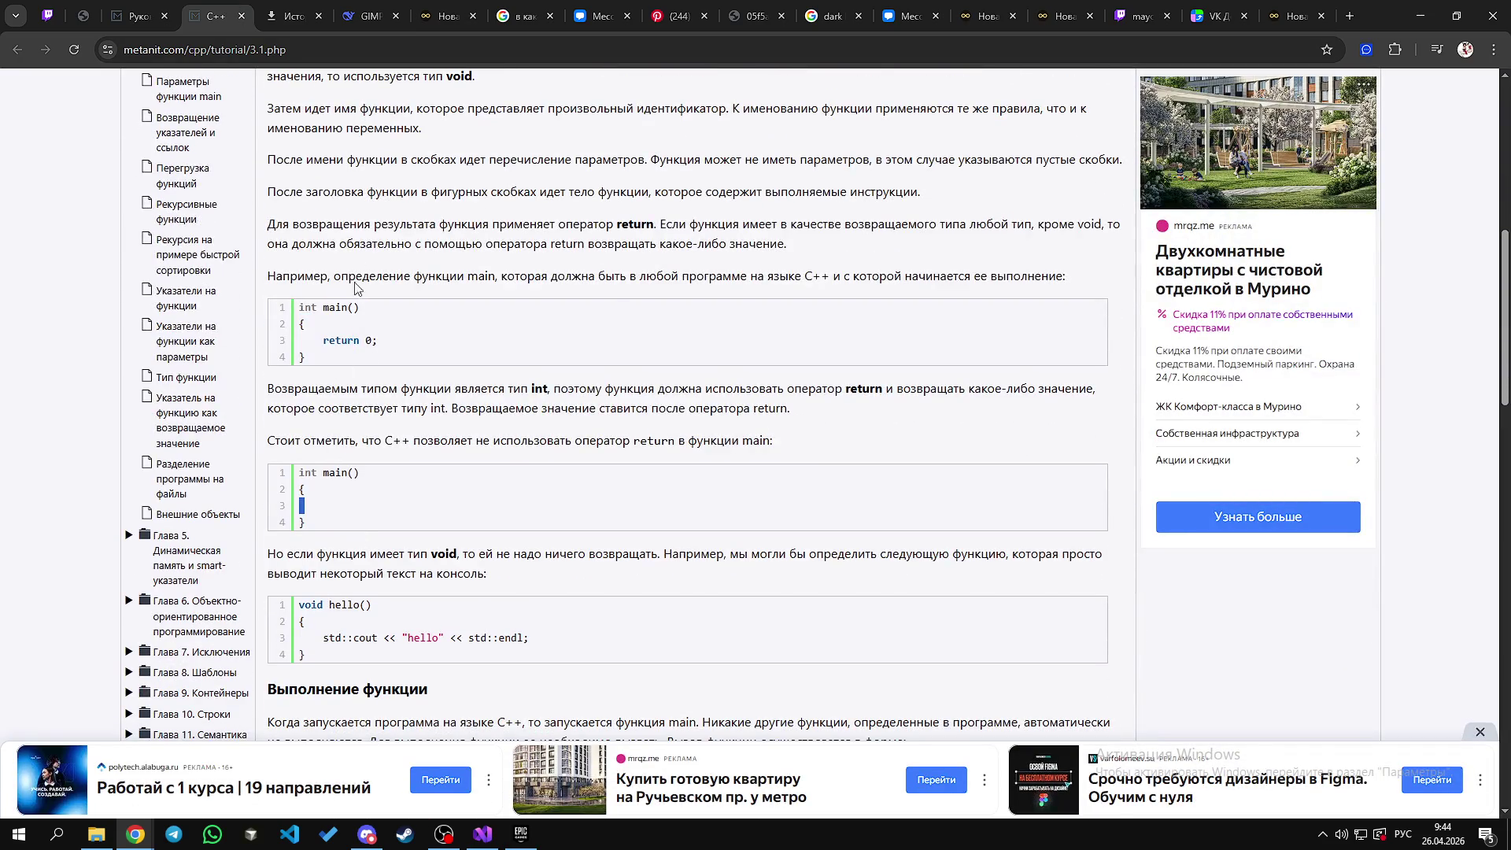
left_click(137, 16)
Step: Open a functions subsection in a background tab and scroll further down the contents
scroll(201, 504, "down", 2)
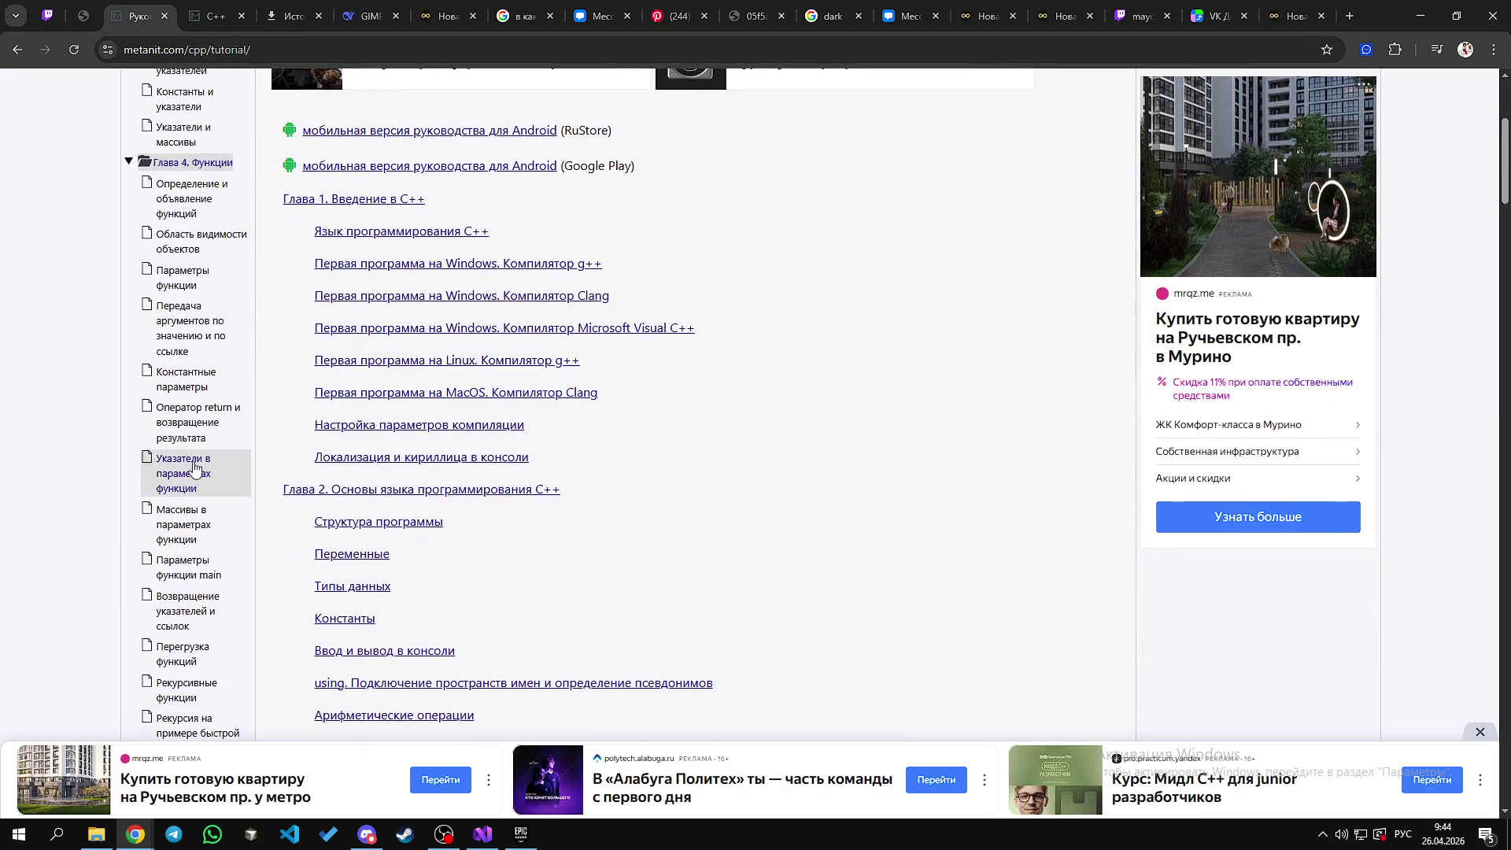
middle_click(239, 196)
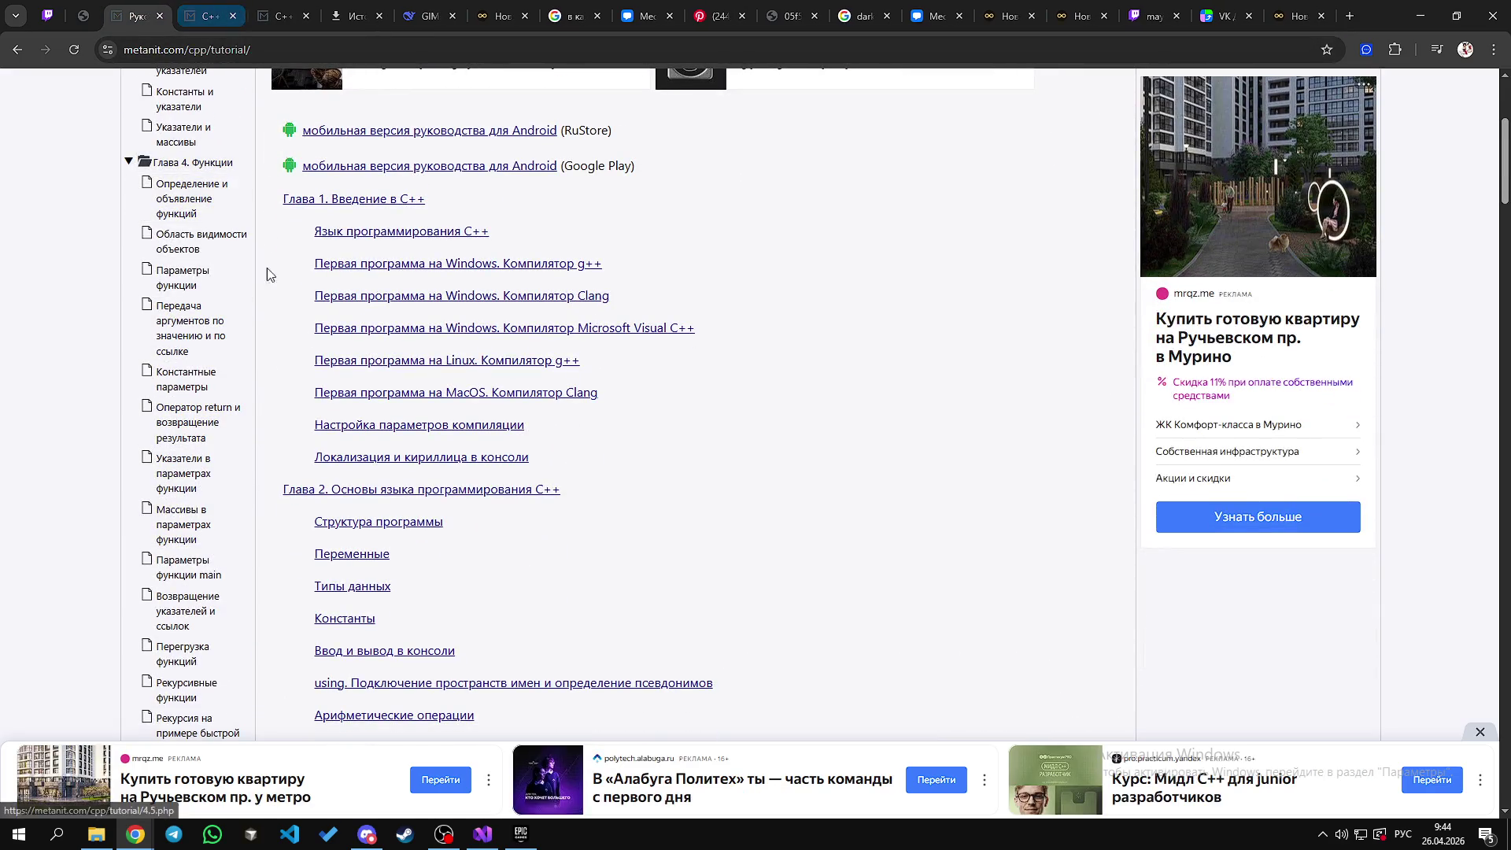
scroll(214, 446, "down", 1)
scroll(214, 446, "down", 2)
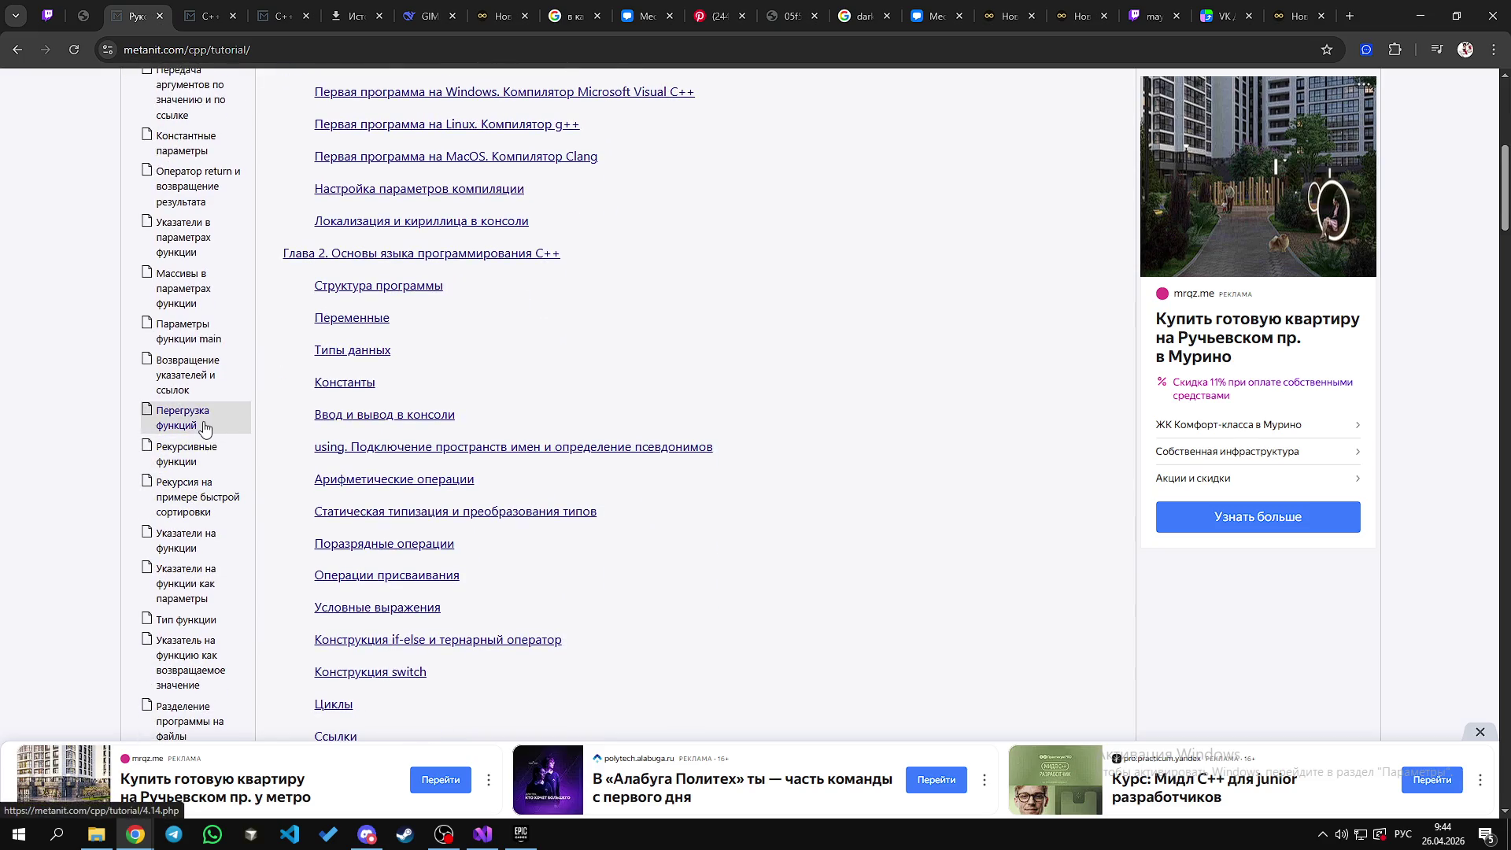
scroll(193, 551, "down", 1)
scroll(193, 512, "down", 4)
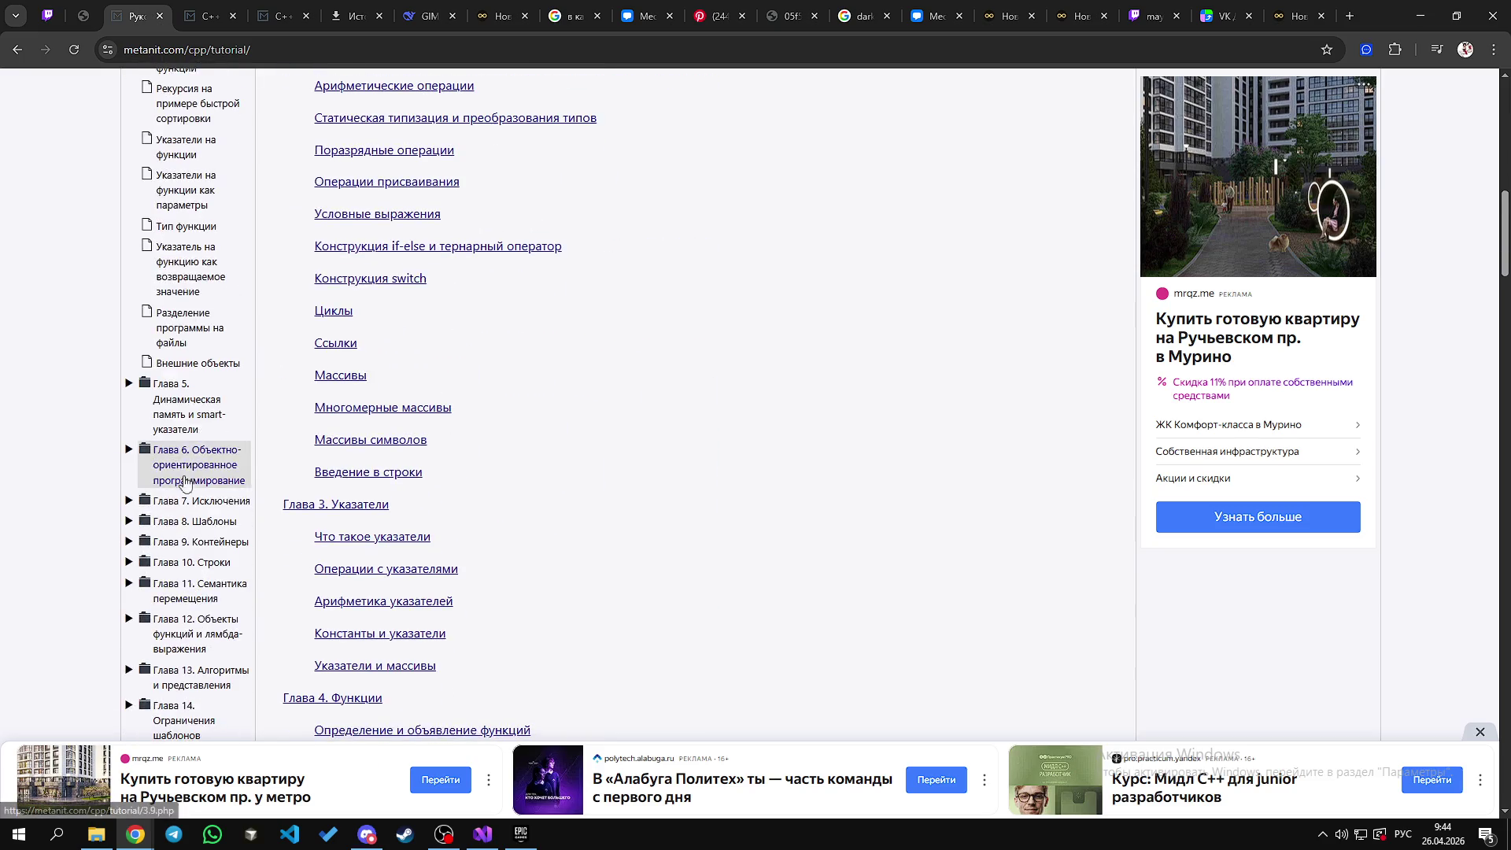
Step: Expand the Глава 5 dynamic memory and Глава 6 object-oriented programming chapters
left_click(217, 417)
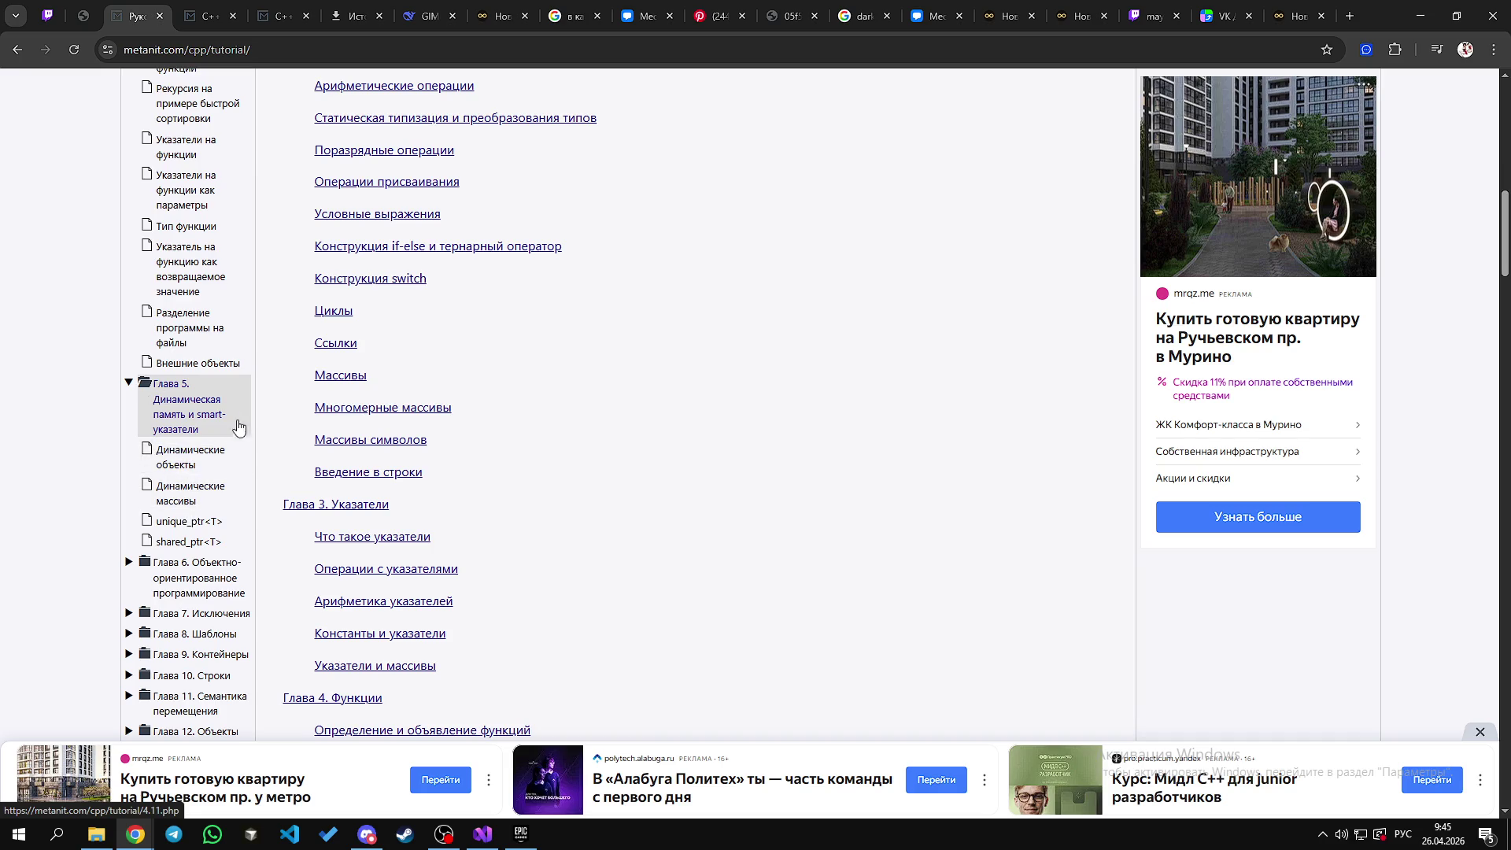
left_click(207, 590)
scroll(203, 504, "down", 1)
scroll(196, 474, "down", 1)
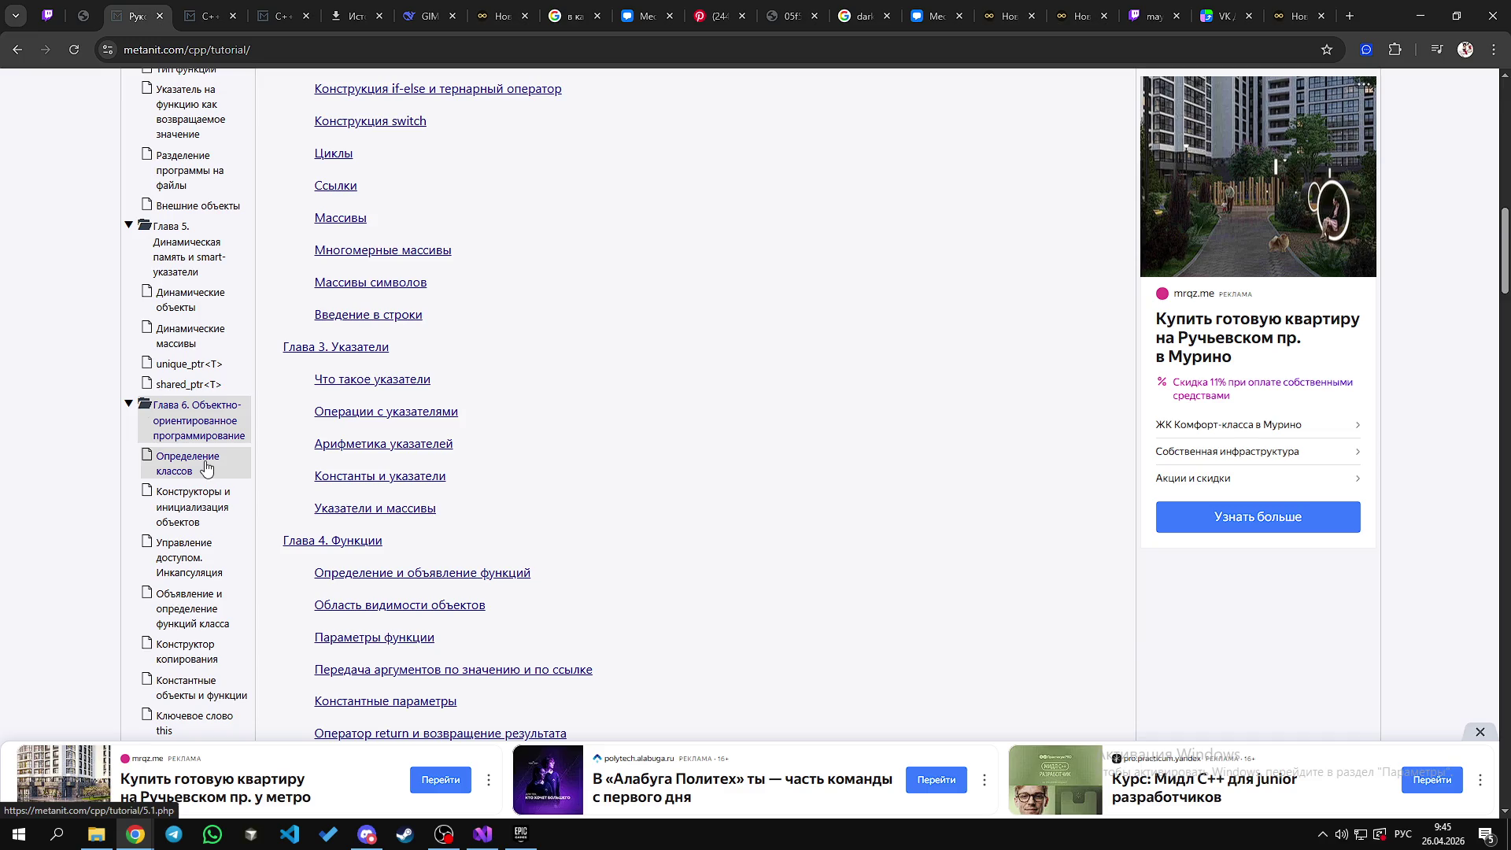
scroll(209, 457, "down", 4)
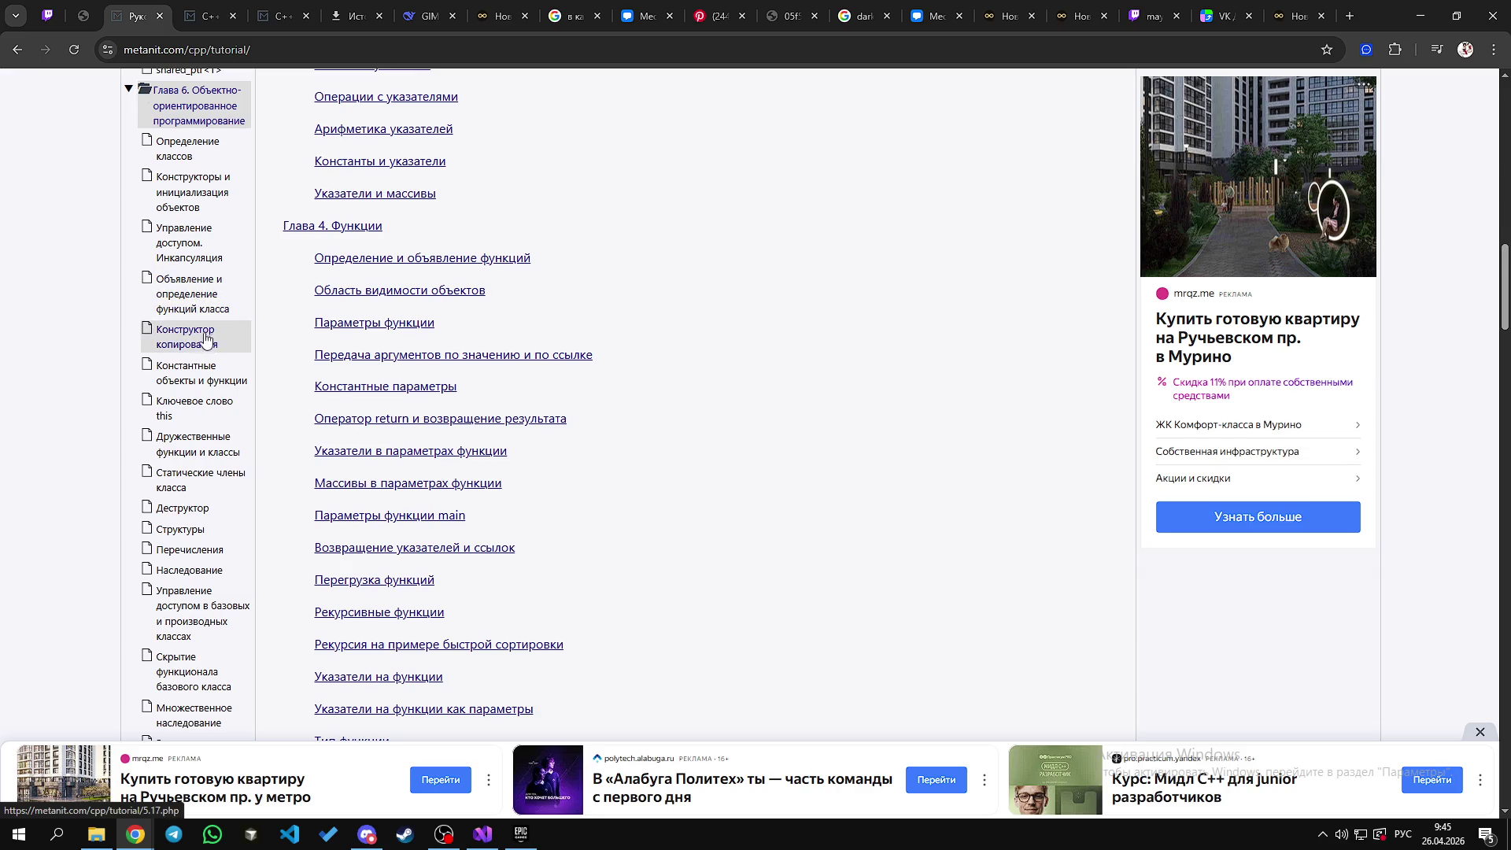
scroll(197, 339, "down", 1)
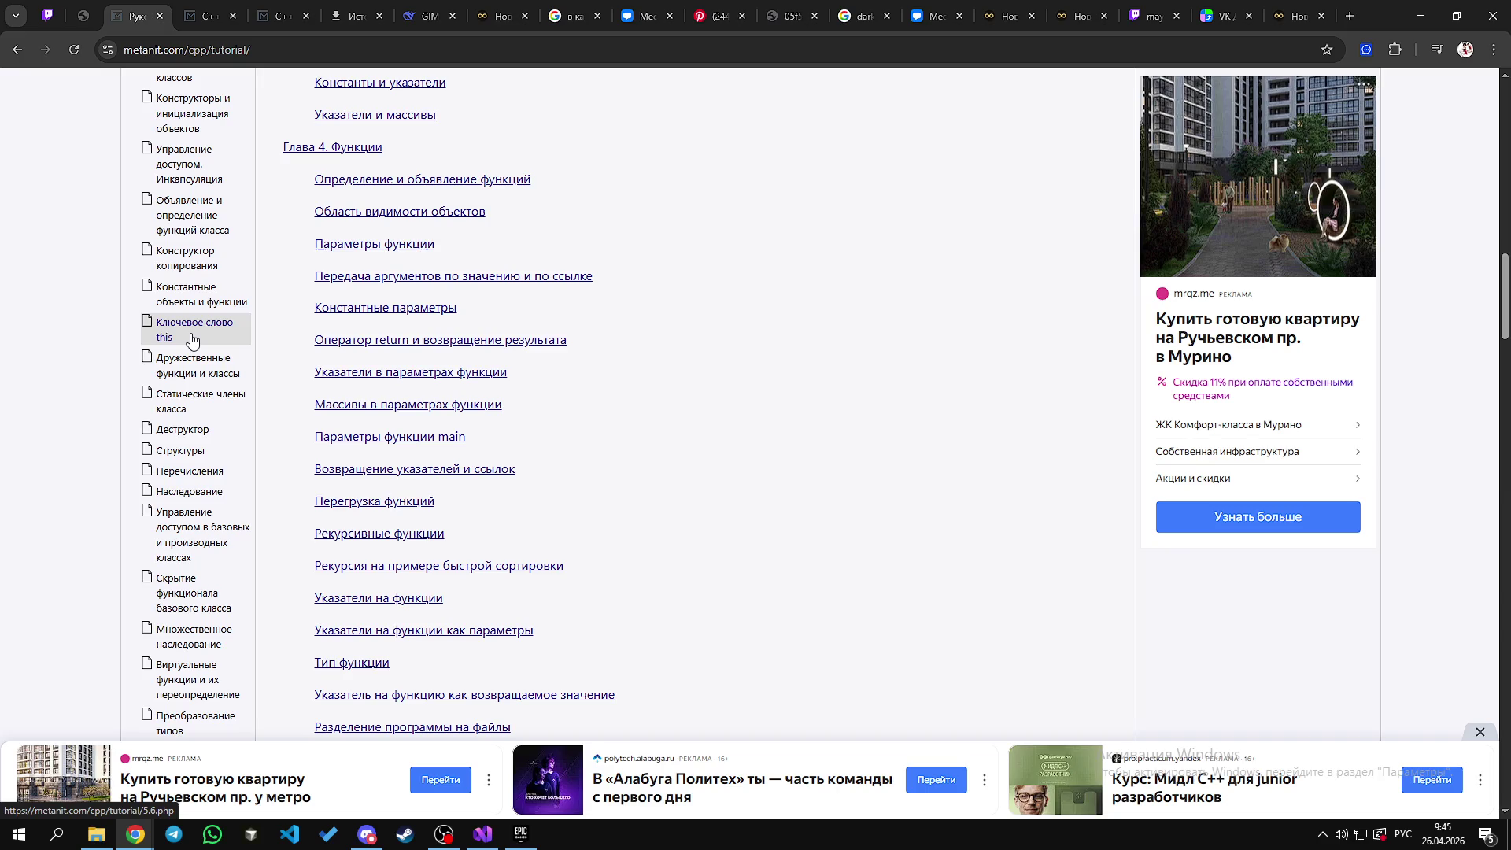
scroll(191, 339, "down", 6)
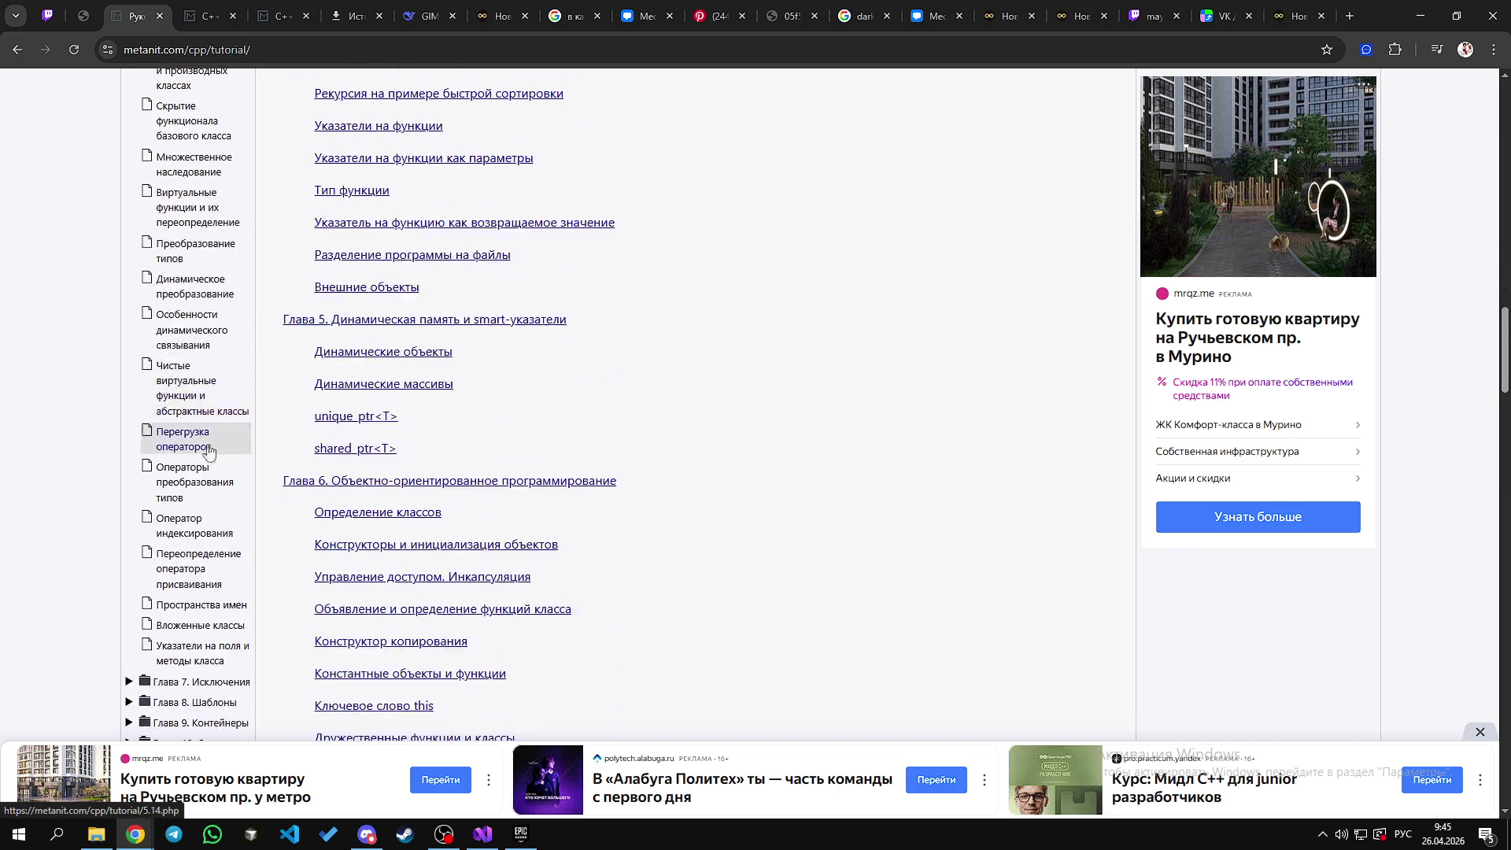
scroll(193, 582, "down", 2)
Step: Expand Глава 7. Исключения and Глава 8. Шаблоны, opening two templates lessons in new tabs
left_click(189, 524)
scroll(209, 582, "down", 2)
left_click(185, 543)
scroll(218, 572, "down", 1)
scroll(218, 572, "down", 1)
middle_click(200, 399)
middle_click(191, 420)
Step: Switch to the 'Шаблоны функций' lesson and highlight lines of its code
left_click(331, 16)
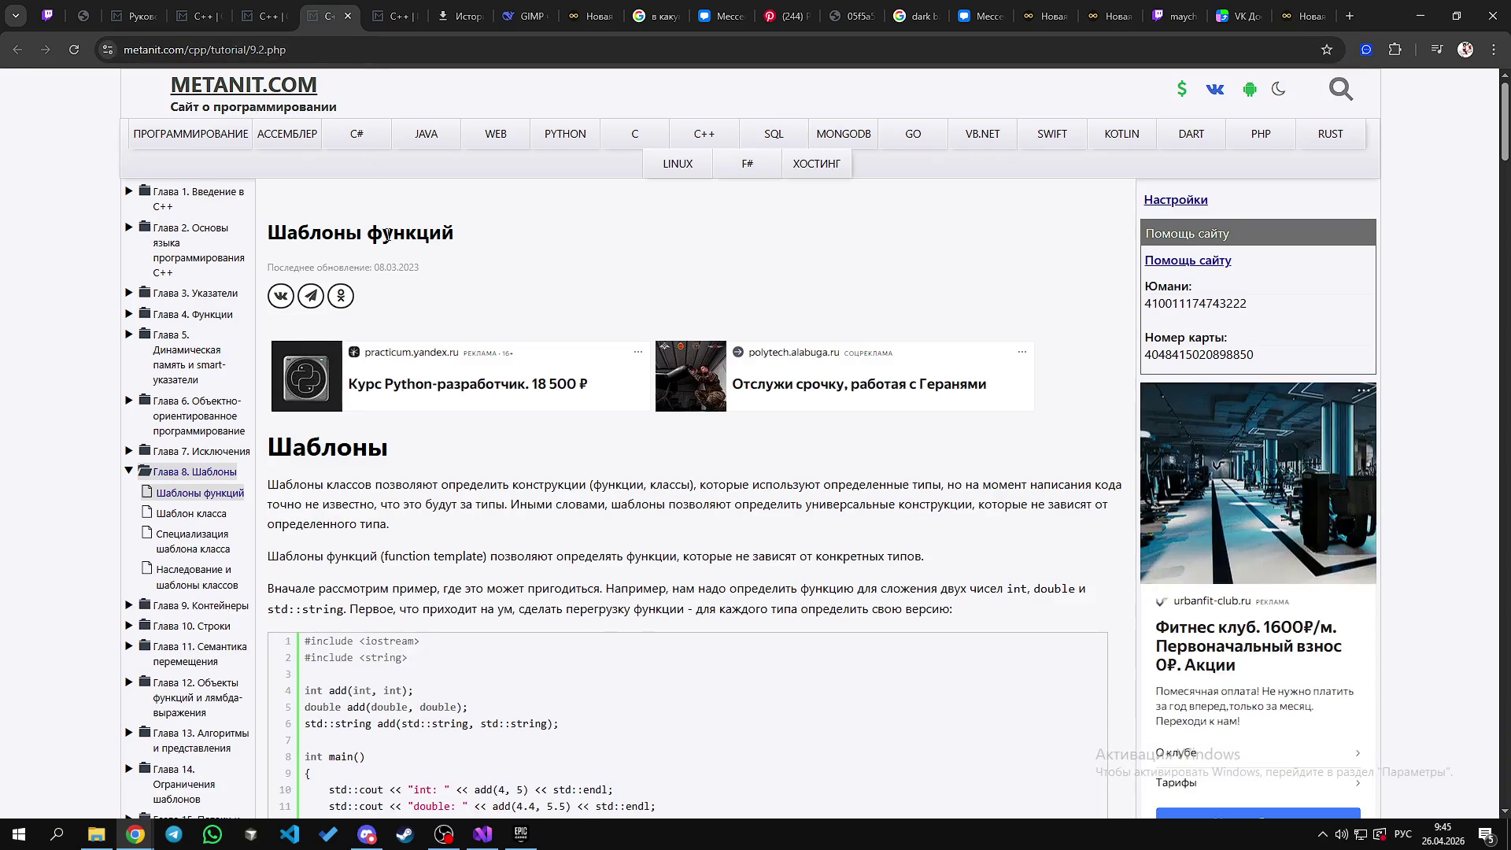
scroll(385, 315, "down", 6)
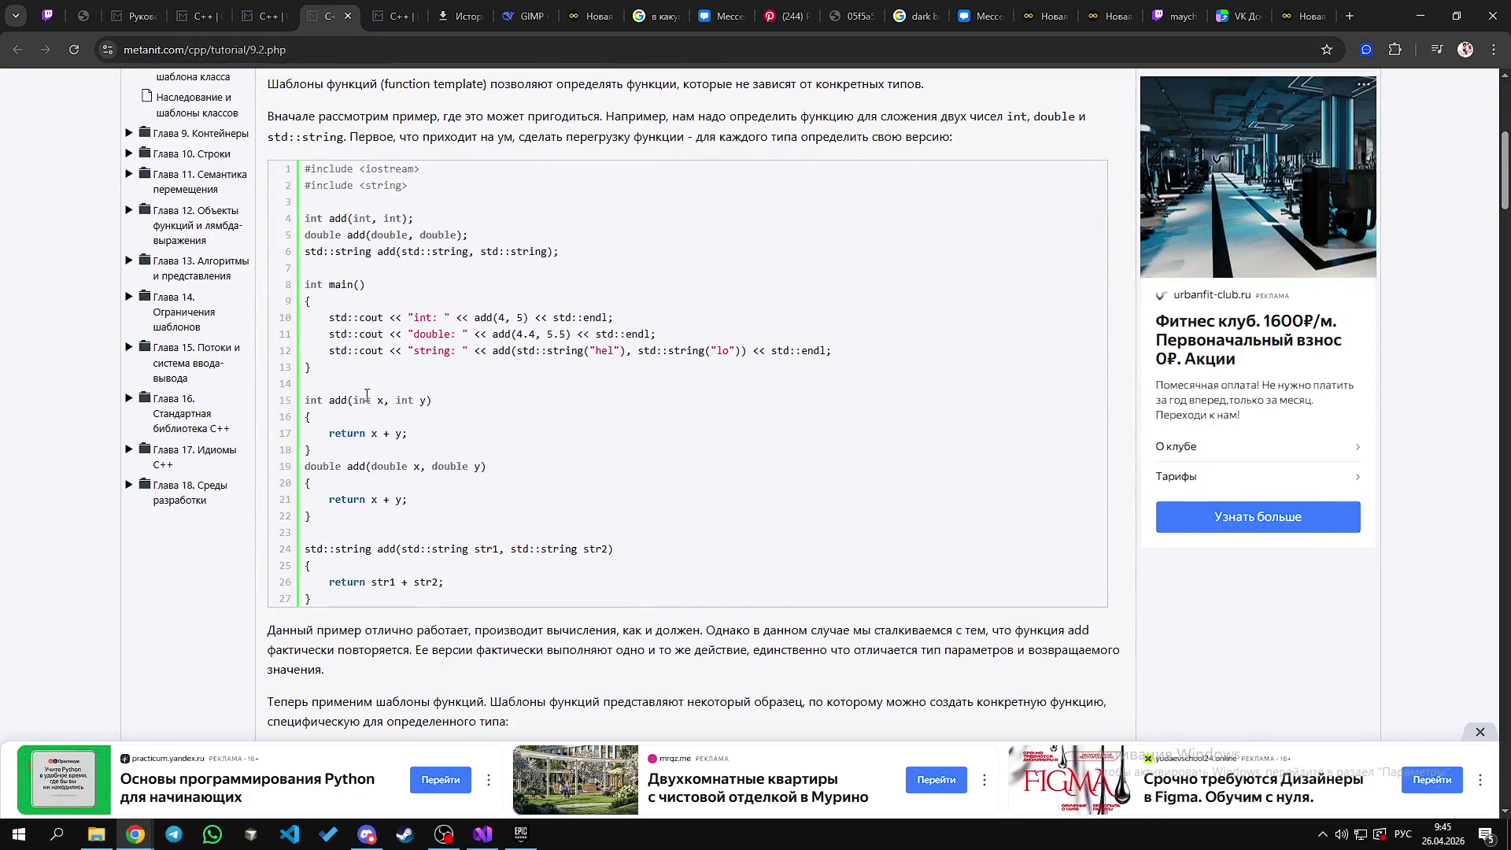
left_click_drag(307, 315, 661, 350)
scroll(473, 354, "up", 2)
left_click_drag(304, 358, 307, 425)
scroll(456, 474, "down", 4)
scroll(455, 475, "down", 8)
left_click_drag(323, 282, 453, 399)
Step: Select the template<typename T> line and the swap code example, clearing each selection
left_click(414, 321)
mouse_move(323, 282)
left_mouse_down()
mouse_move(390, 282)
mouse_move(320, 277)
left_mouse_up()
left_click(321, 277)
mouse_move(432, 282)
left_mouse_down()
mouse_move(540, 282)
mouse_move(305, 284)
mouse_move(406, 358)
mouse_move(309, 315)
mouse_move(403, 375)
mouse_move(311, 311)
mouse_move(392, 356)
mouse_move(315, 315)
mouse_move(425, 415)
left_mouse_up()
triple_click(488, 282)
left_click(506, 296)
left_click(345, 331)
triple_click(349, 368)
left_click(389, 398)
left_click(393, 496)
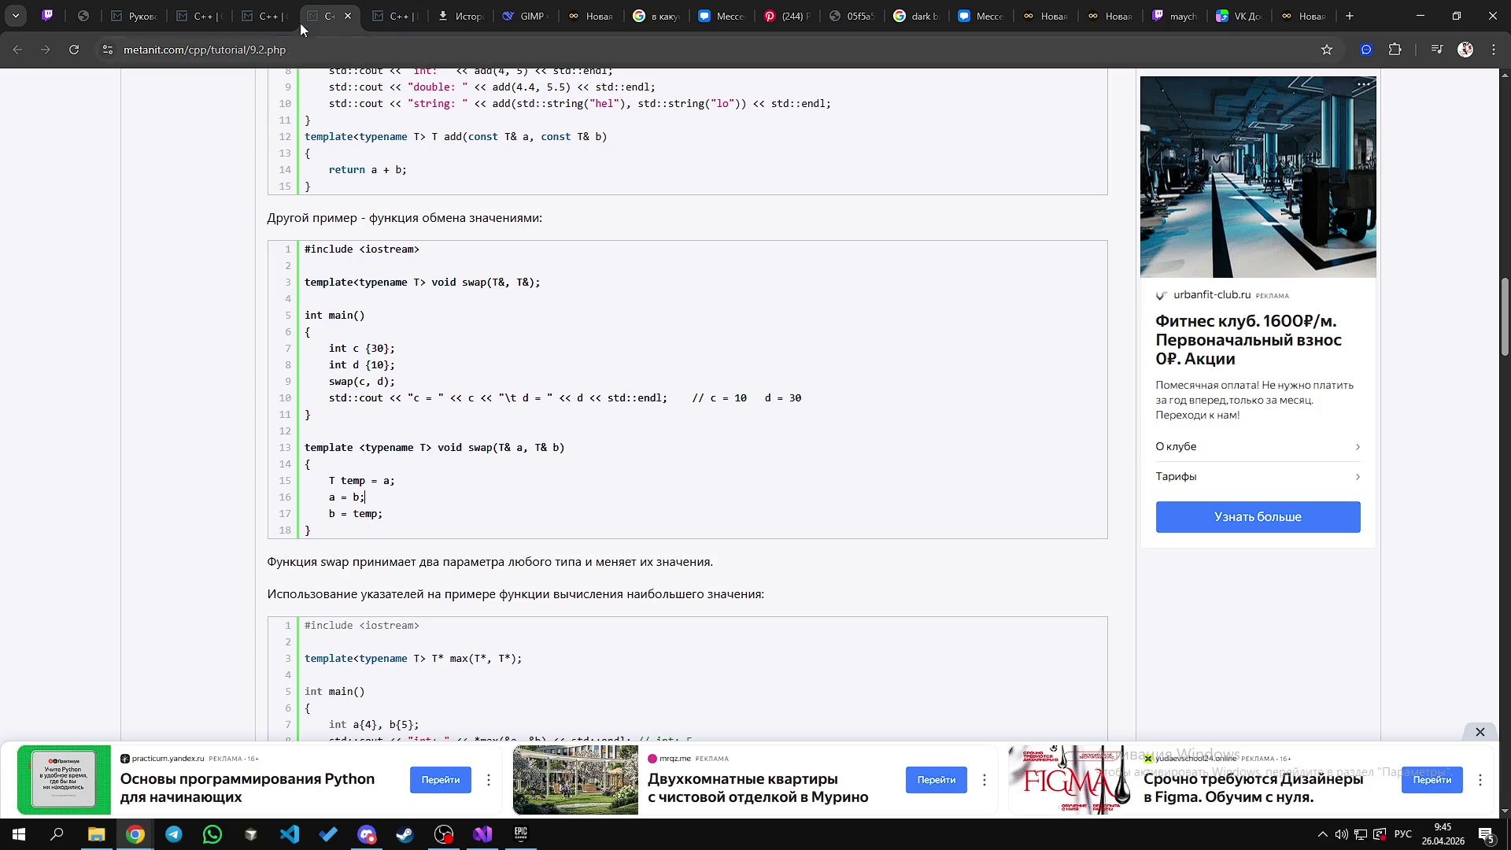
Step: Switch to the return operator lesson and expand the Глава 13 algorithms chapter
left_click(264, 15)
scroll(353, 500, "down", 8)
scroll(352, 500, "down", 7)
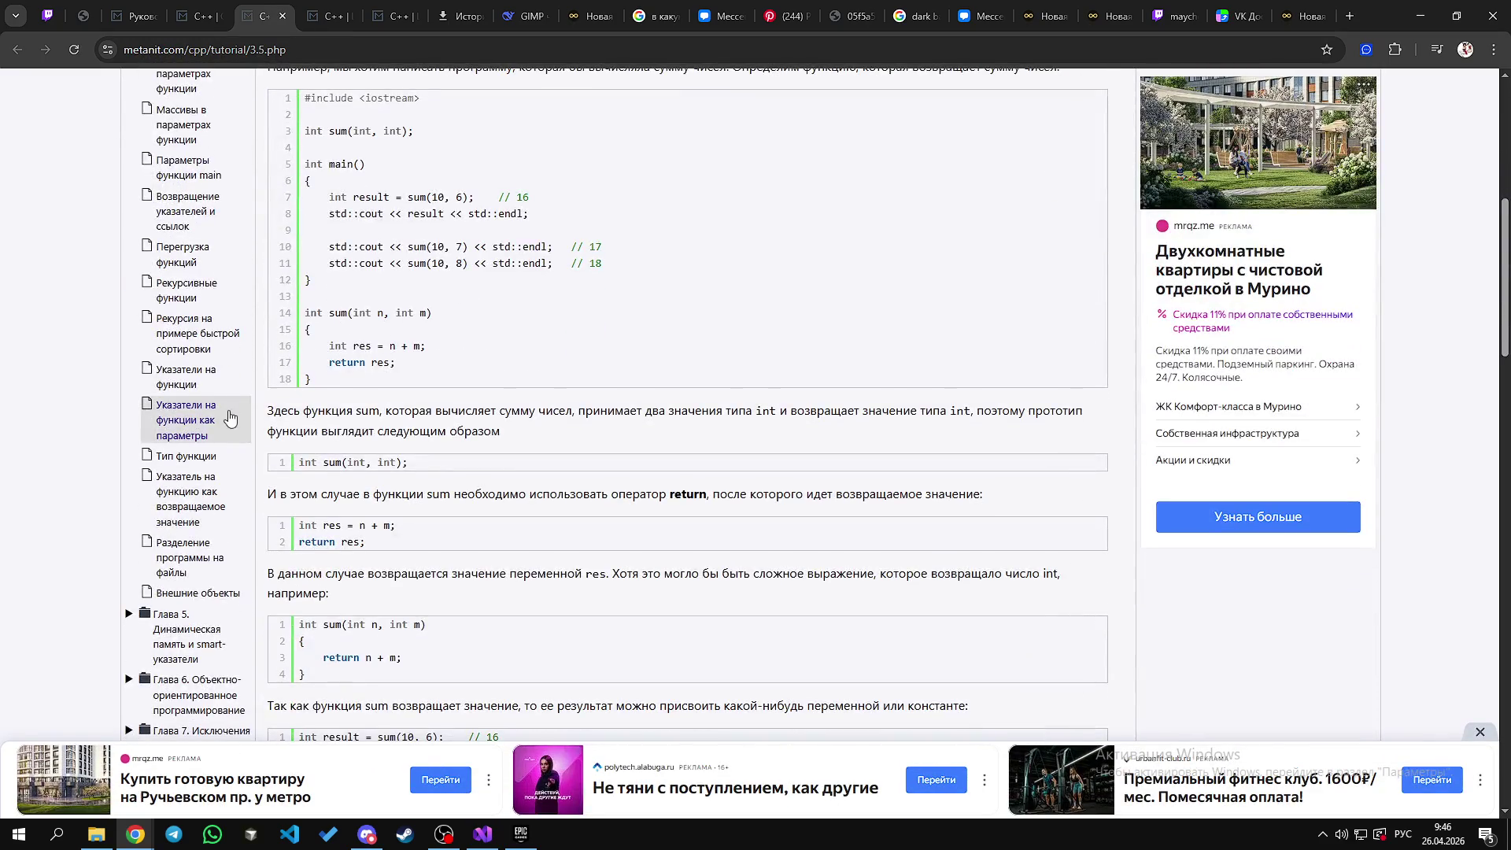
left_click(199, 521)
scroll(217, 536, "down", 10)
scroll(217, 536, "up", 2)
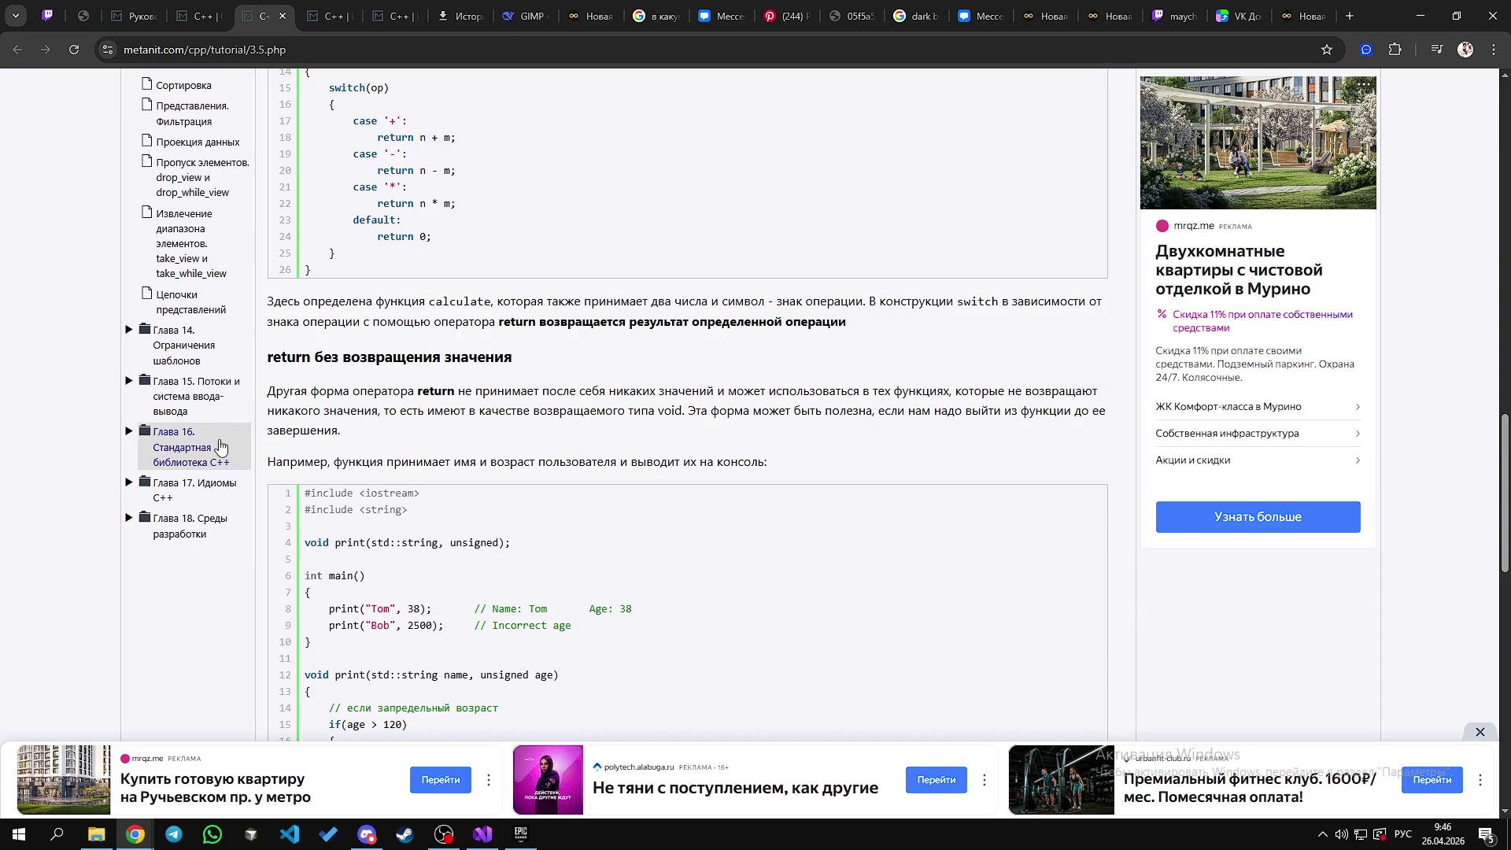
middle_click(75, 317)
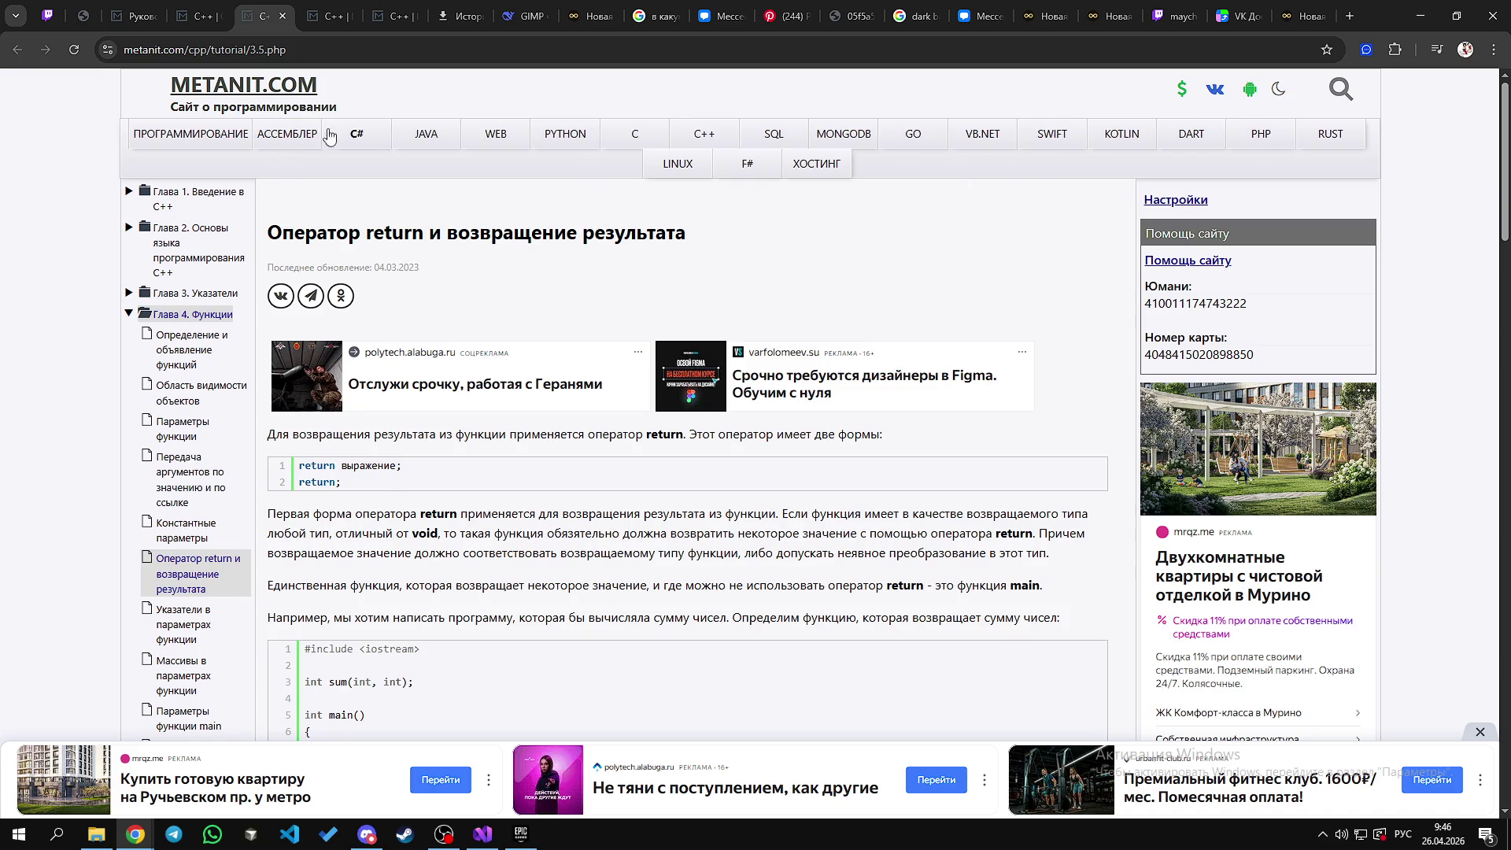
Step: Go through METANIT's C++ section to the 'Руководство по C++' contents, then start a new tab
left_click(690, 139)
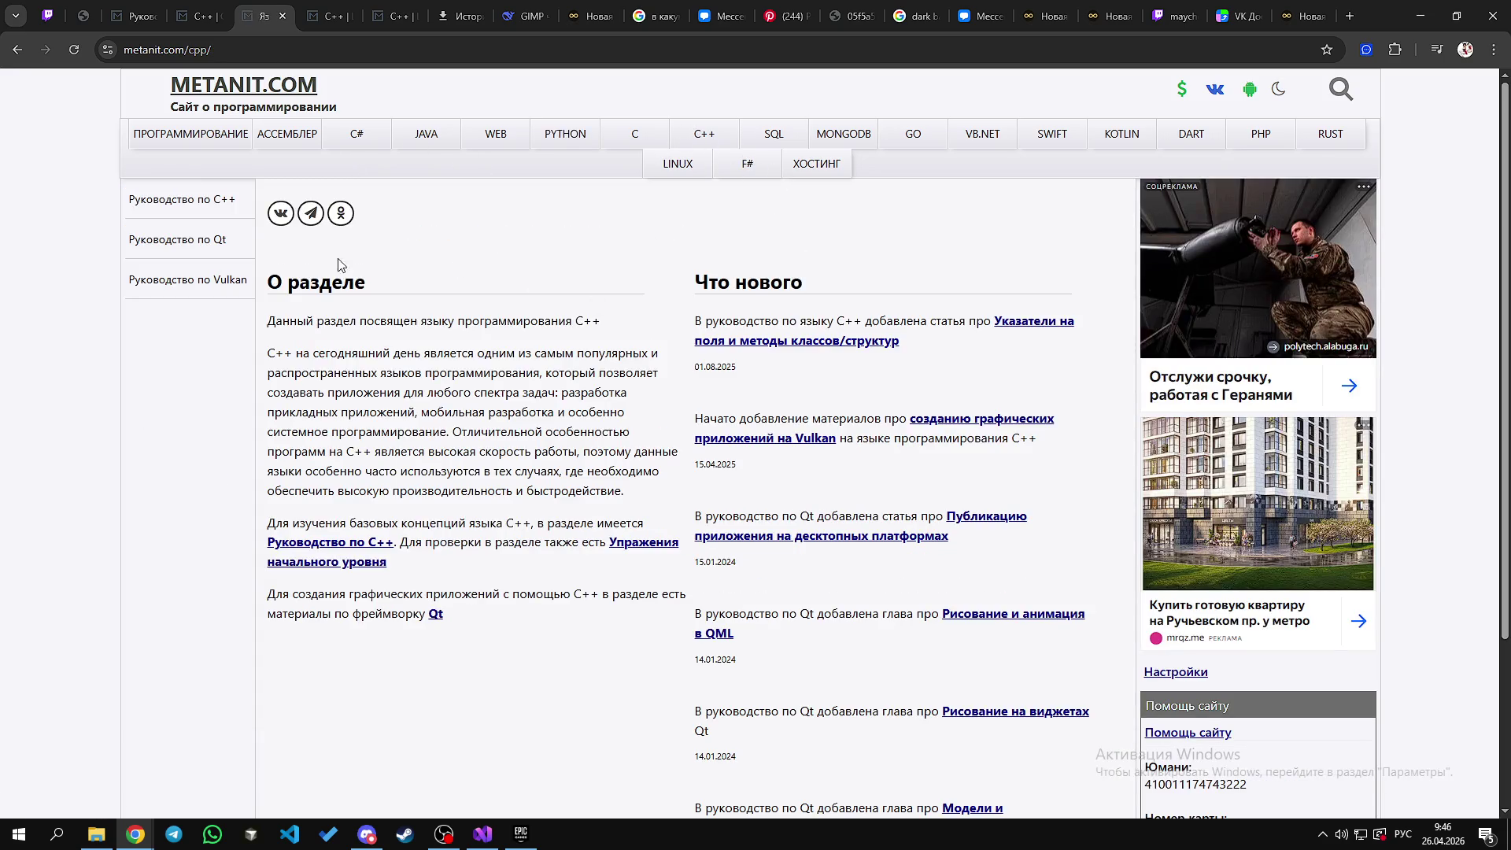
left_click(161, 201)
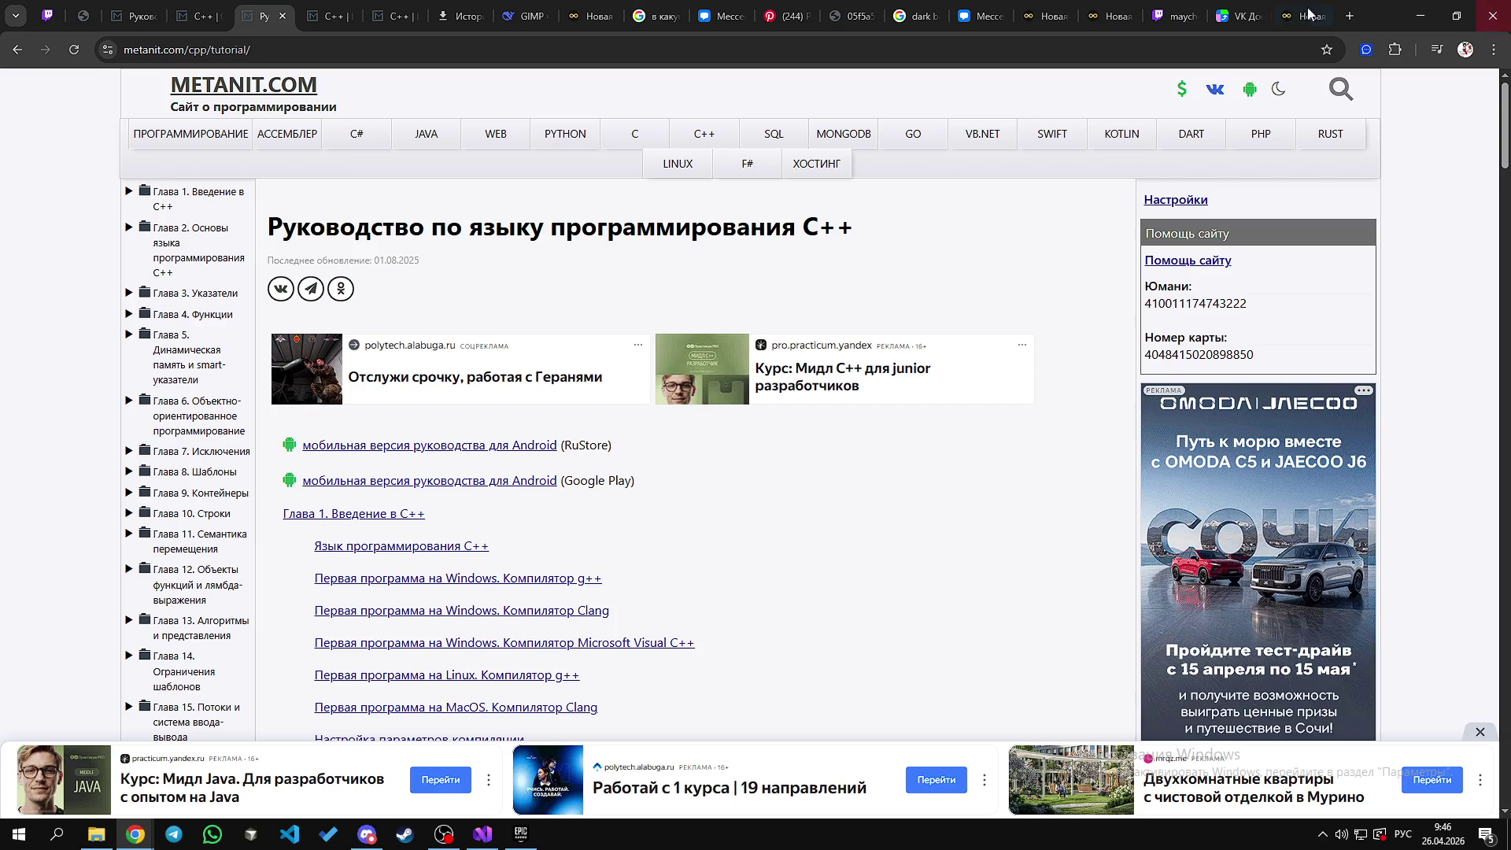
left_click(1350, 15)
Step: Search Google for 'док5е', fixing the keyboard layout mid-query
type("до")
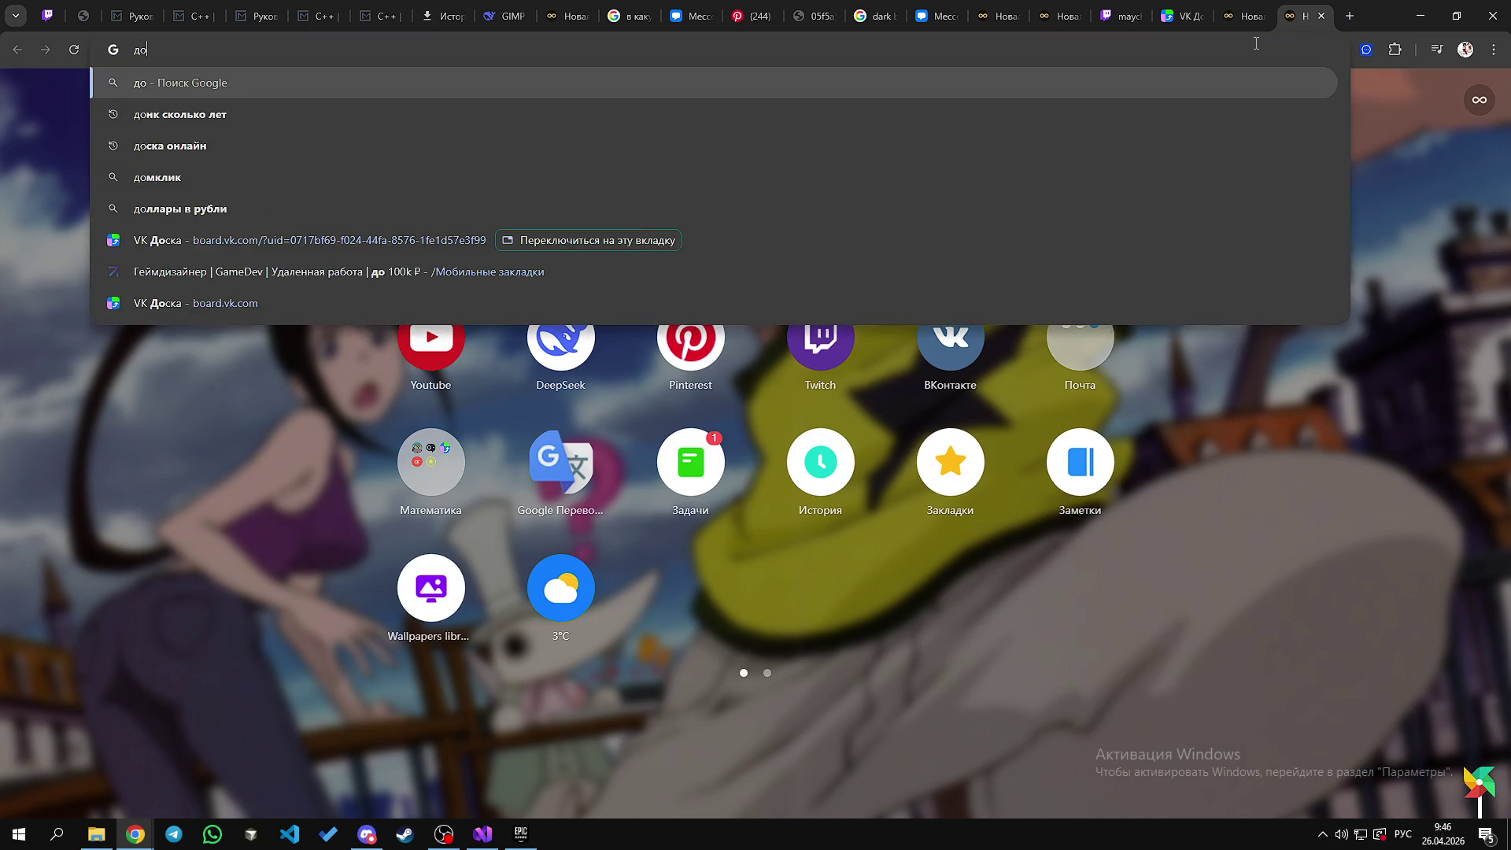
type("к5е")
key("alt+shift")
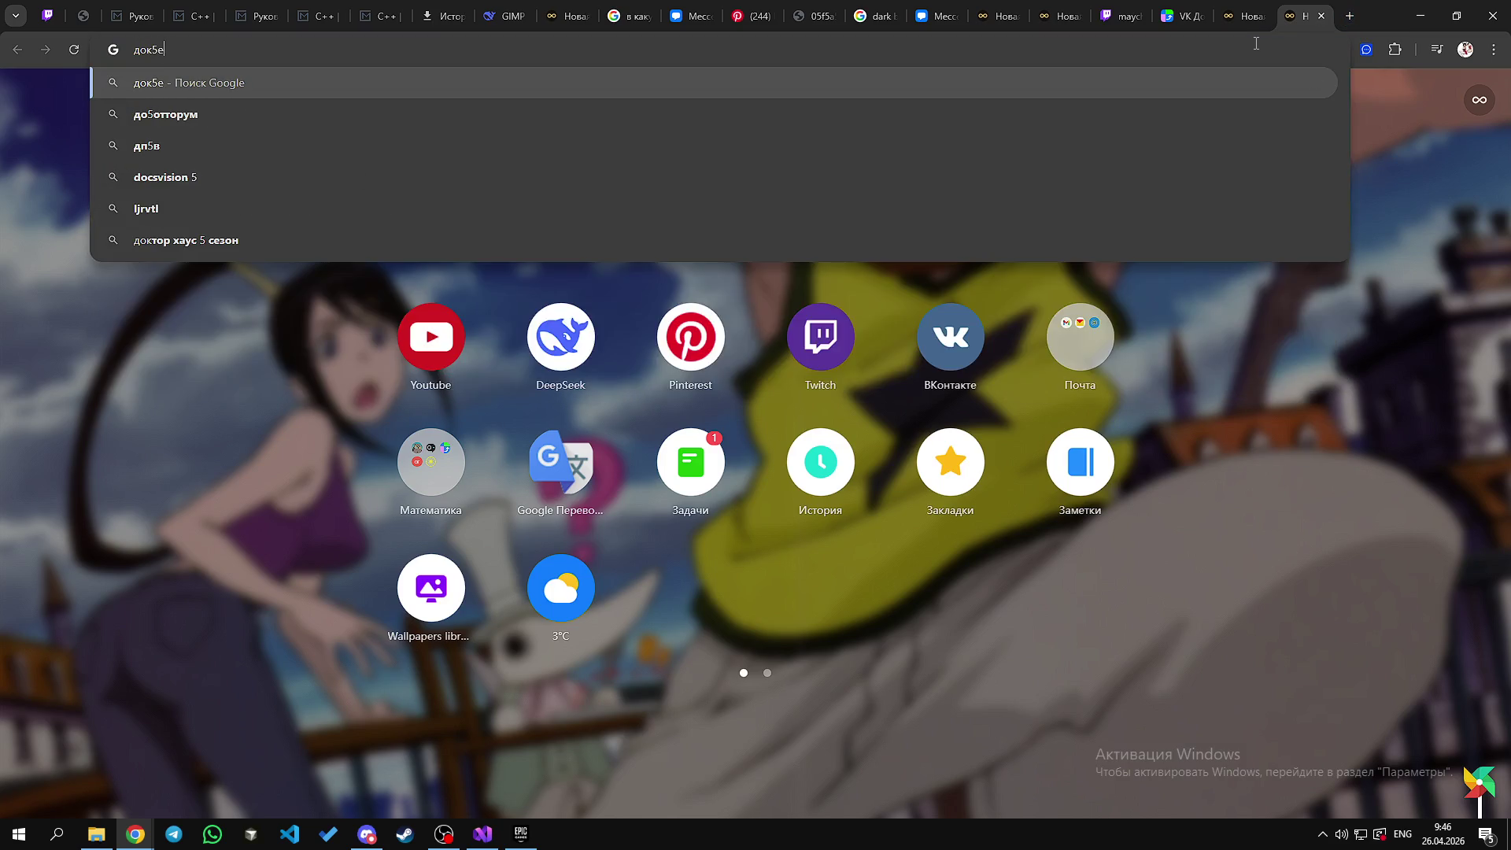
key("BackSpace")
key("alt+shift")
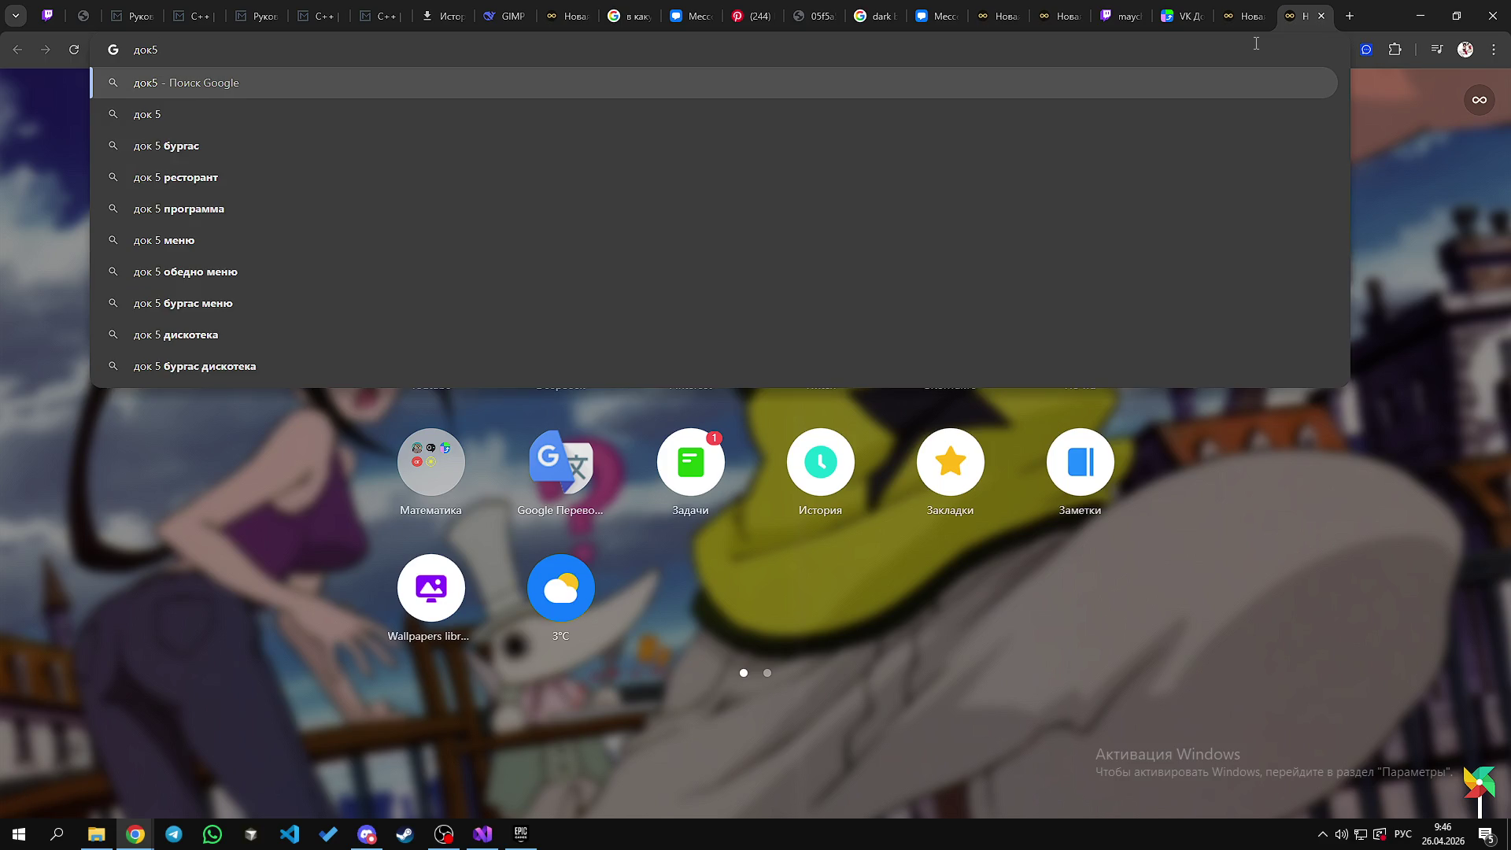
type("е")
key("Return")
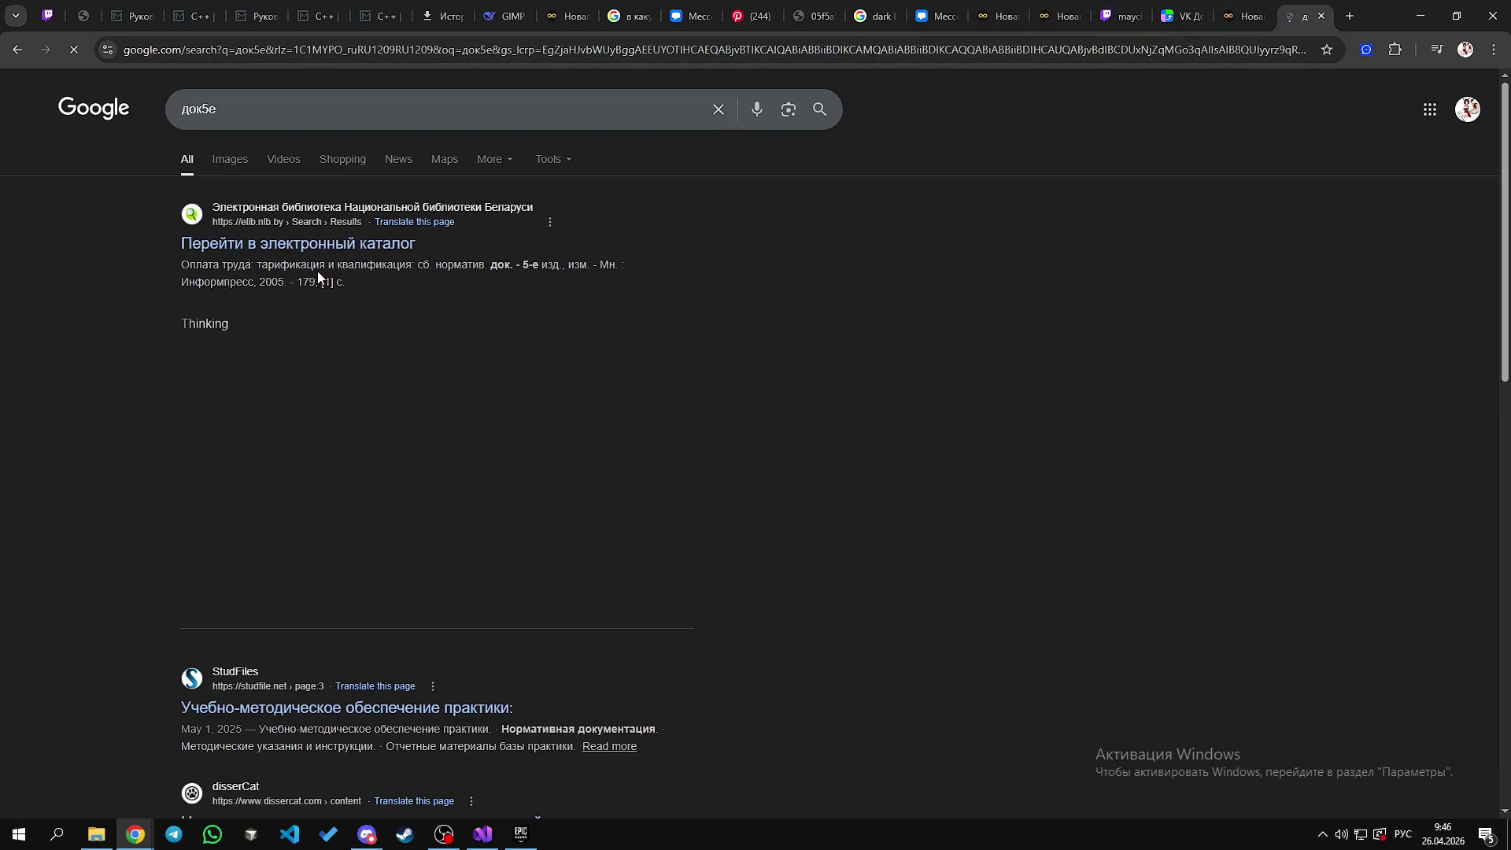
Step: Erase the 'док5е' query from the Google search box and go back to the Twitch chat
left_click(290, 109)
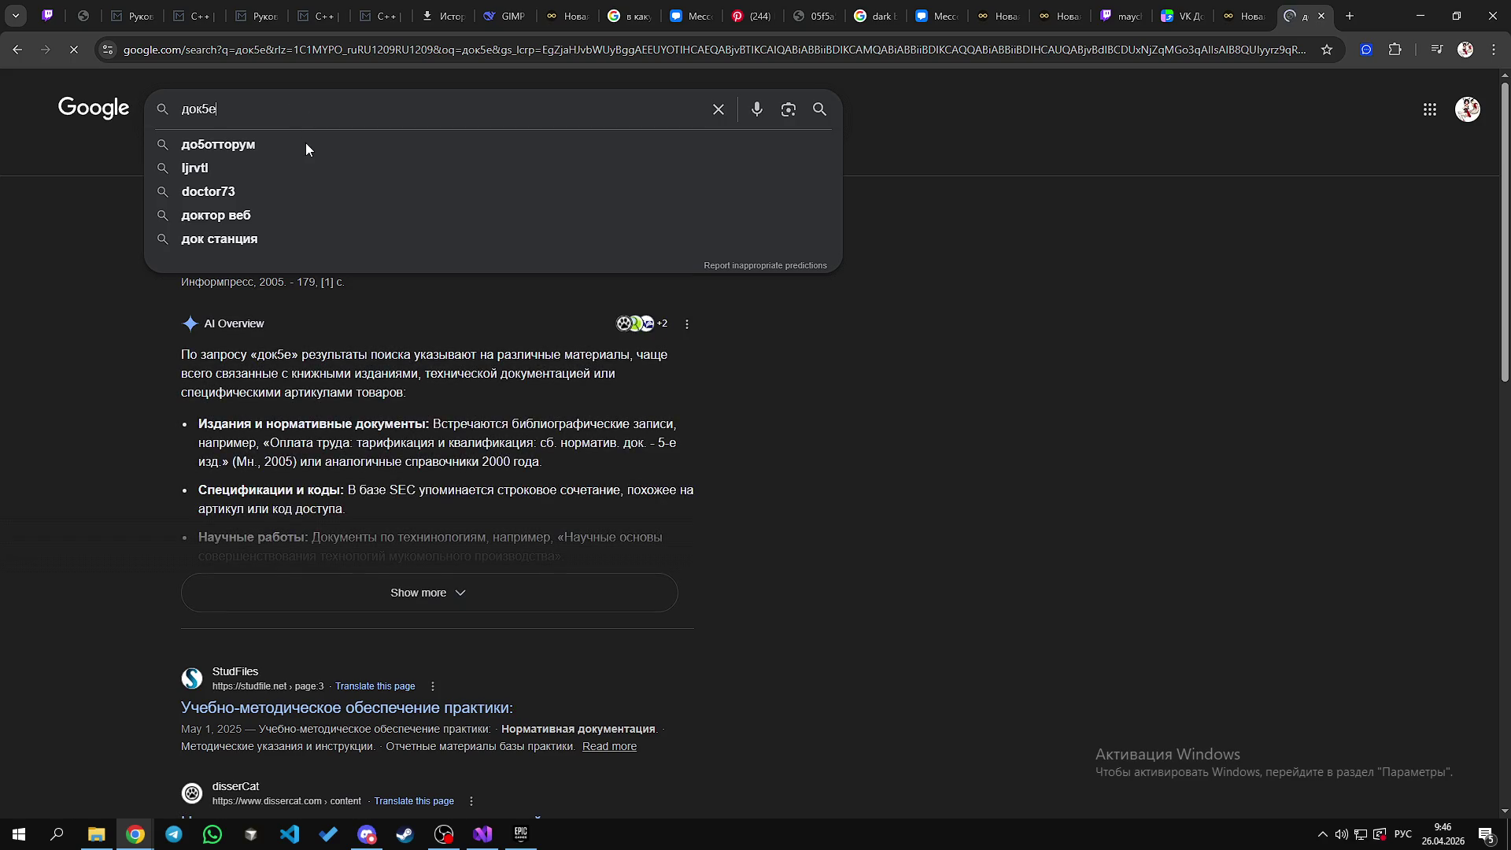
left_click(917, 466)
left_click(202, 110)
scroll(697, 485, "down", 4)
scroll(652, 479, "up", 4)
left_click(254, 106)
key("alt+shift")
key("BackSpace")
key("BackSpace")
key("BackSpace")
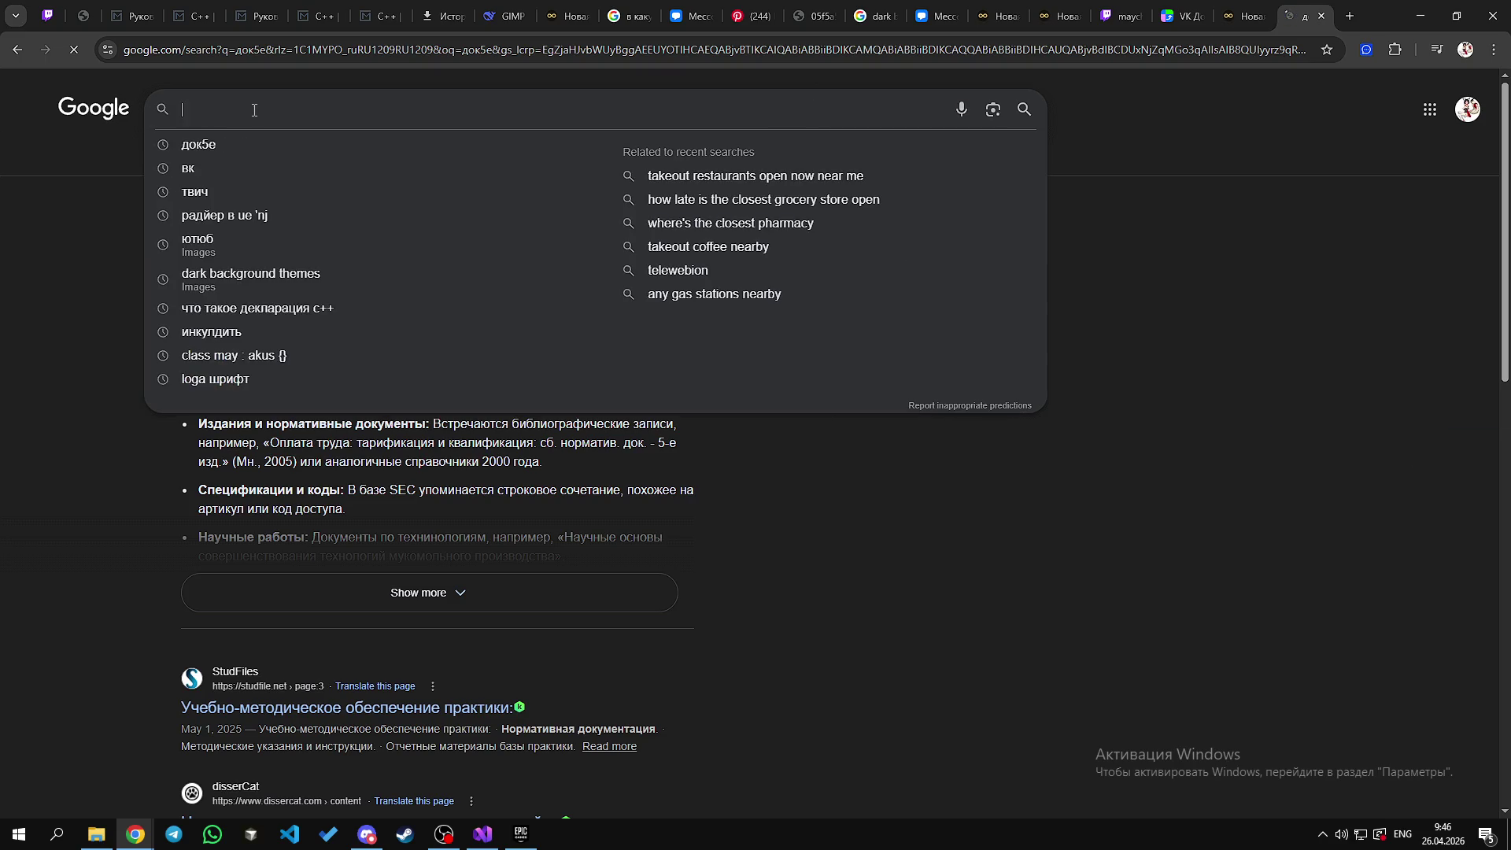
key("Escape")
left_click(47, 16)
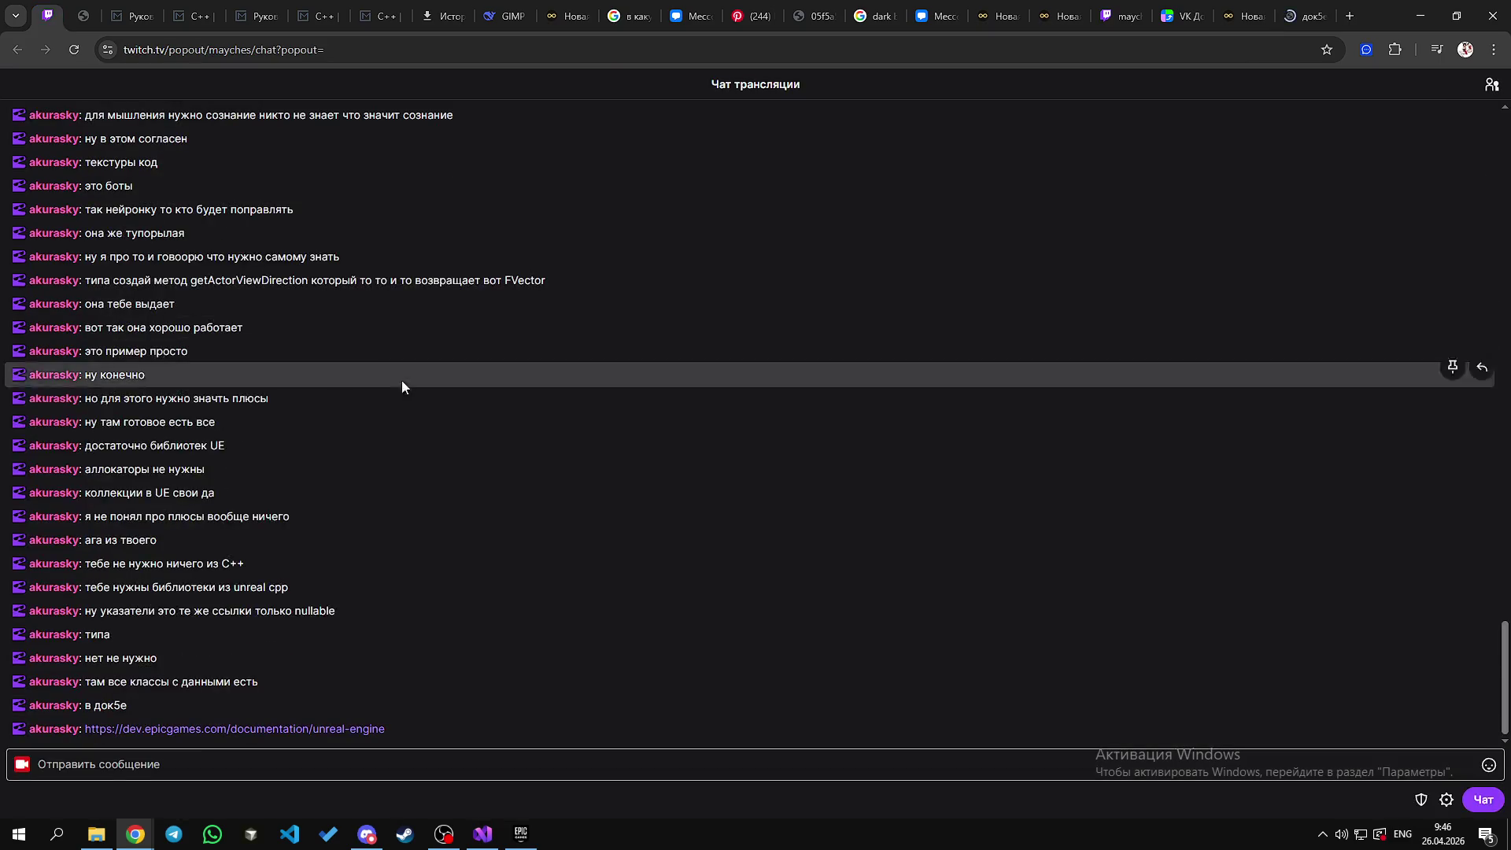
Step: Follow the dev.epicgames.com/documentation/unreal-engine link posted in the Twitch chat
left_click(143, 732)
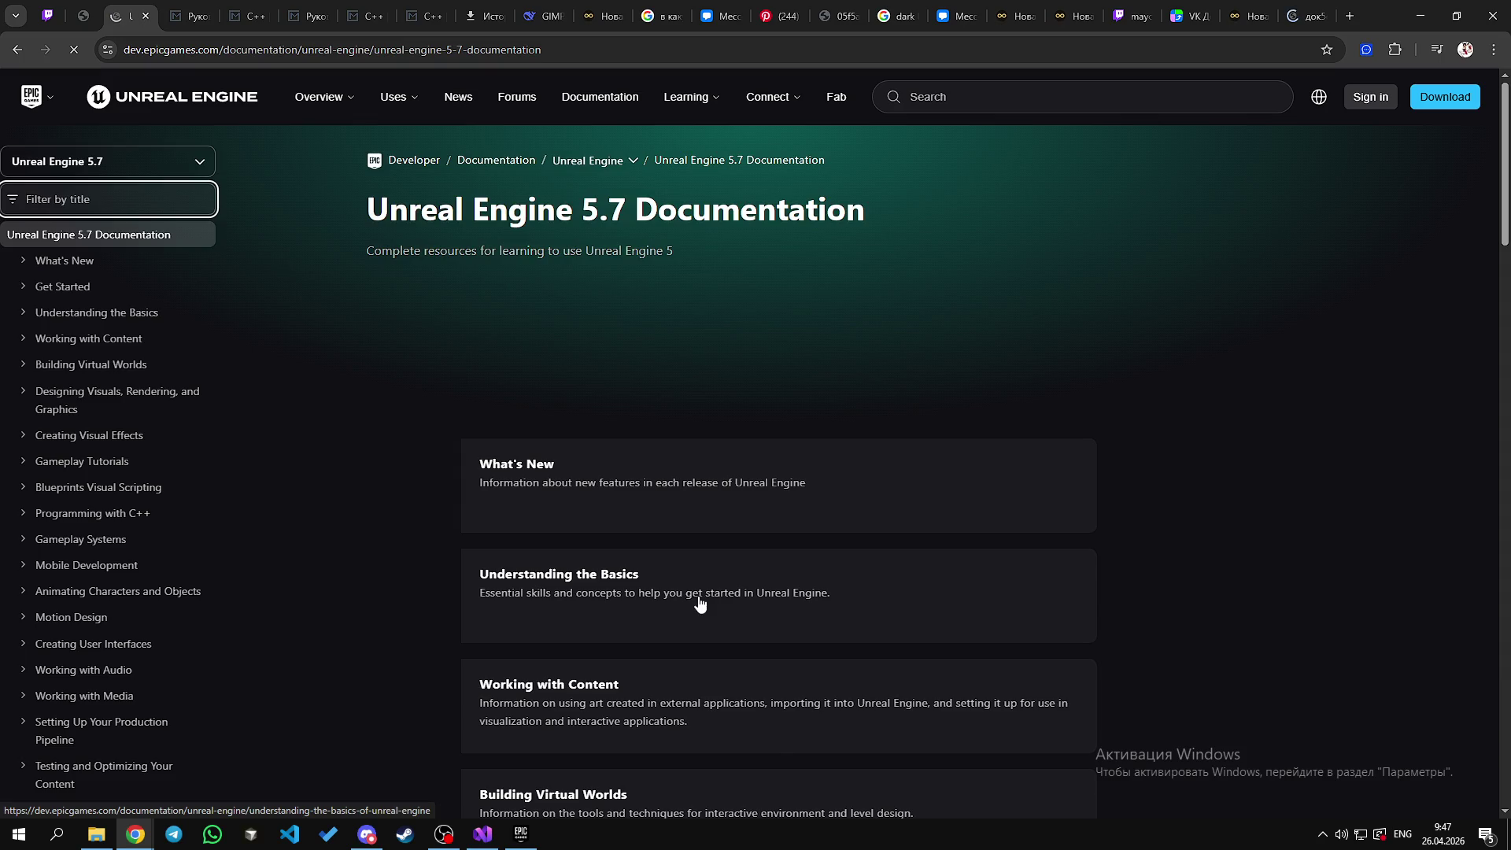
Step: Open 'Understanding the Basics' from the docs sidebar and bring up the page's context menu
right_click(955, 280)
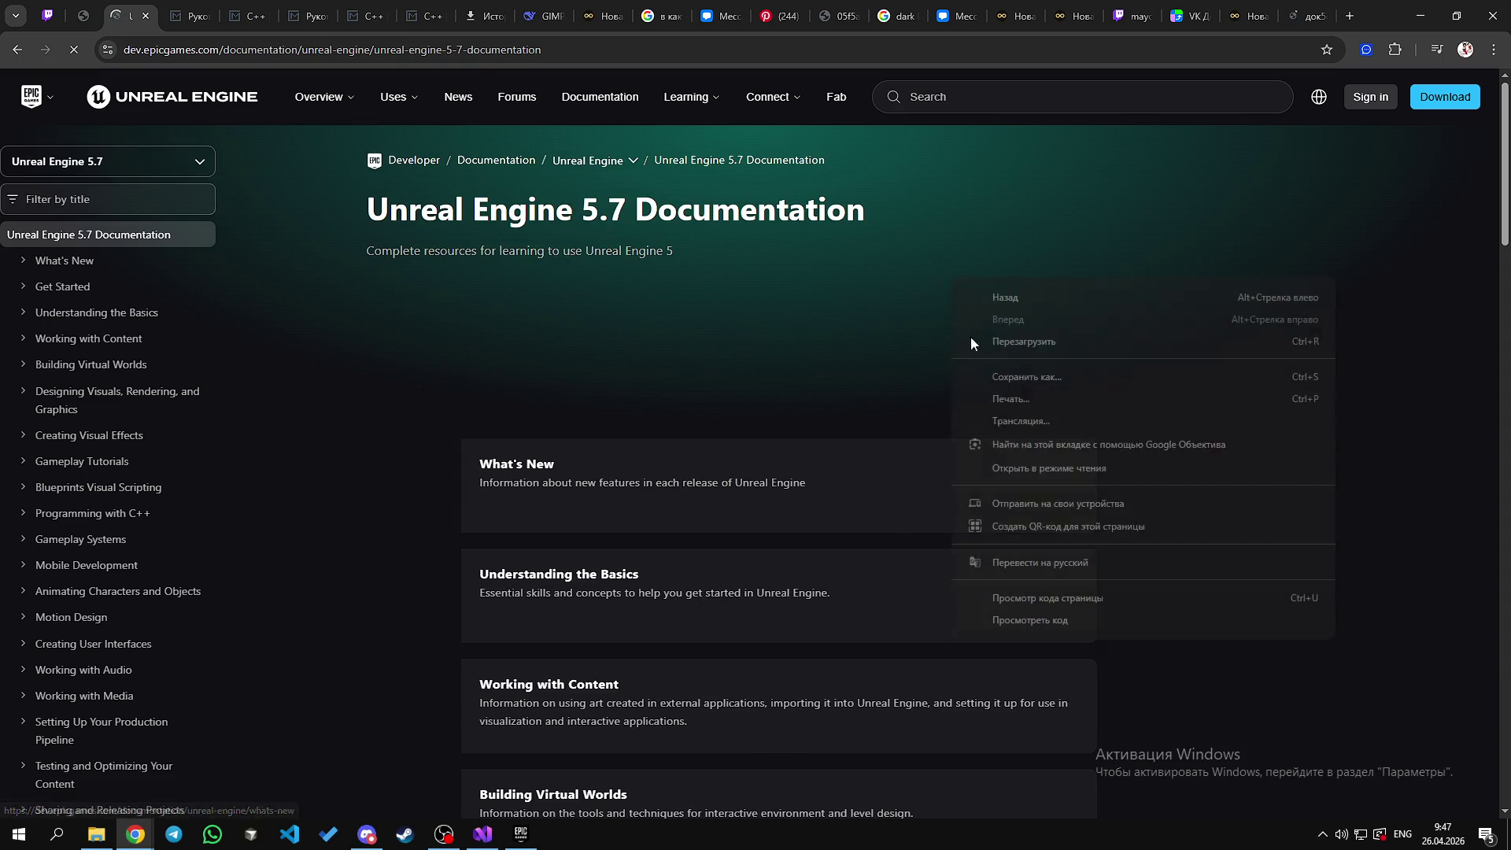
key("Escape")
left_click(71, 309)
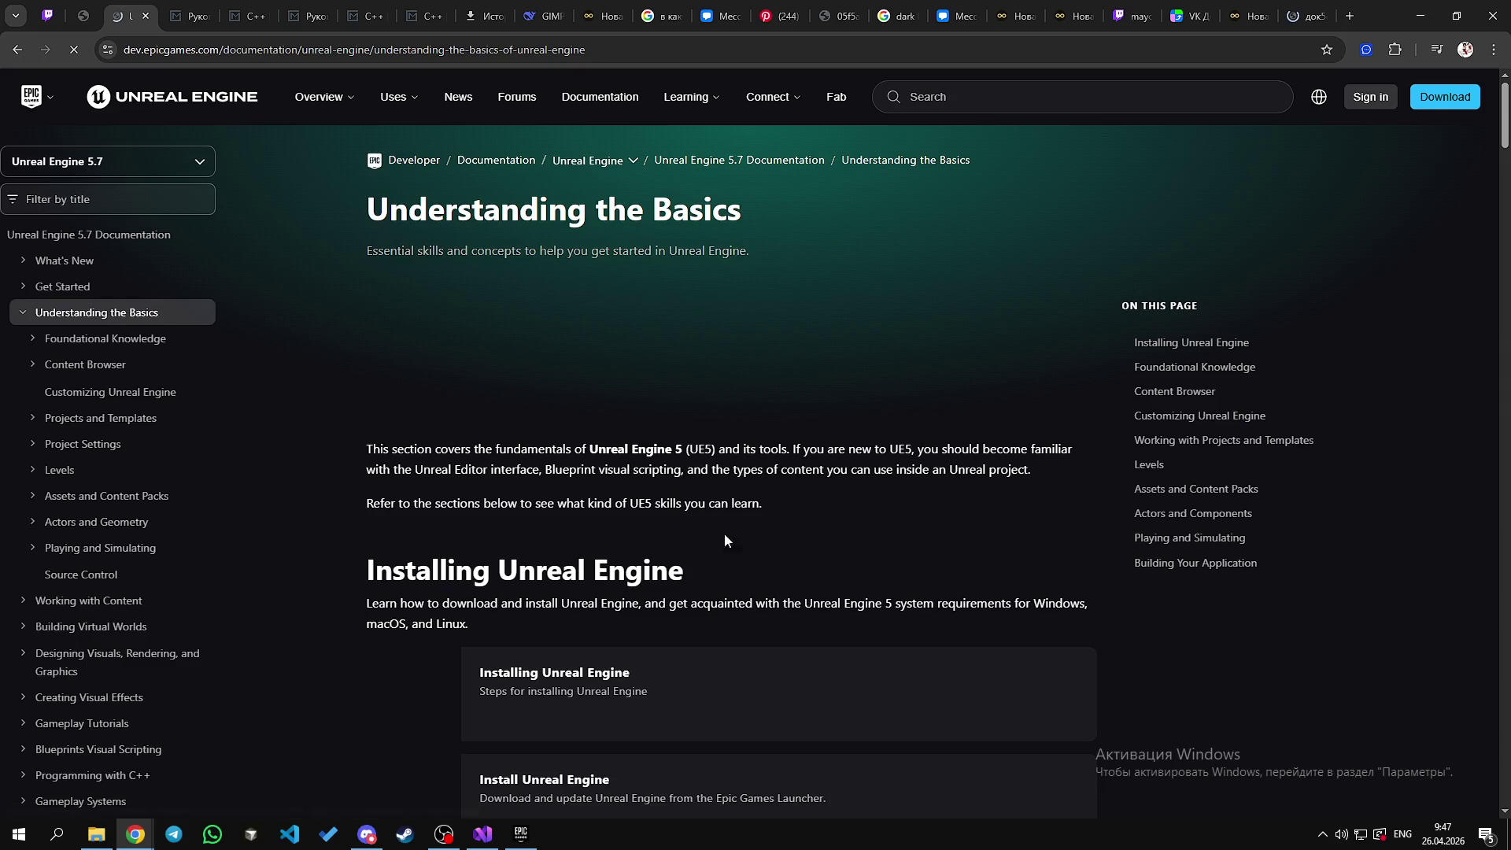
right_click(734, 377)
left_click(625, 394)
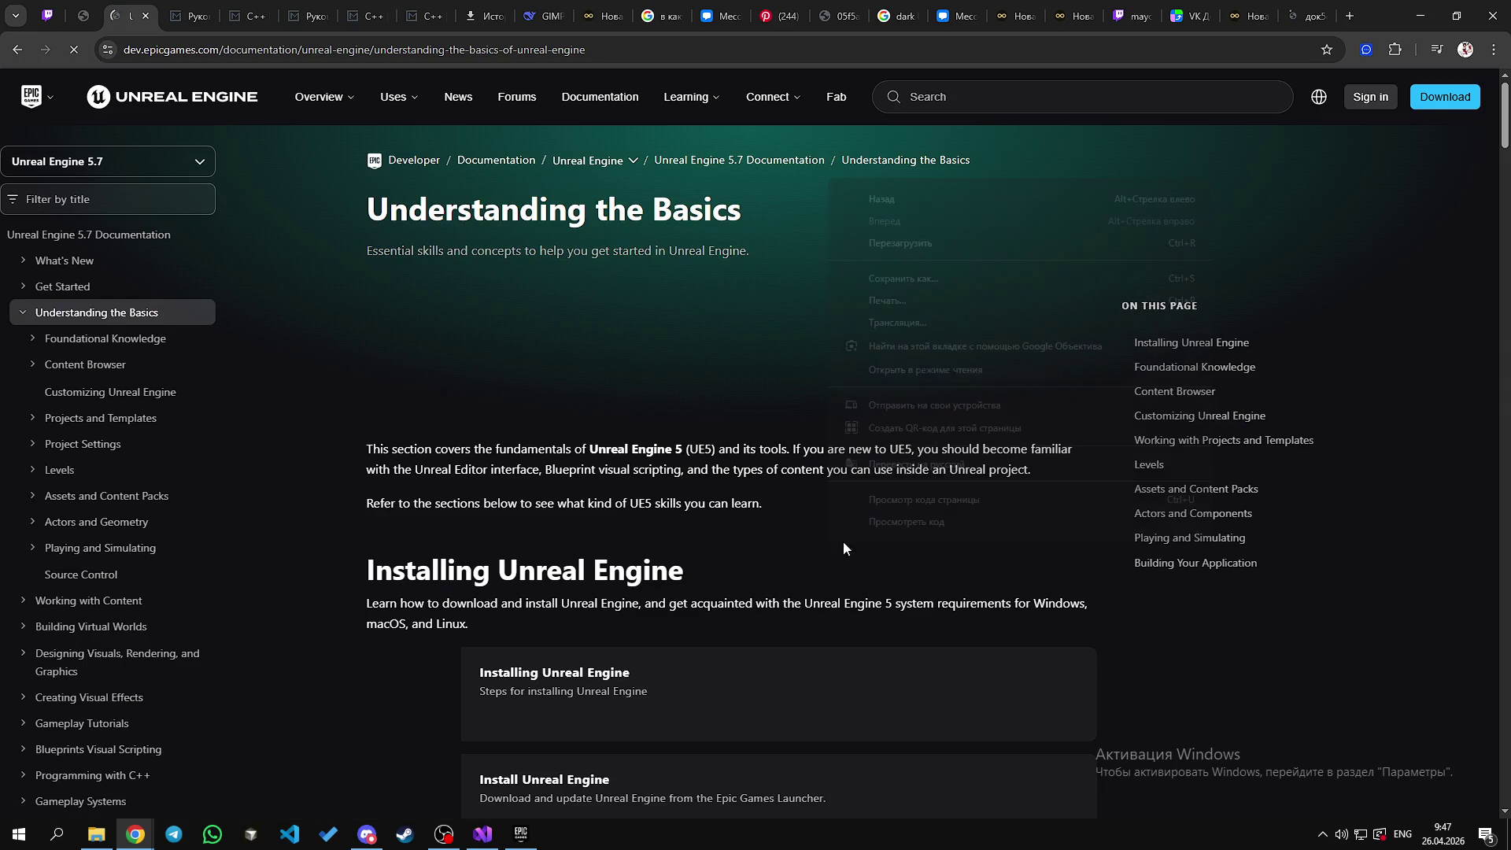
right_click(922, 544)
right_click(811, 548)
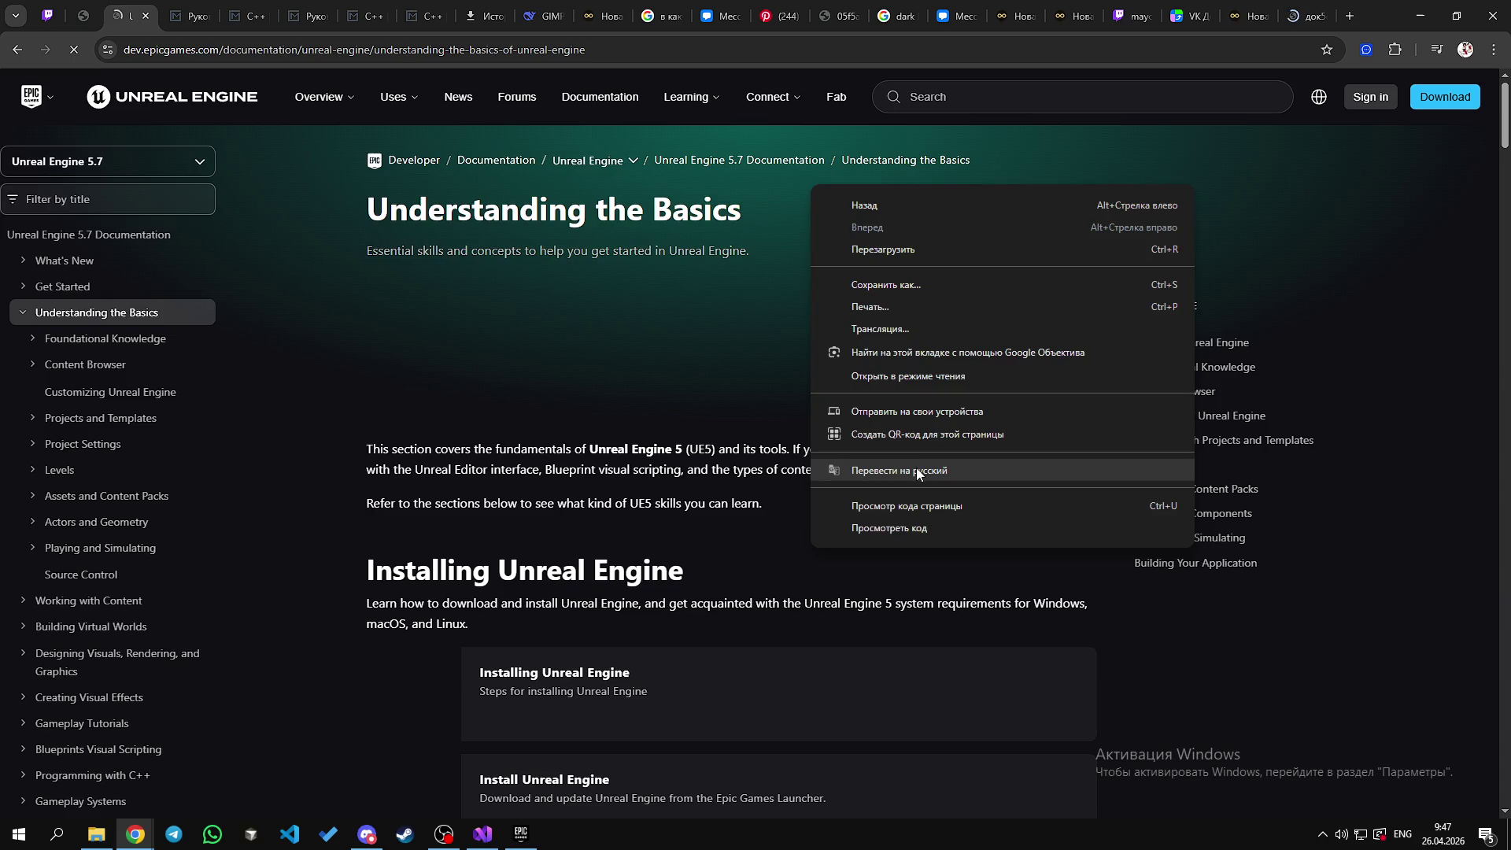
Step: Translate the page into Russian and select the Браузер контента heading and paragraph
left_click(916, 470)
scroll(803, 688, "down", 1)
scroll(803, 688, "down", 2)
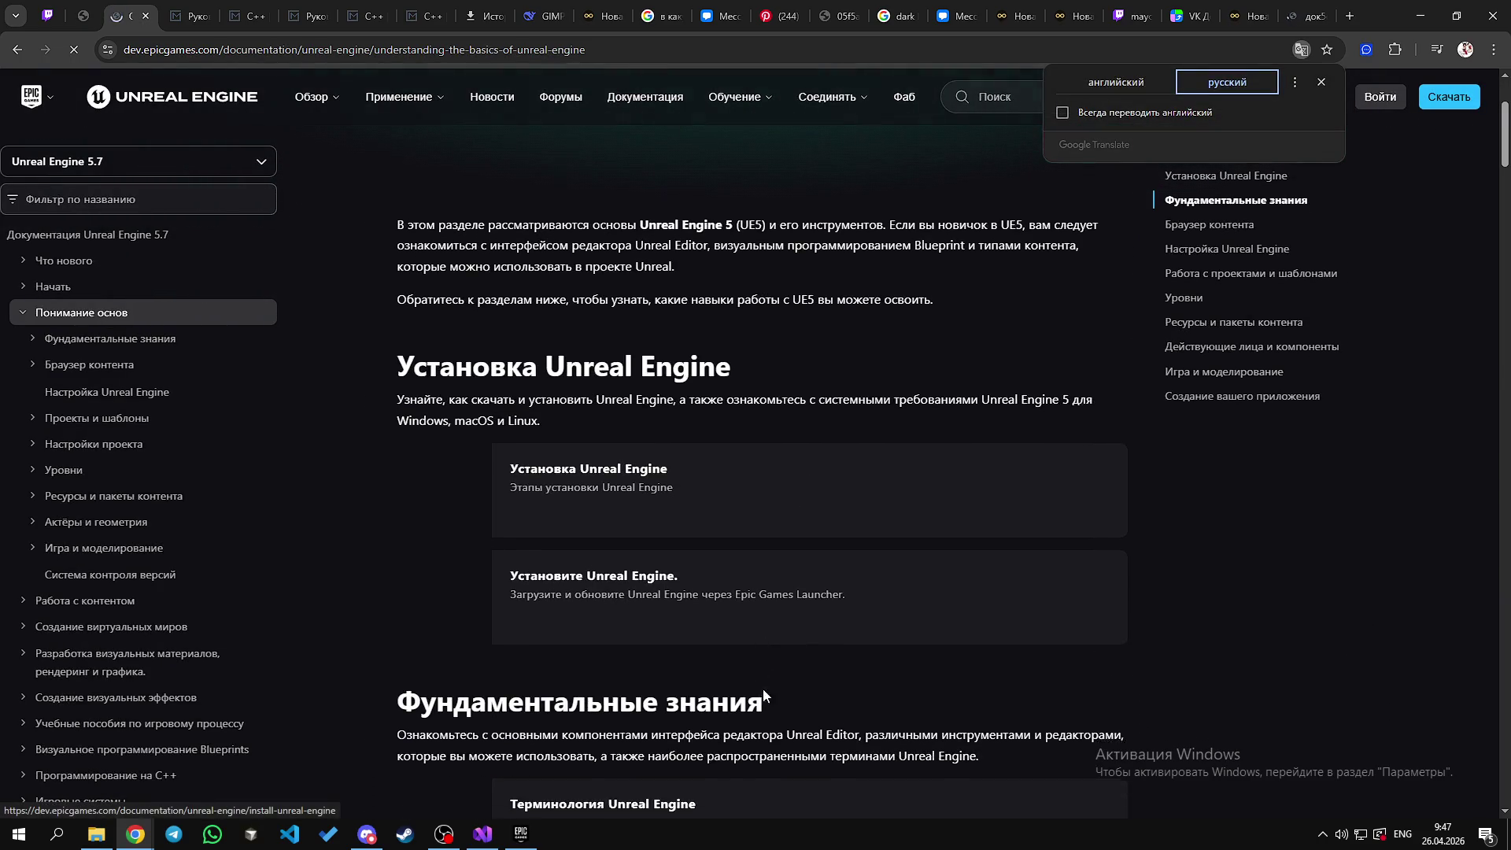
left_click_drag(447, 388, 642, 403)
scroll(746, 355, "down", 5)
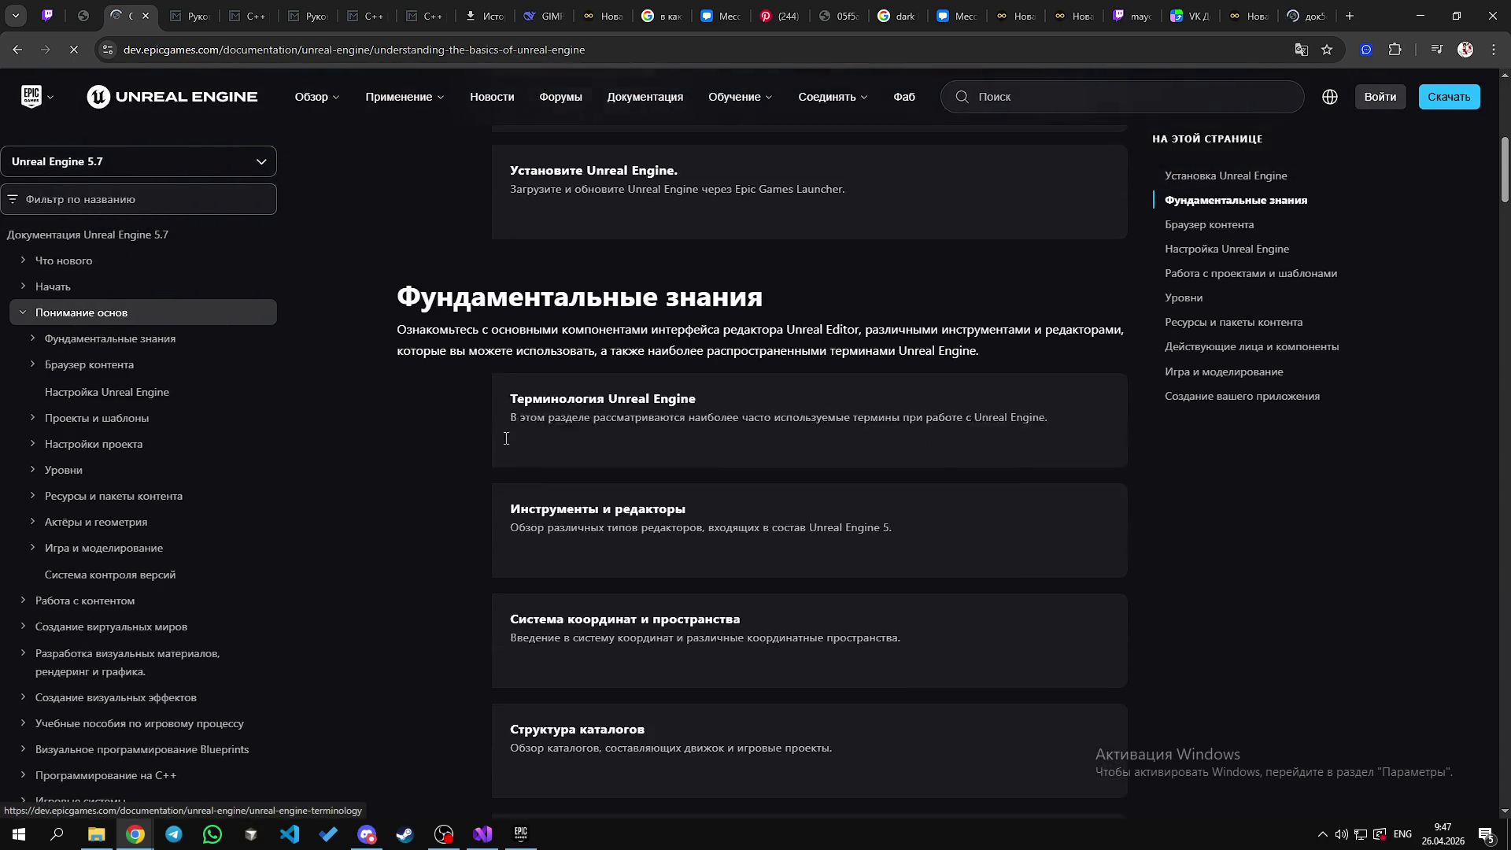
scroll(745, 355, "down", 10)
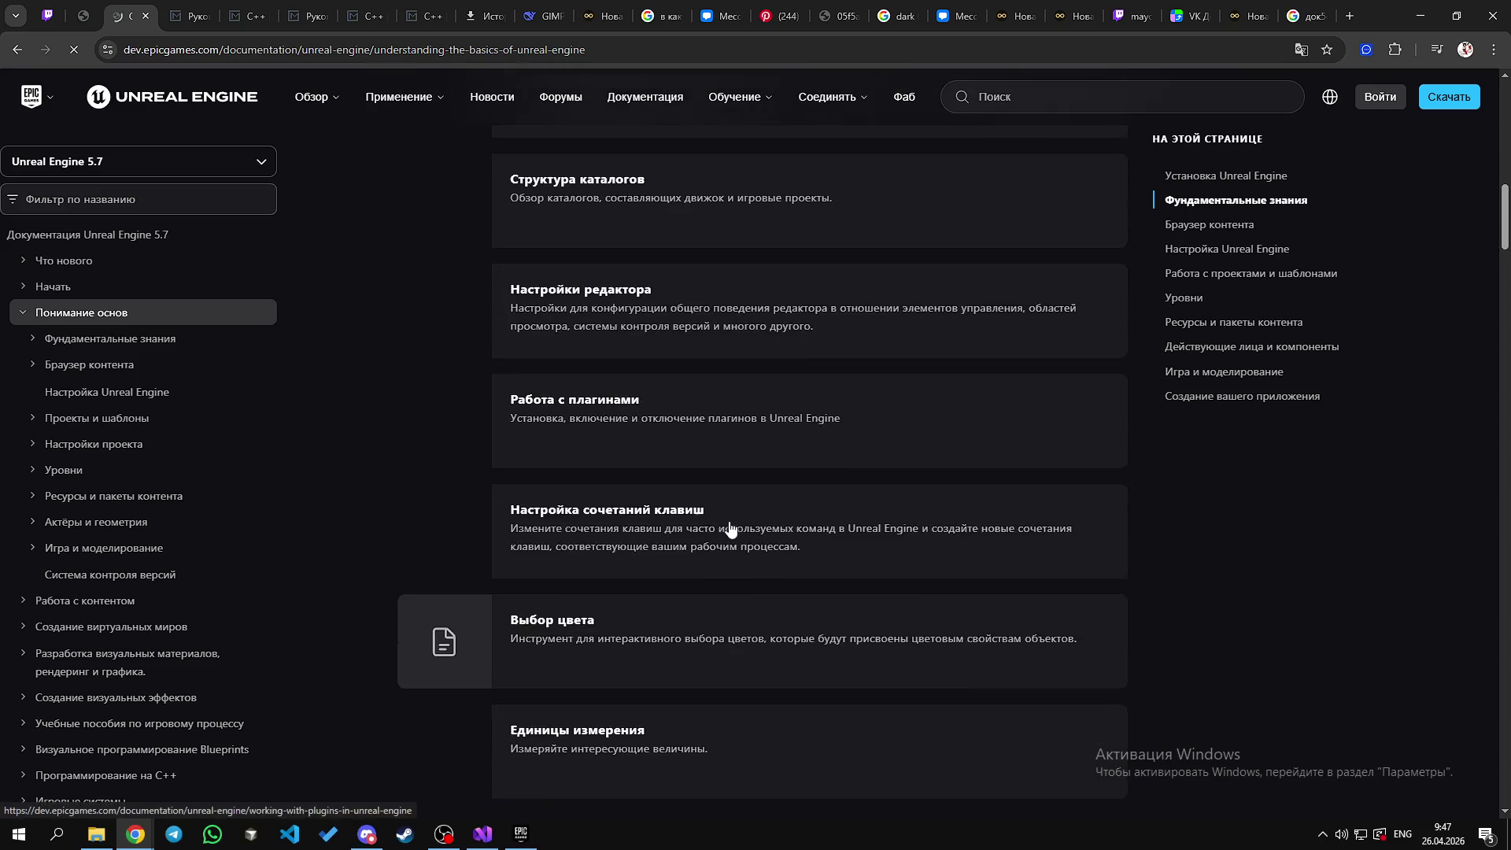
scroll(496, 590, "down", 1)
left_click_drag(449, 541, 815, 602)
mouse_move(399, 540)
left_mouse_down()
mouse_move(708, 594)
mouse_move(402, 541)
mouse_move(872, 593)
left_mouse_up()
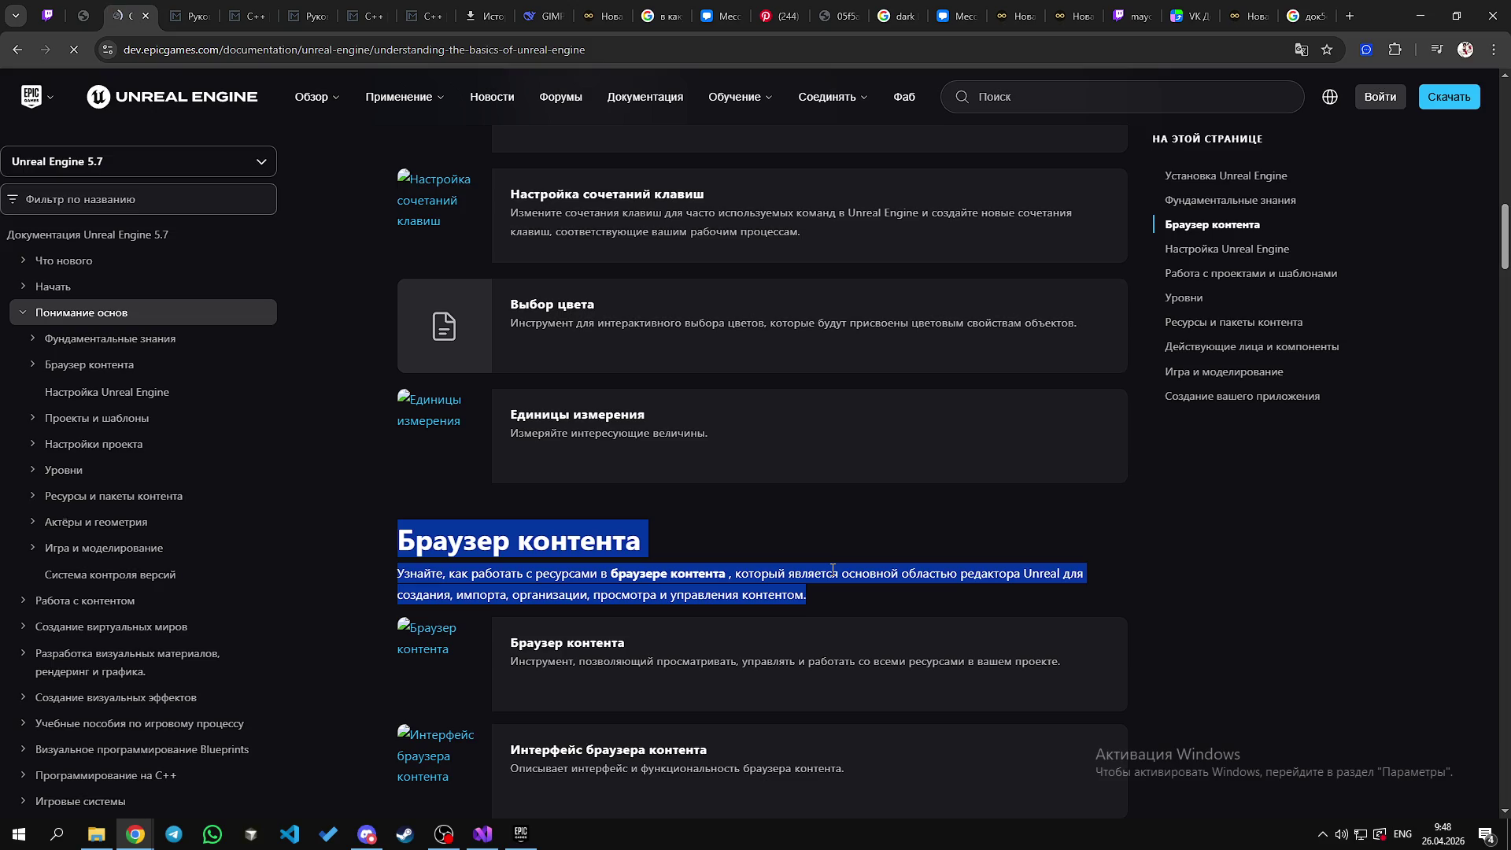
Step: Translate the selected Content Browser passage, then open Фундаментальные знания in the sidebar
right_click(872, 522)
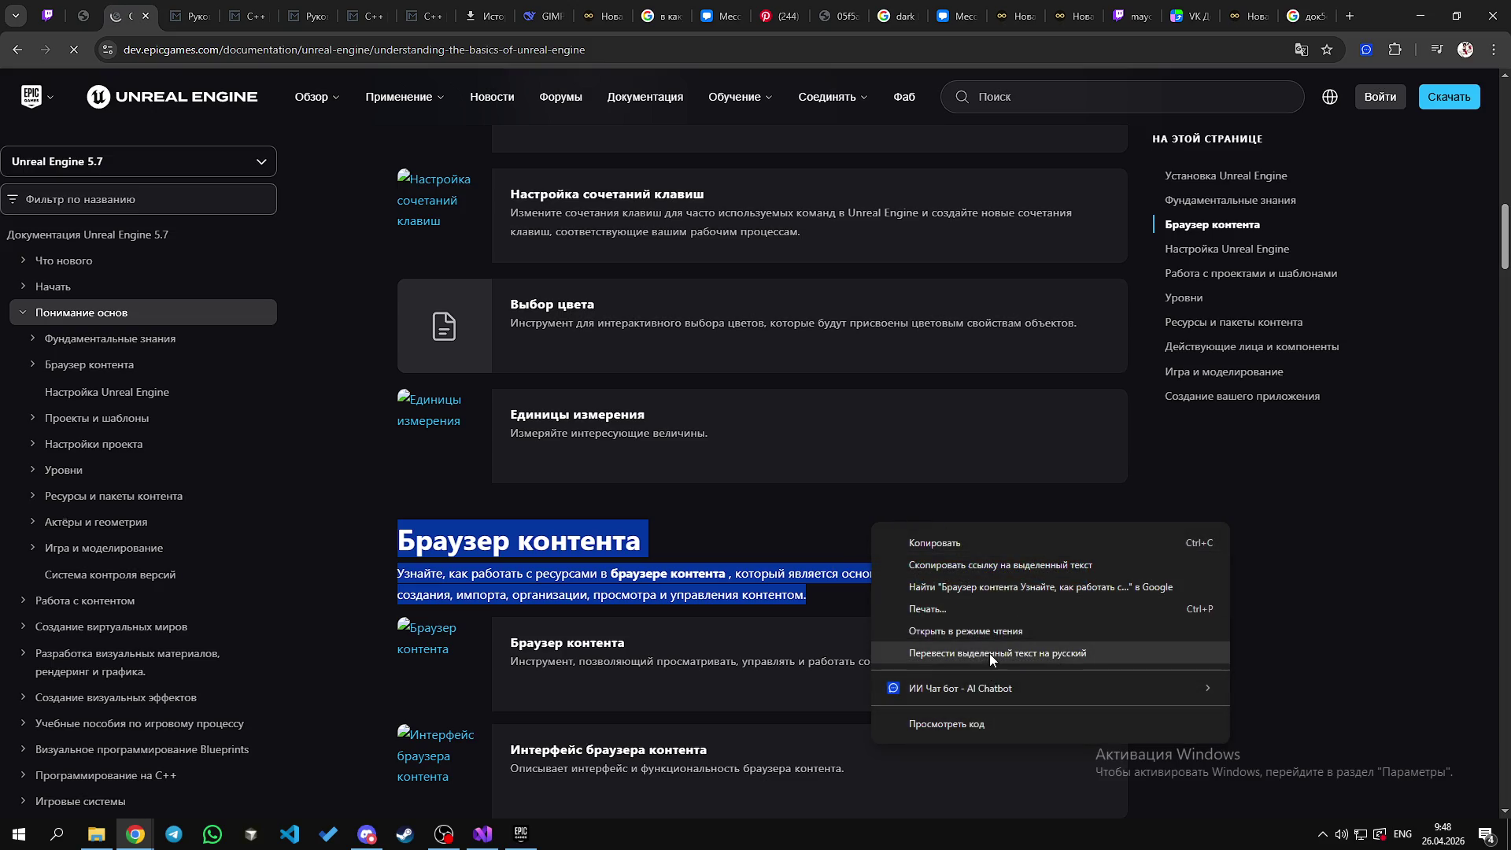
left_click(1365, 140)
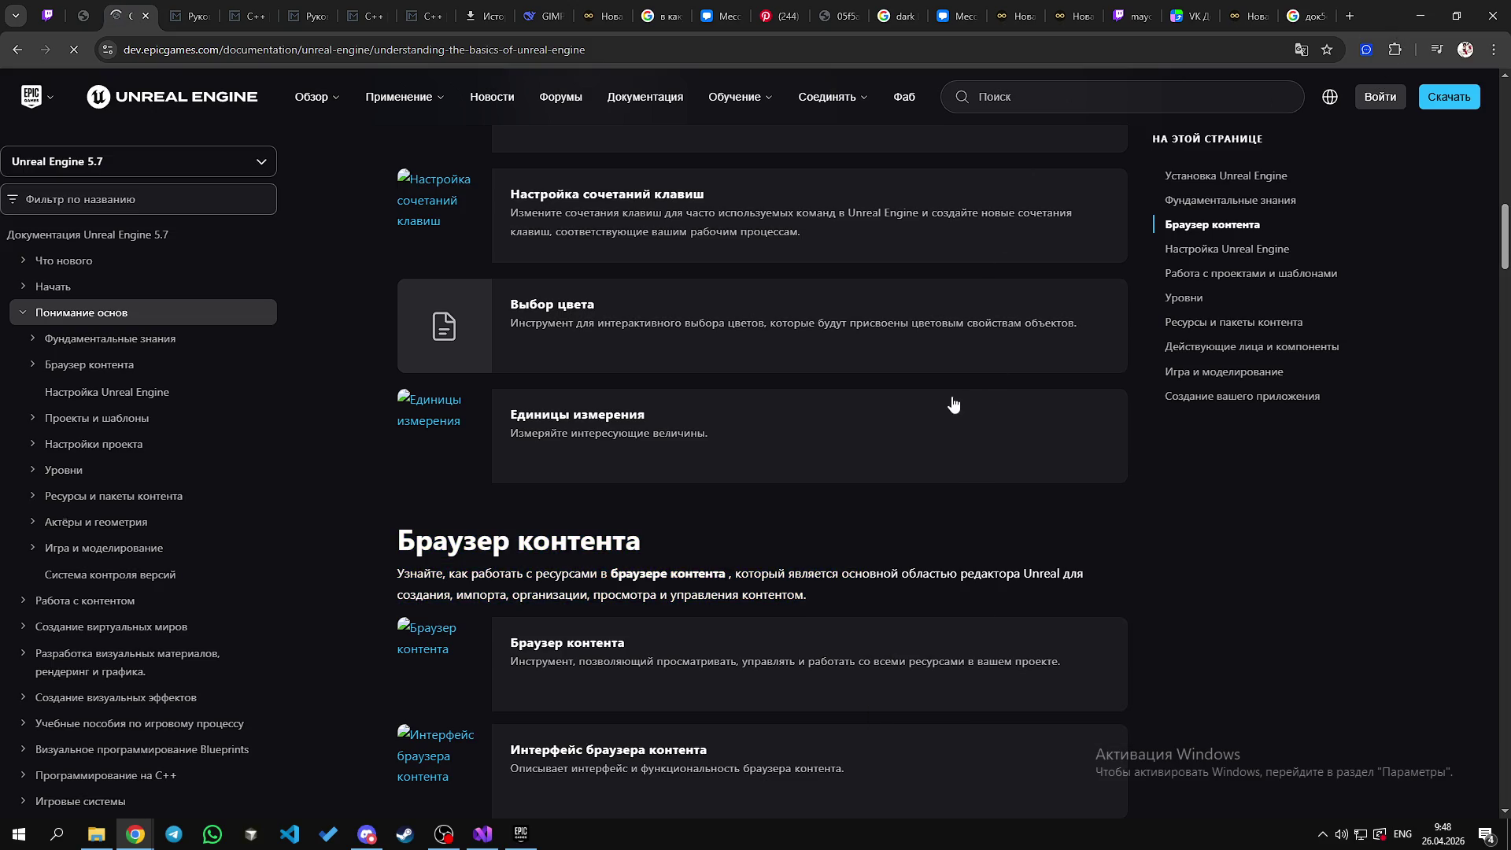
scroll(723, 409, "up", 3)
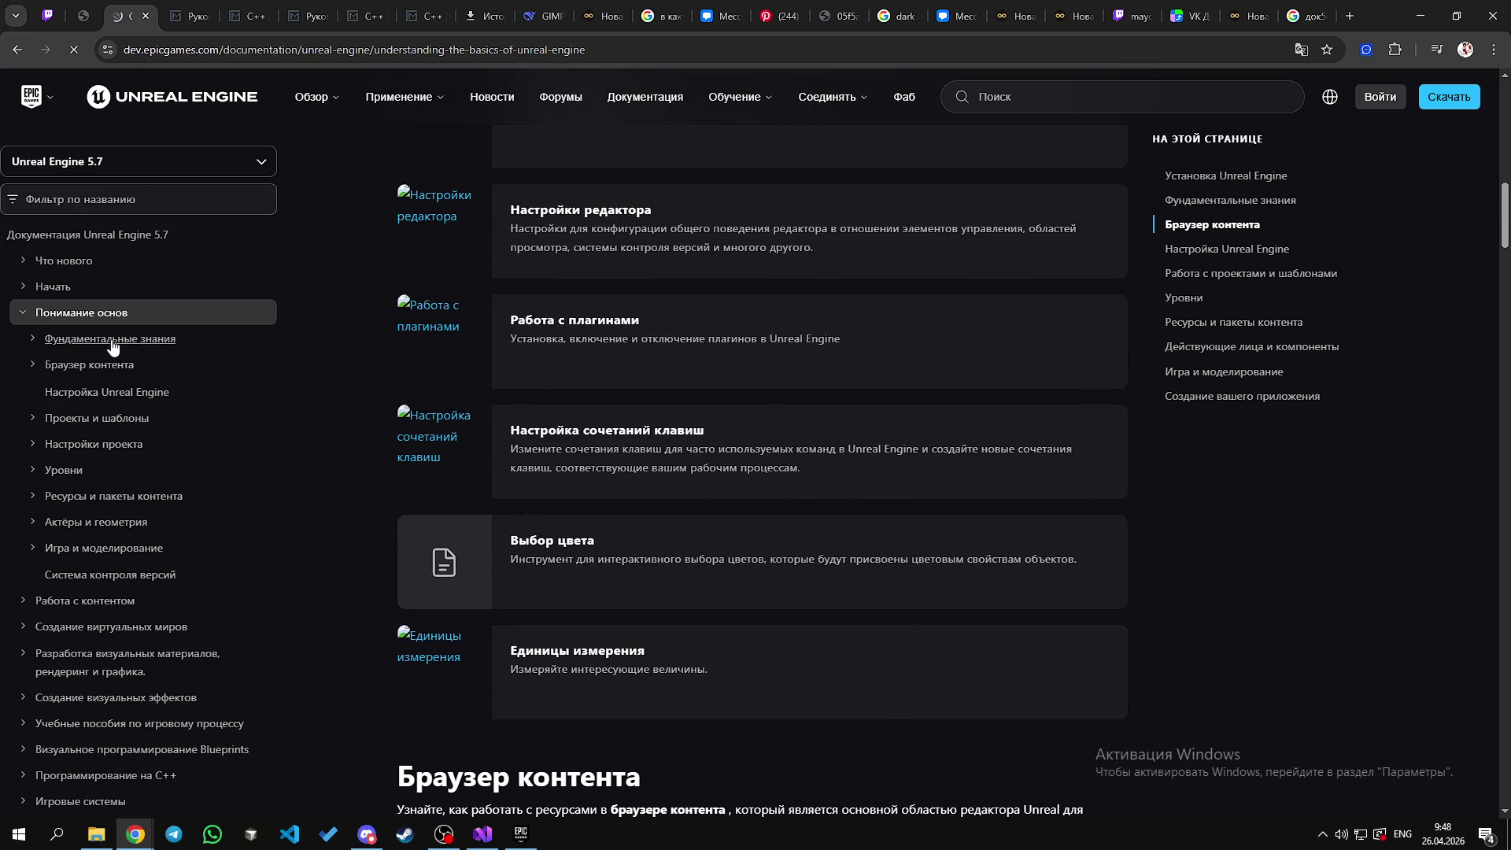
left_click(111, 340)
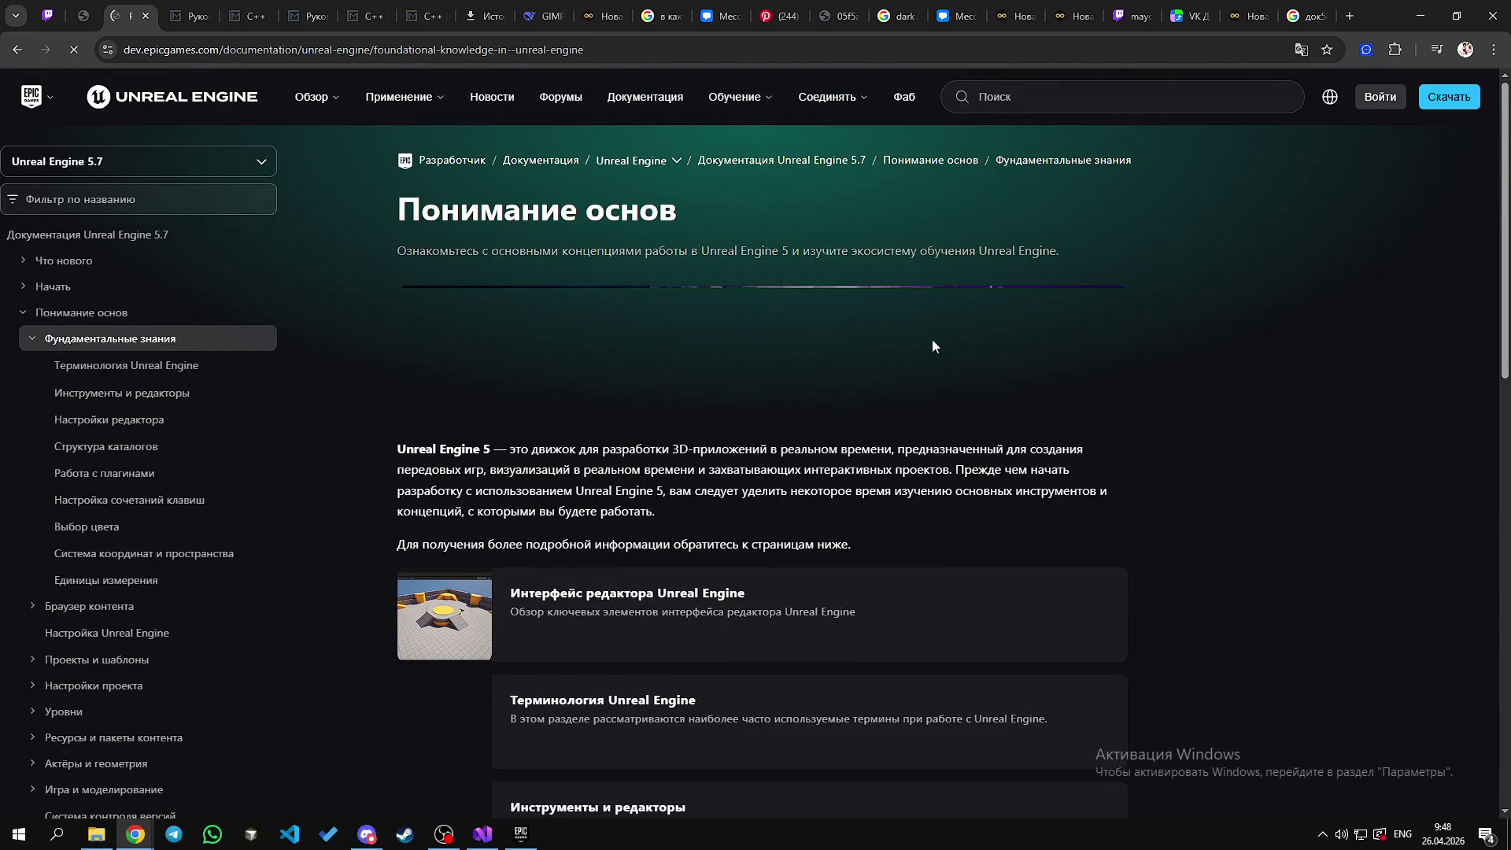
Step: Revert the Google translation to original English and choose Русский from the site's language menu
right_click(1007, 341)
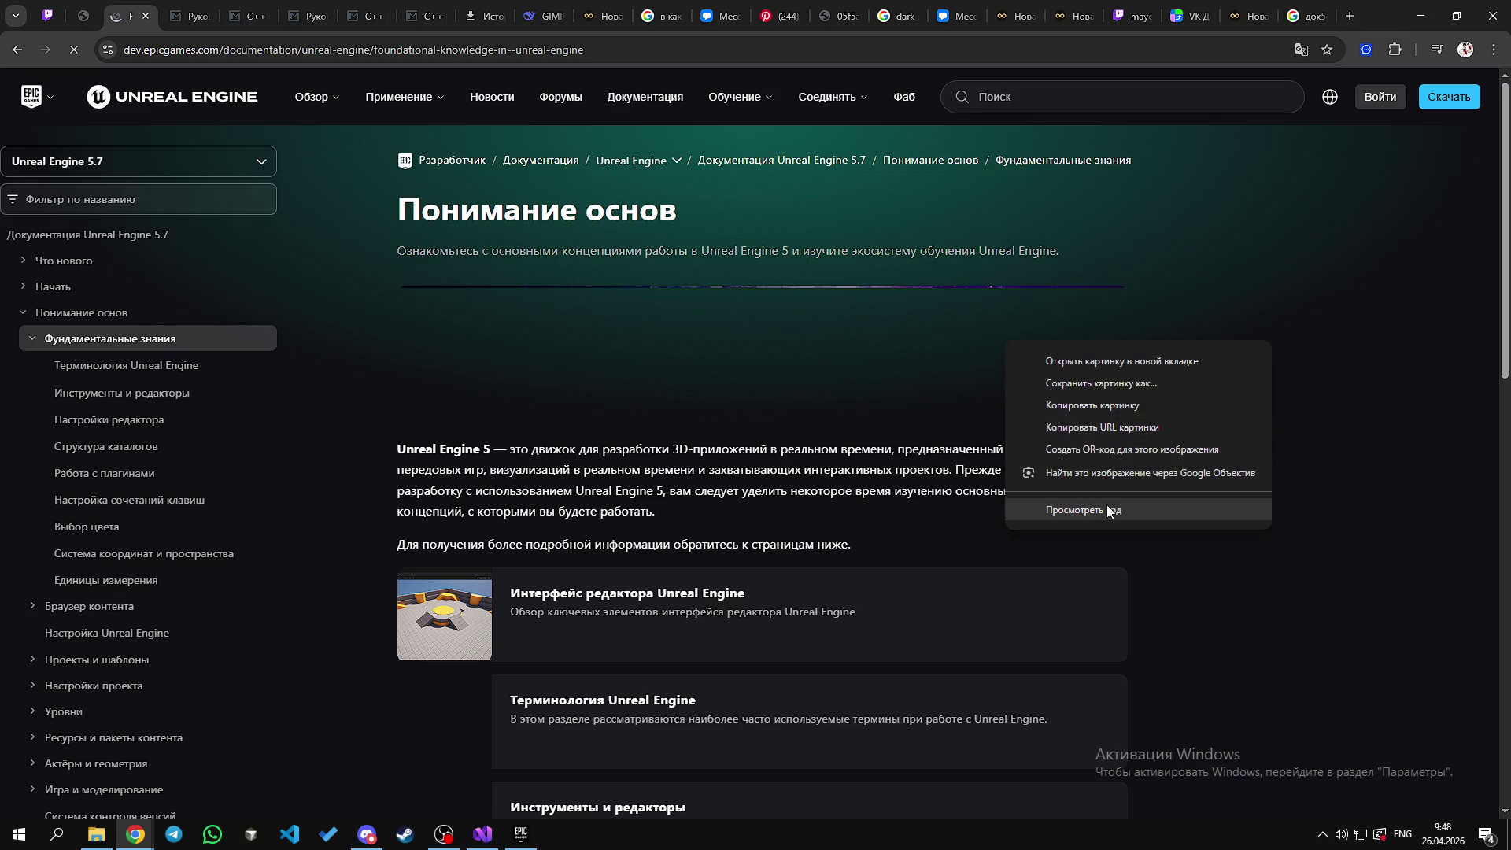
left_click(899, 402)
right_click(981, 546)
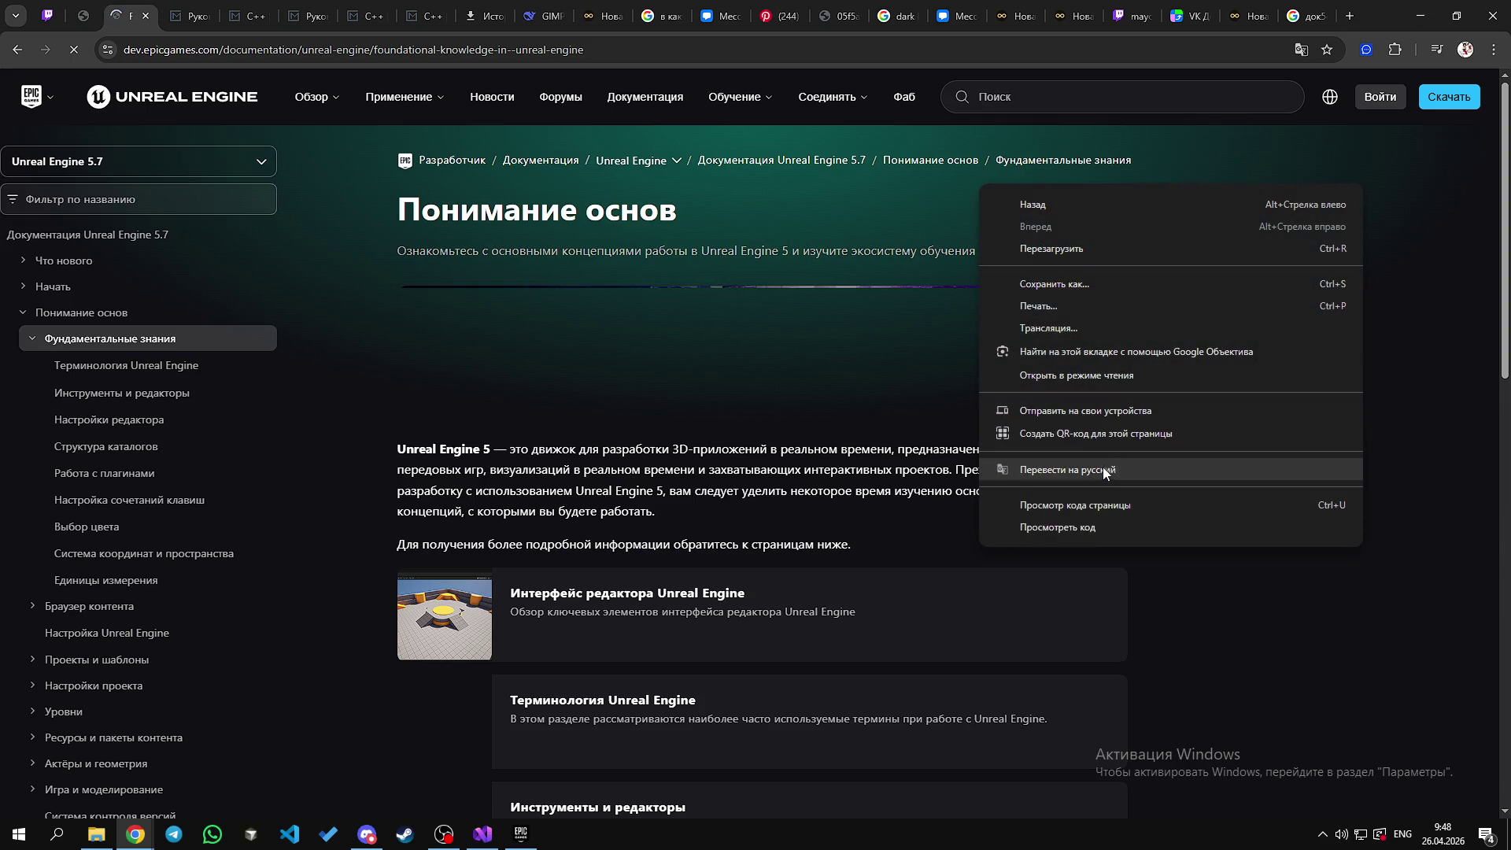
left_click(1100, 475)
left_click(1117, 82)
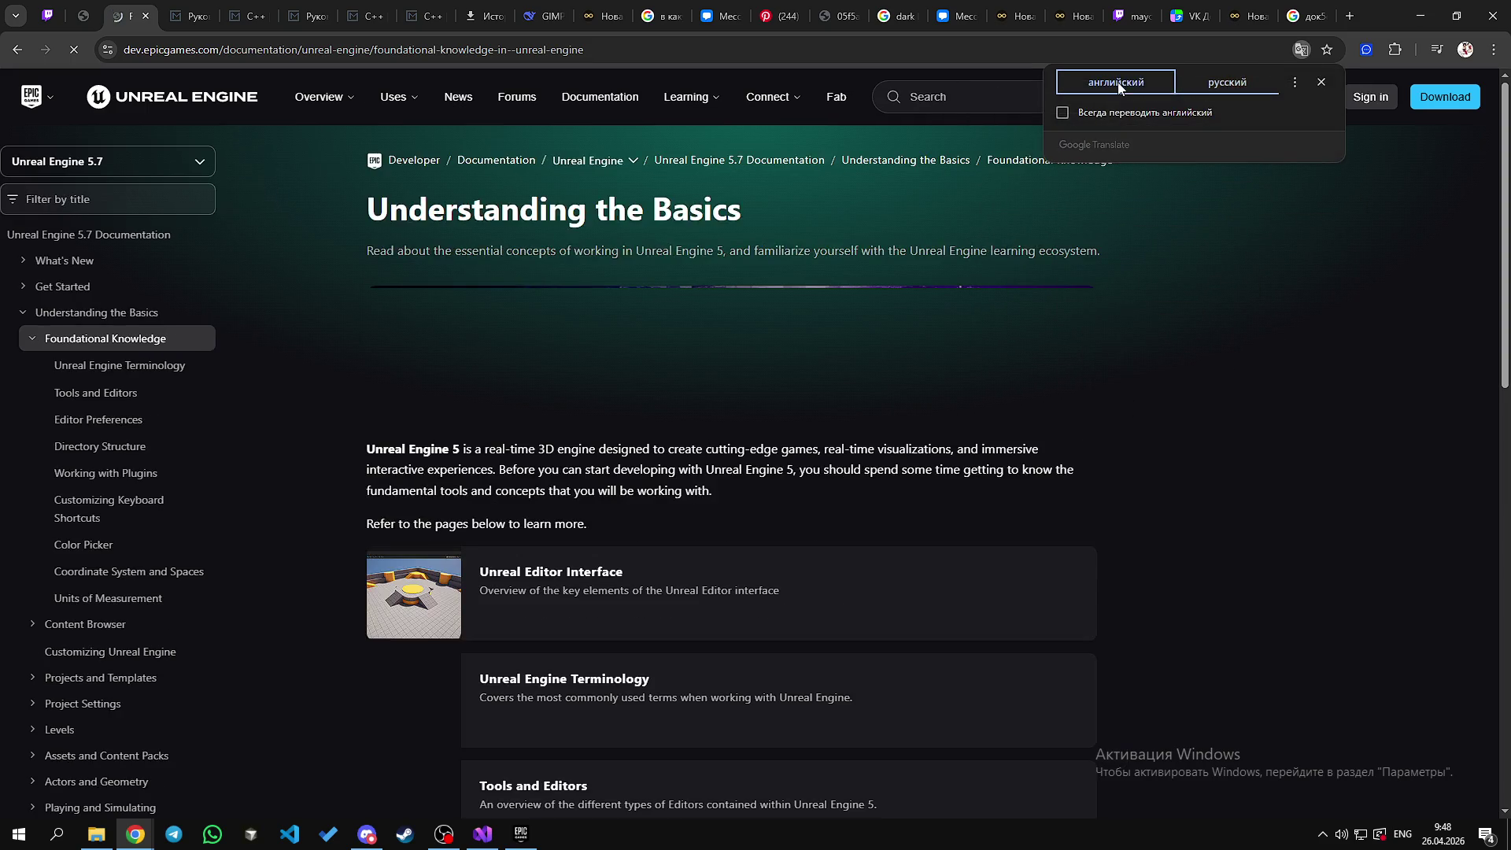
left_click(1166, 389)
left_click(1320, 96)
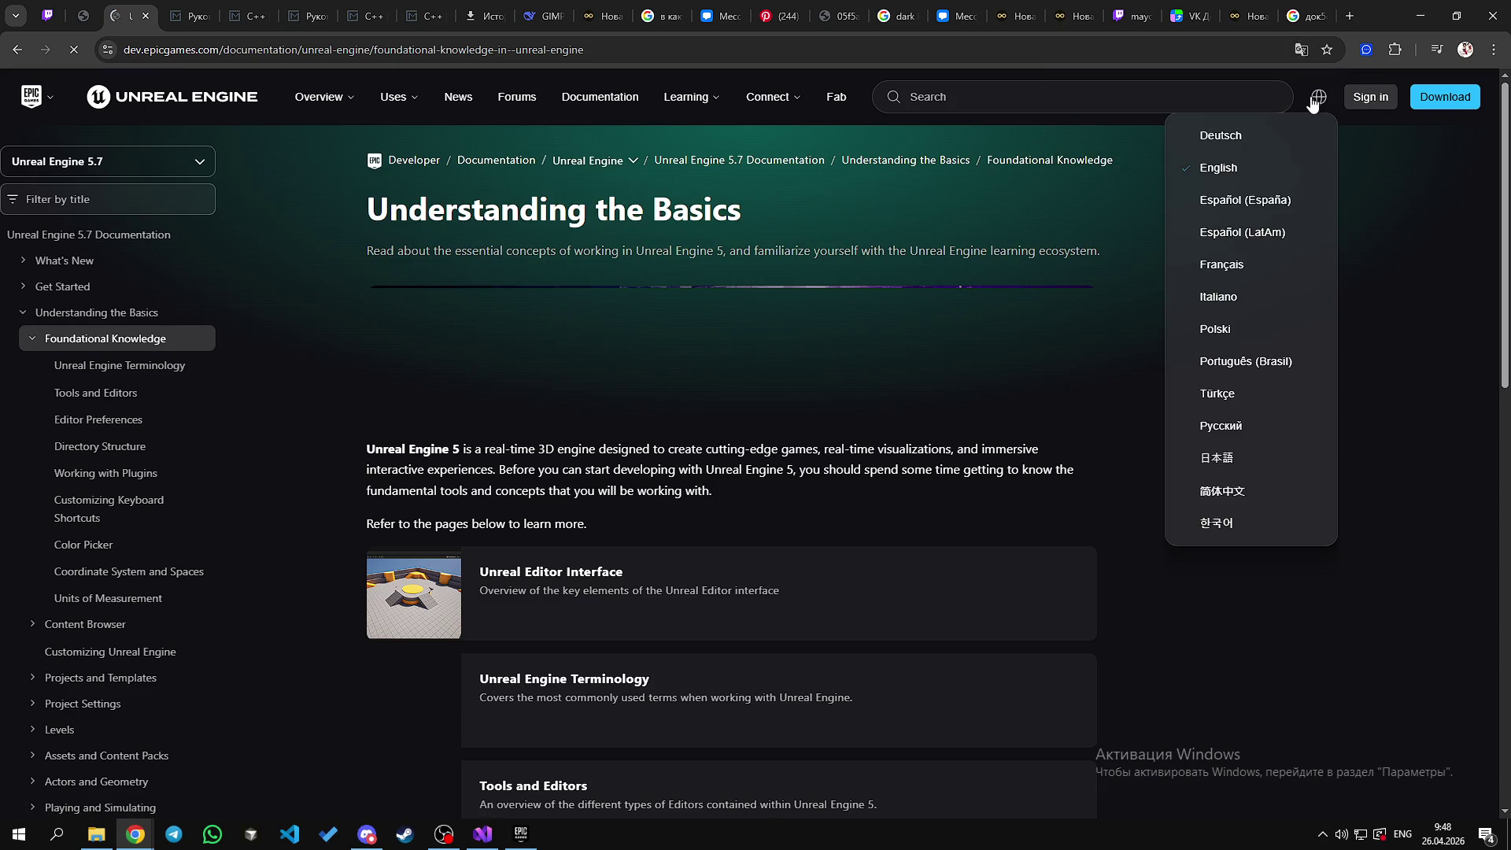
left_click(1228, 423)
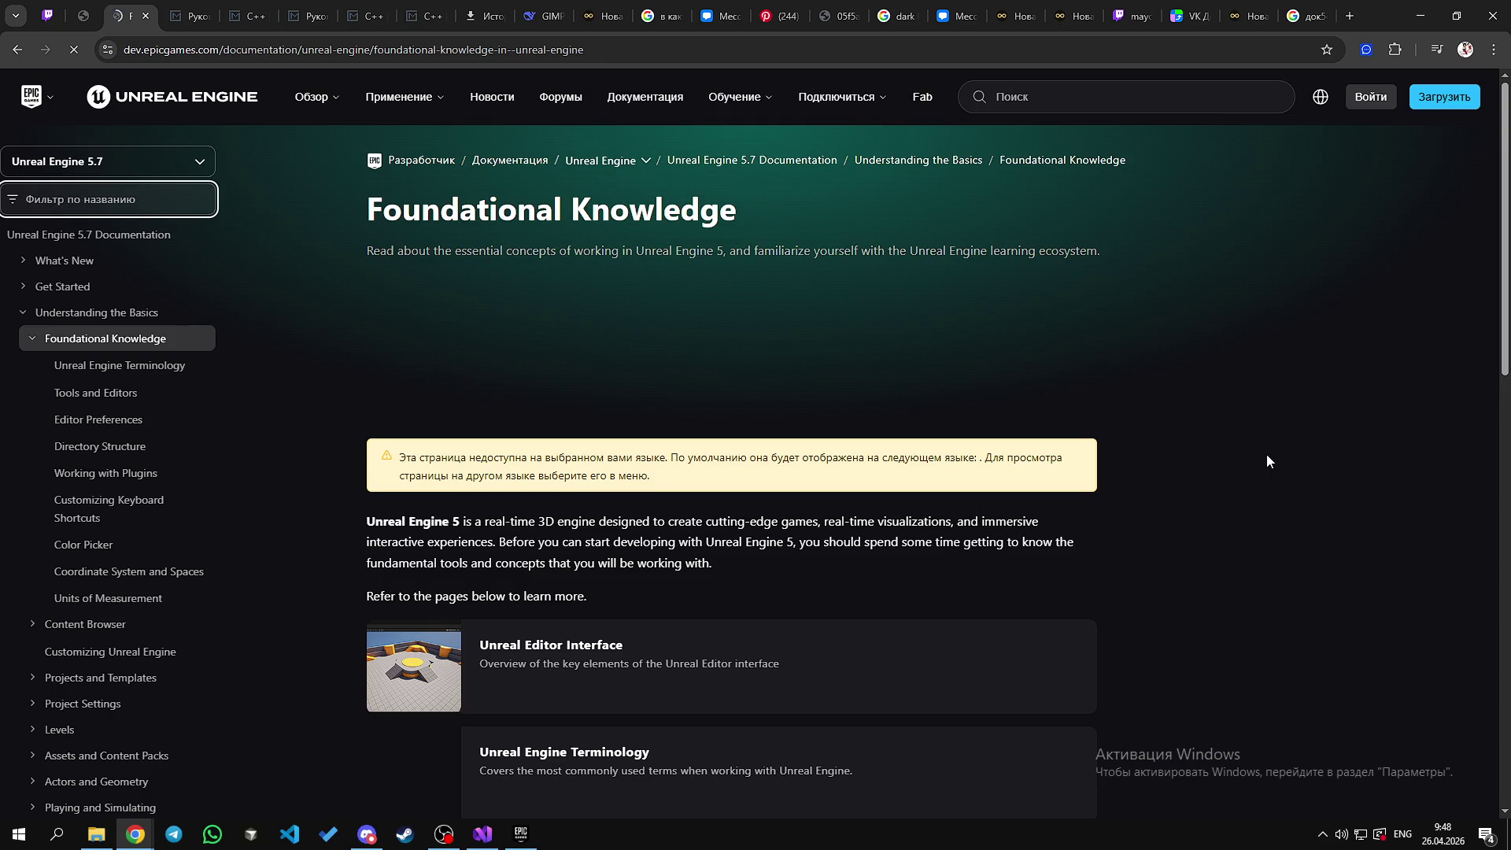
left_click(378, 520)
left_click_drag(473, 522, 559, 522)
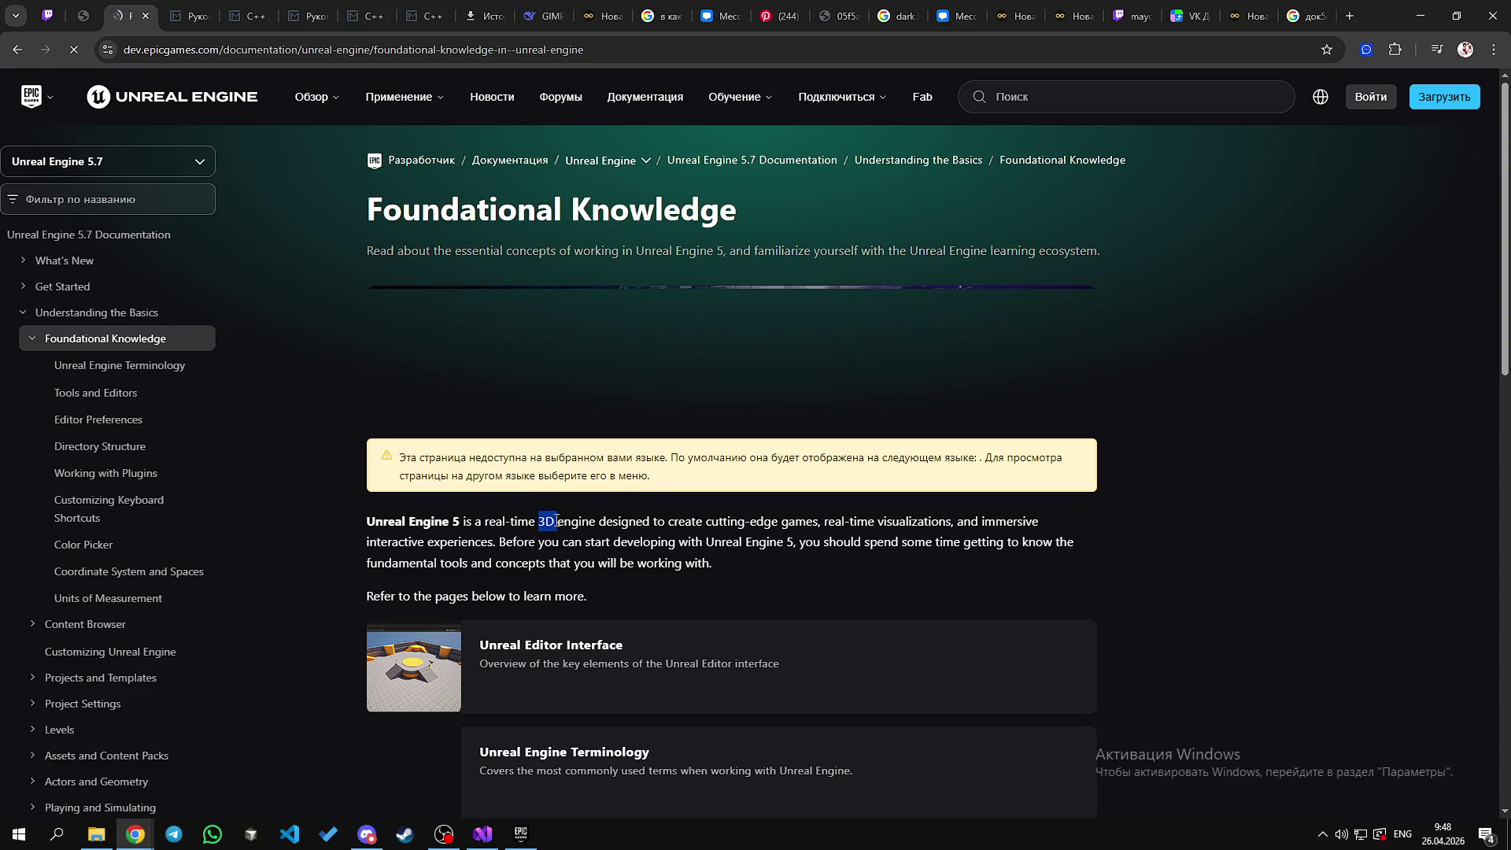
double_click(494, 522)
double_click(523, 521)
double_click(434, 521)
left_click(491, 521)
double_click(575, 521)
double_click(578, 523)
double_click(562, 524)
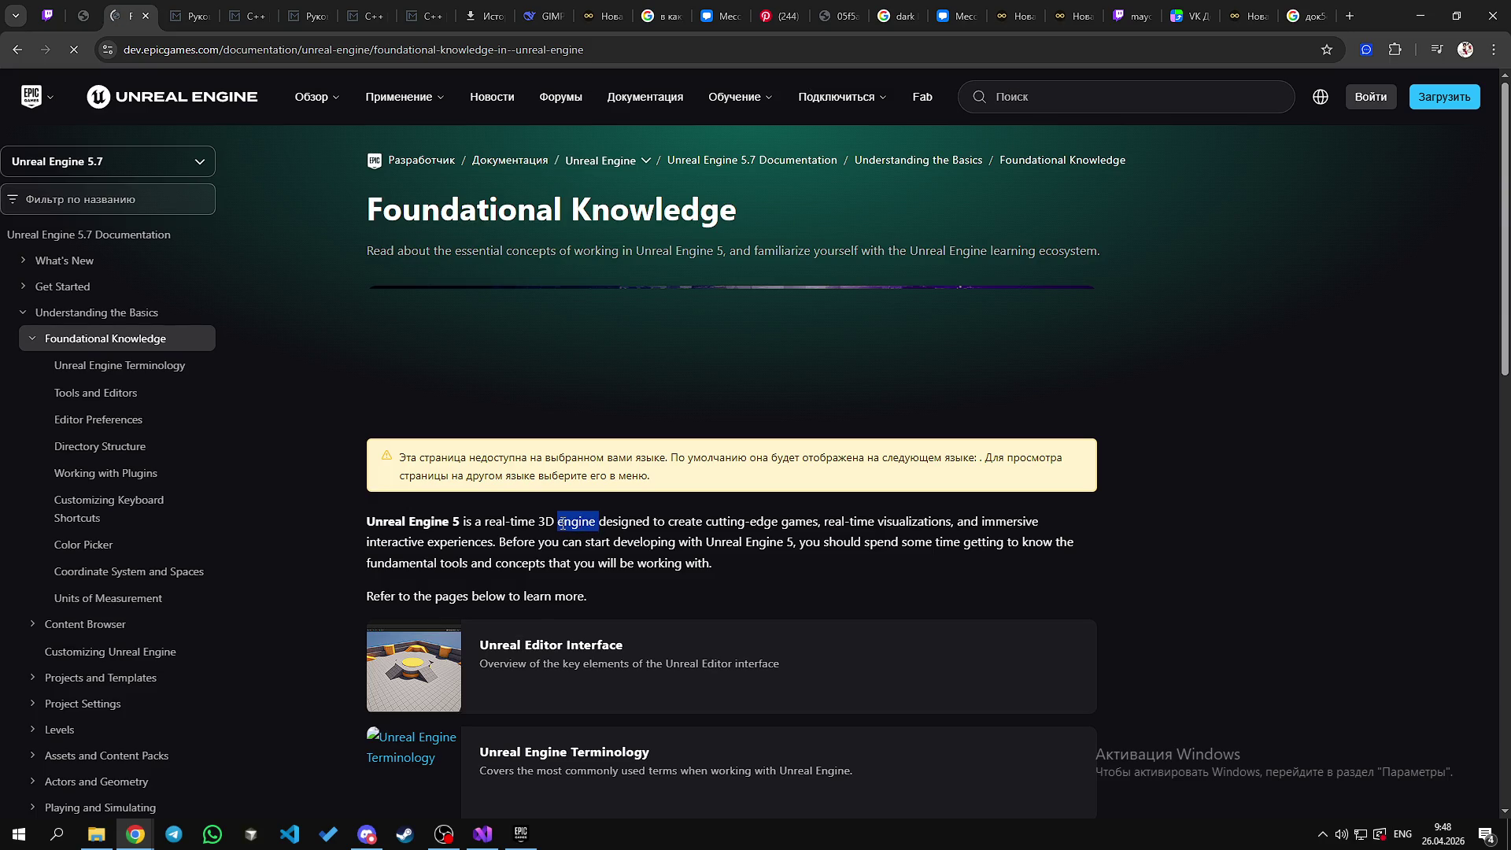
double_click(622, 522)
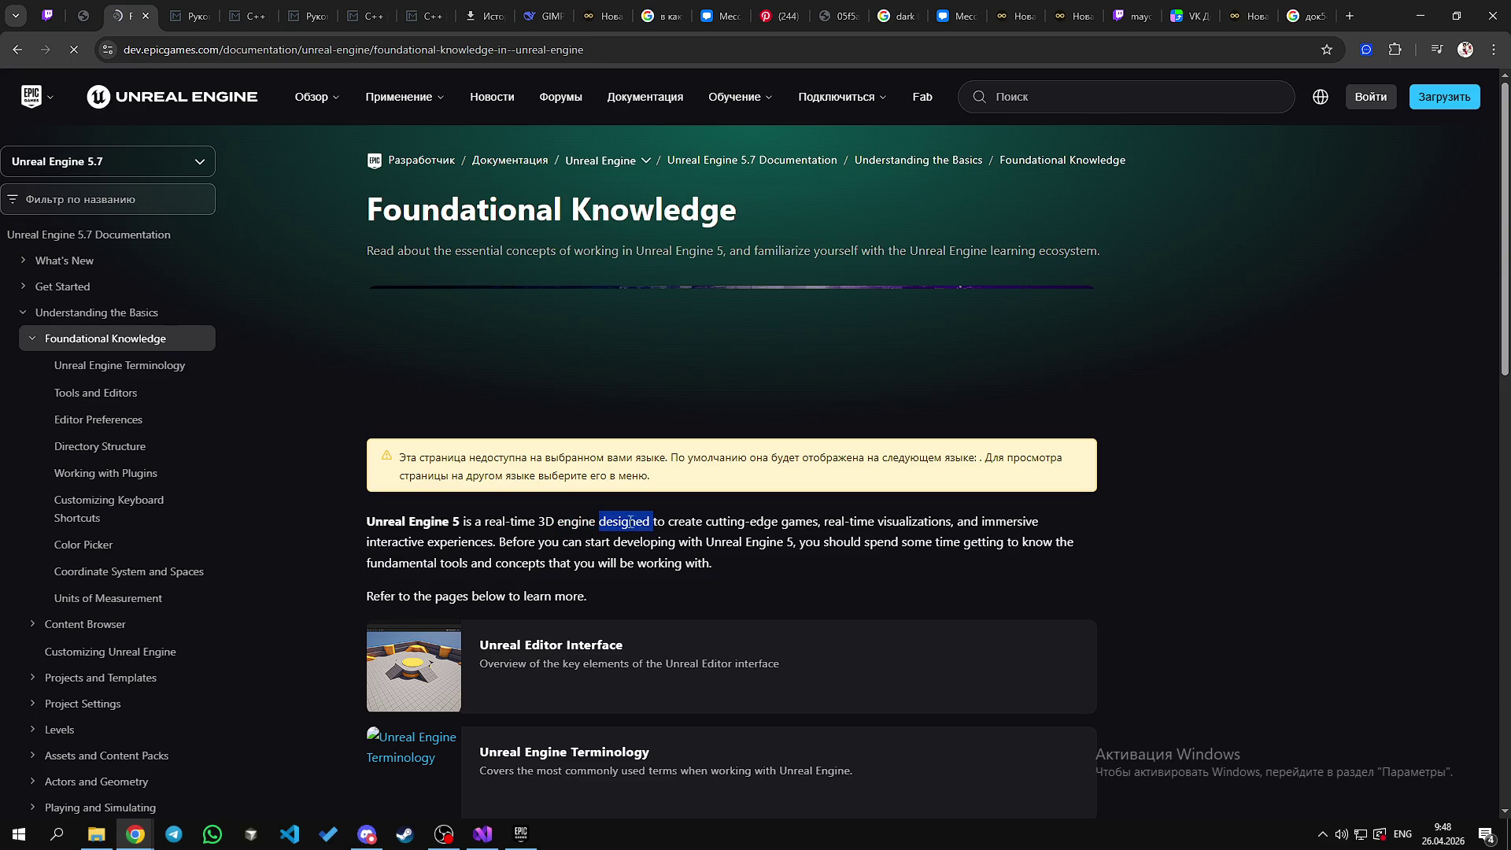
left_click(624, 522)
left_click_drag(367, 521, 788, 541)
left_click(791, 535)
scroll(648, 507, "down", 1)
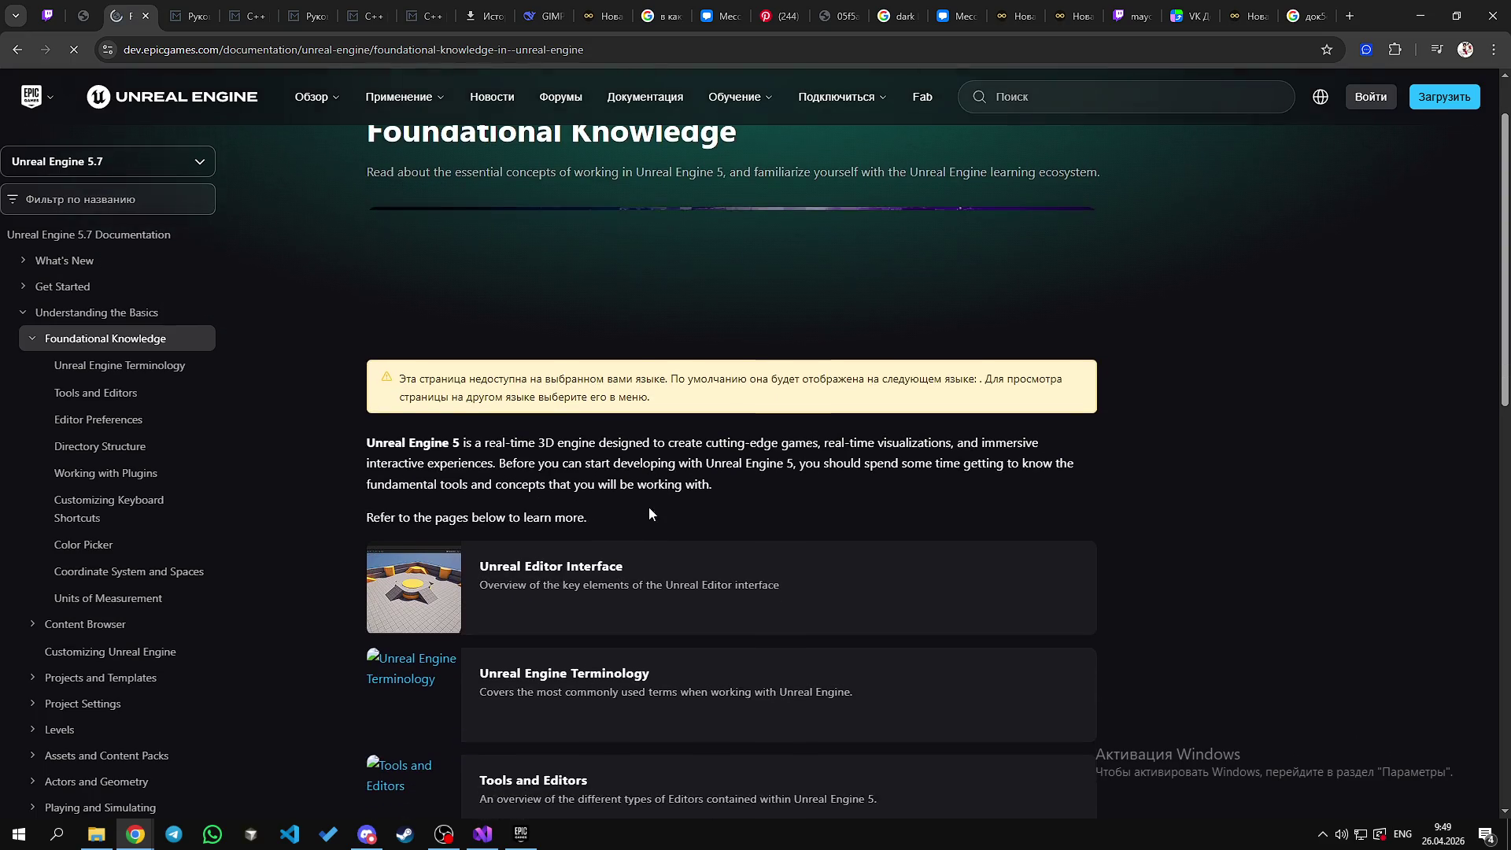
double_click(645, 448)
left_click(616, 440)
double_click(617, 440)
left_click(616, 440)
double_click(629, 438)
double_click(764, 443)
left_click(920, 446)
double_click(1020, 444)
double_click(469, 464)
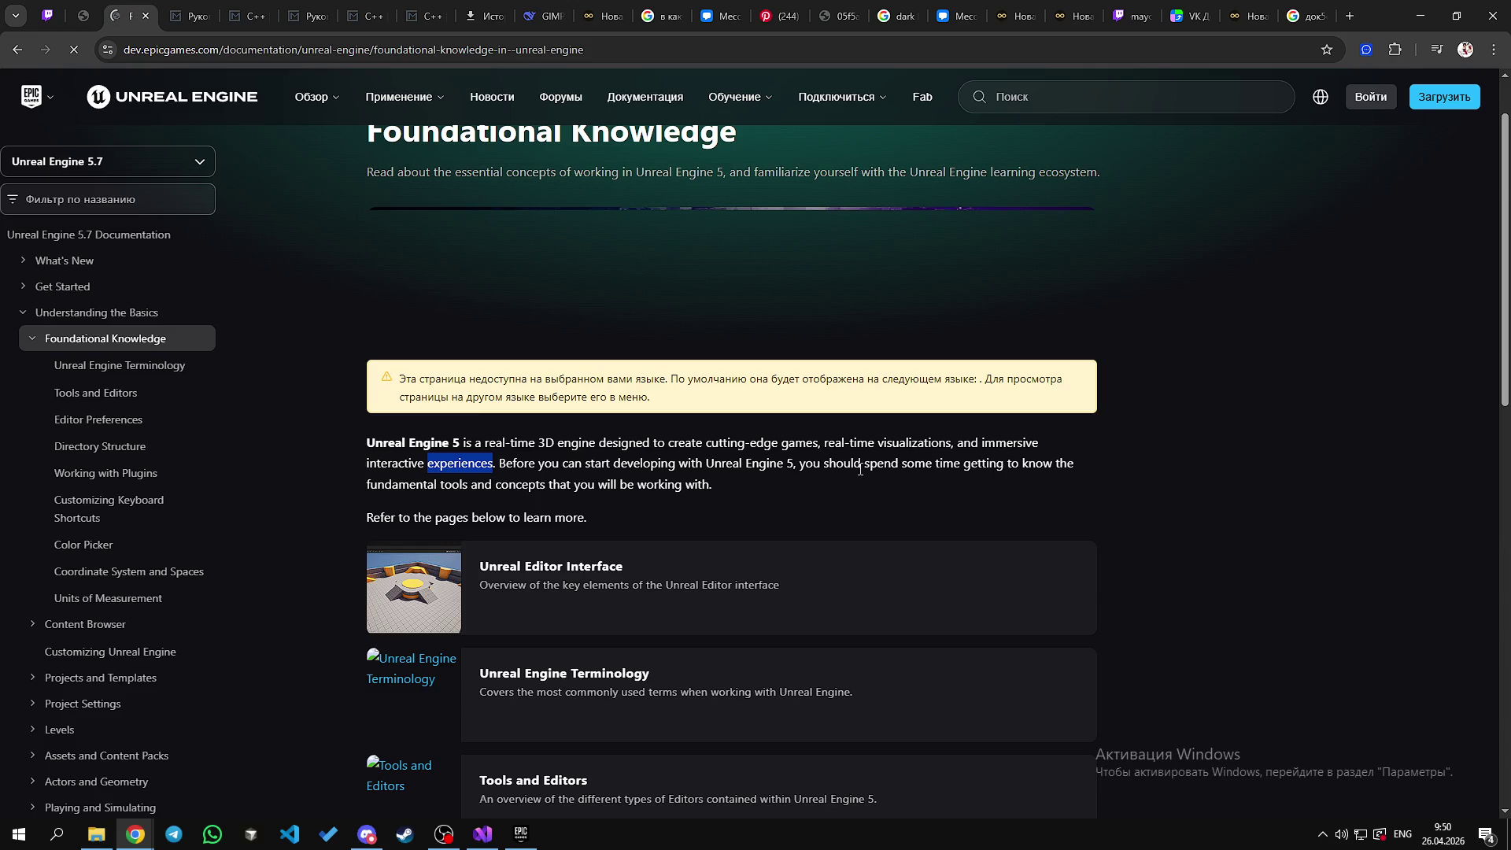
double_click(848, 468)
left_click(841, 466)
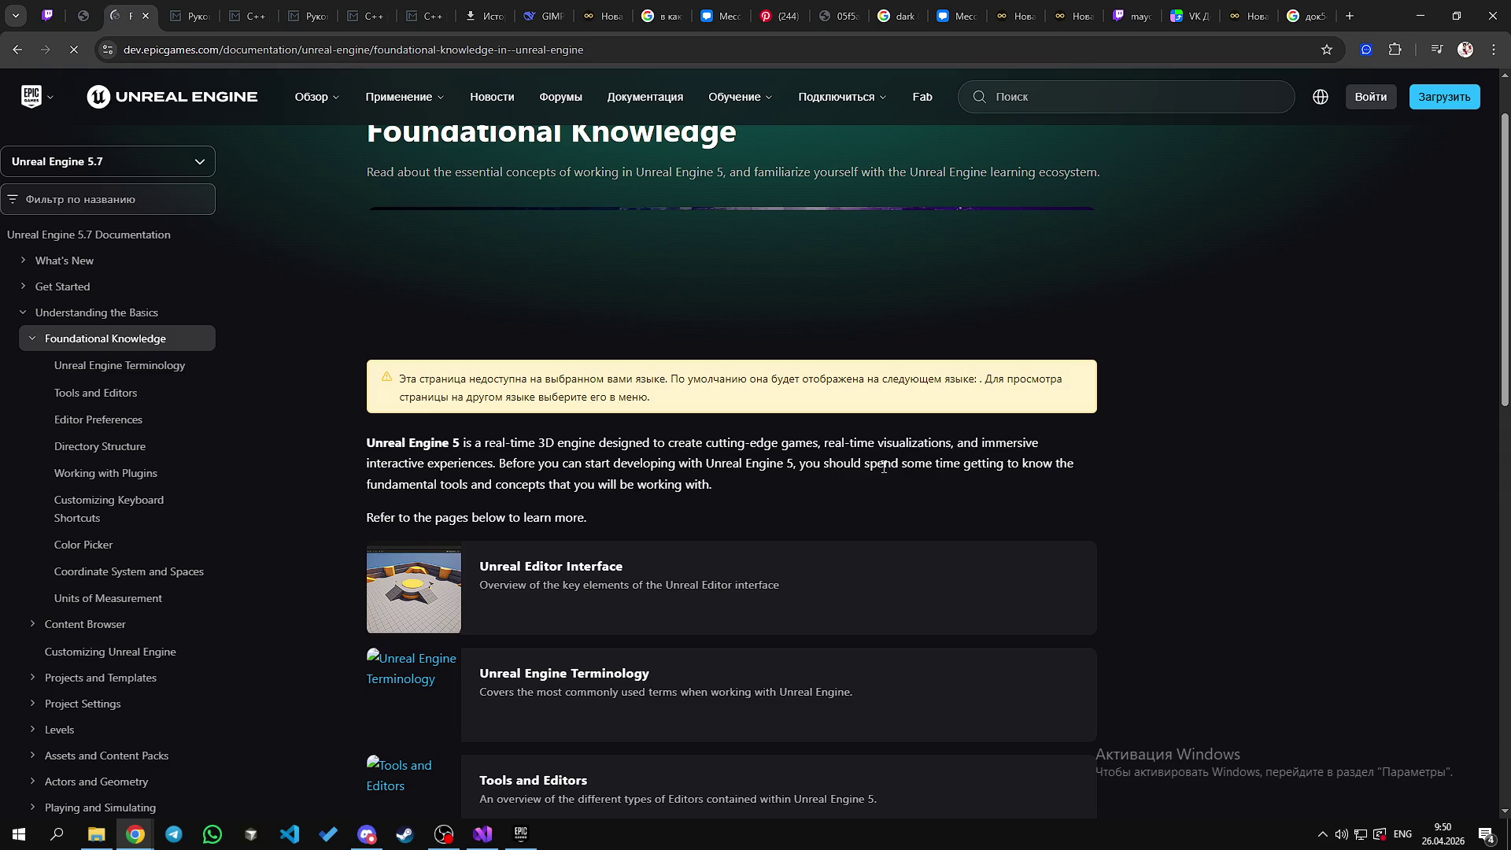
double_click(883, 463)
left_click(911, 499)
double_click(924, 464)
triple_click(924, 469)
double_click(923, 469)
double_click(954, 463)
double_click(989, 466)
double_click(949, 464)
left_click(910, 465)
double_click(917, 464)
left_click(948, 464)
double_click(984, 464)
left_click(1019, 461)
double_click(1039, 464)
left_click(1022, 464)
double_click(1039, 464)
double_click(1066, 465)
double_click(424, 486)
left_click(480, 490)
double_click(455, 486)
double_click(481, 487)
double_click(518, 487)
double_click(564, 486)
double_click(590, 487)
left_click(550, 488)
double_click(556, 485)
left_click(556, 484)
double_click(558, 483)
left_click(556, 487)
double_click(556, 487)
left_click(557, 487)
mouse_move(712, 486)
left_mouse_down()
mouse_move(370, 444)
mouse_move(736, 496)
mouse_move(367, 442)
left_mouse_up()
left_click(725, 488)
left_click(376, 444)
left_click(706, 492)
mouse_move(720, 494)
left_mouse_down()
mouse_move(369, 444)
mouse_move(669, 465)
mouse_move(716, 484)
left_mouse_up()
left_click(395, 441)
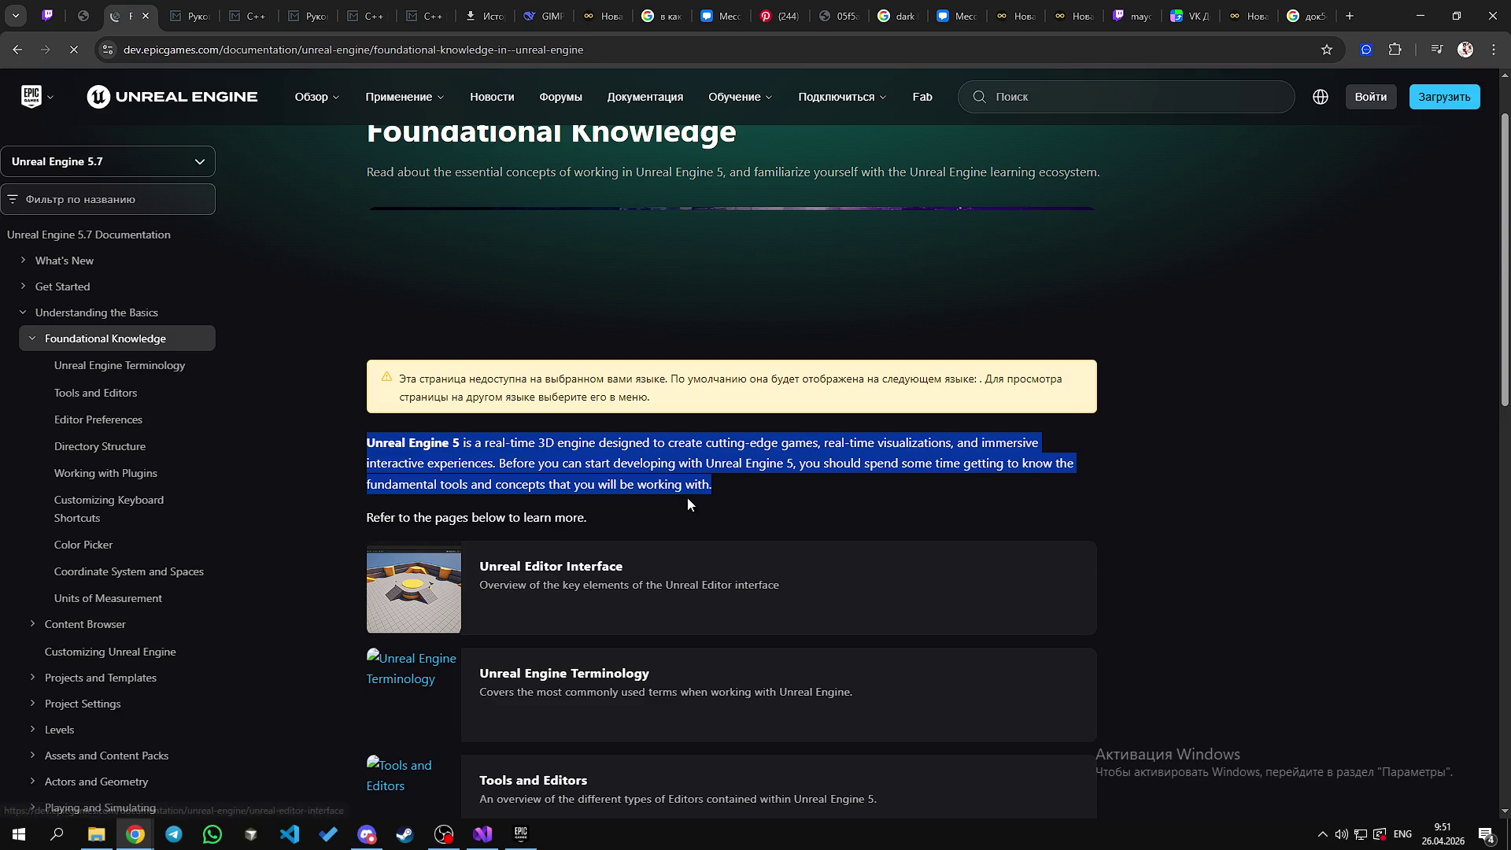
left_click(738, 495)
Step: Select the first intro paragraph of Foundational Knowledge and scroll through the page
left_click_drag(738, 491, 375, 448)
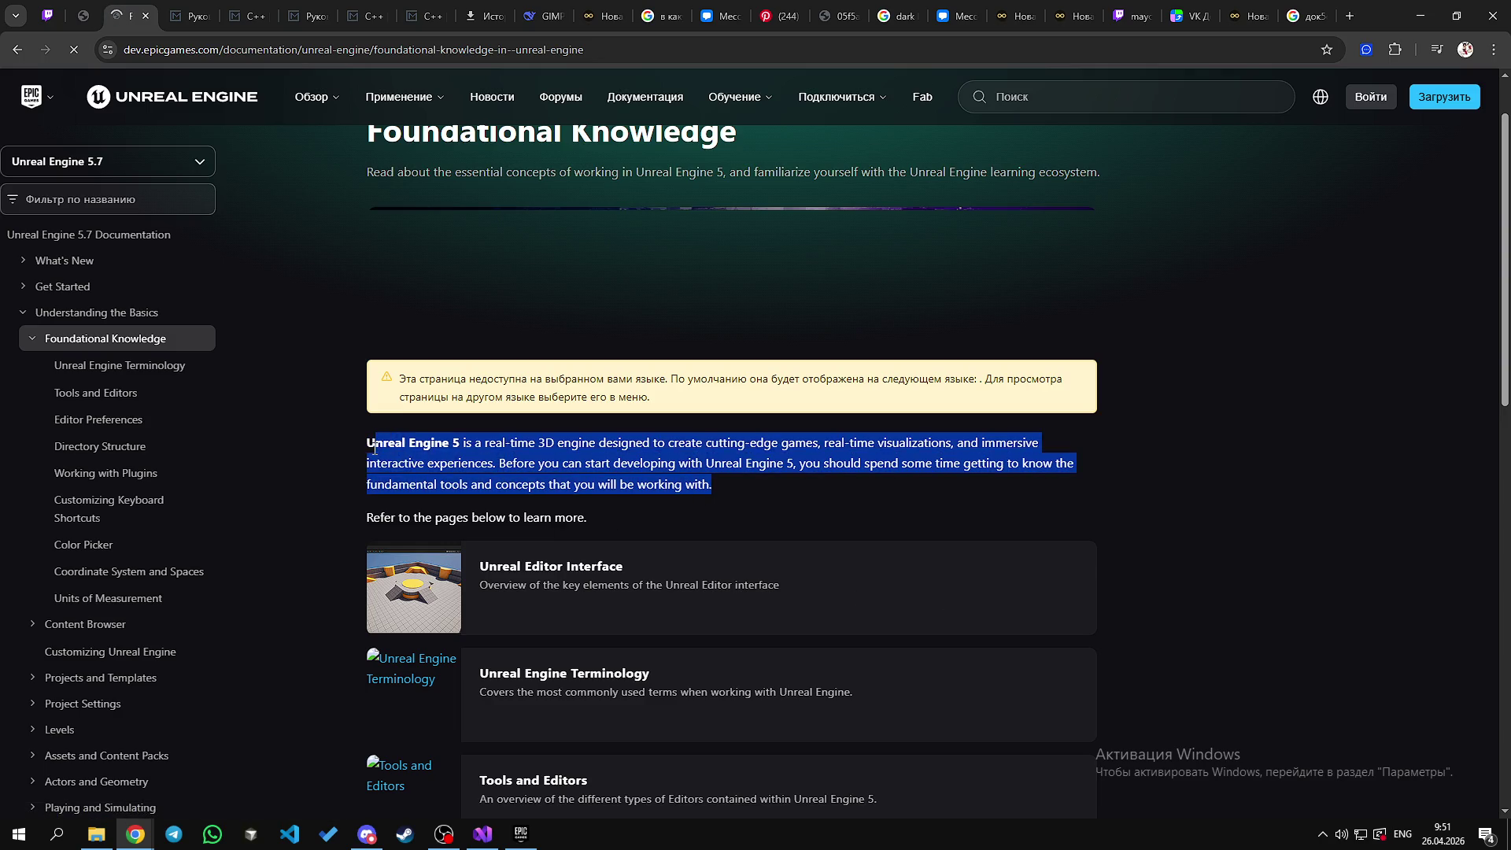
scroll(836, 614, "down", 10)
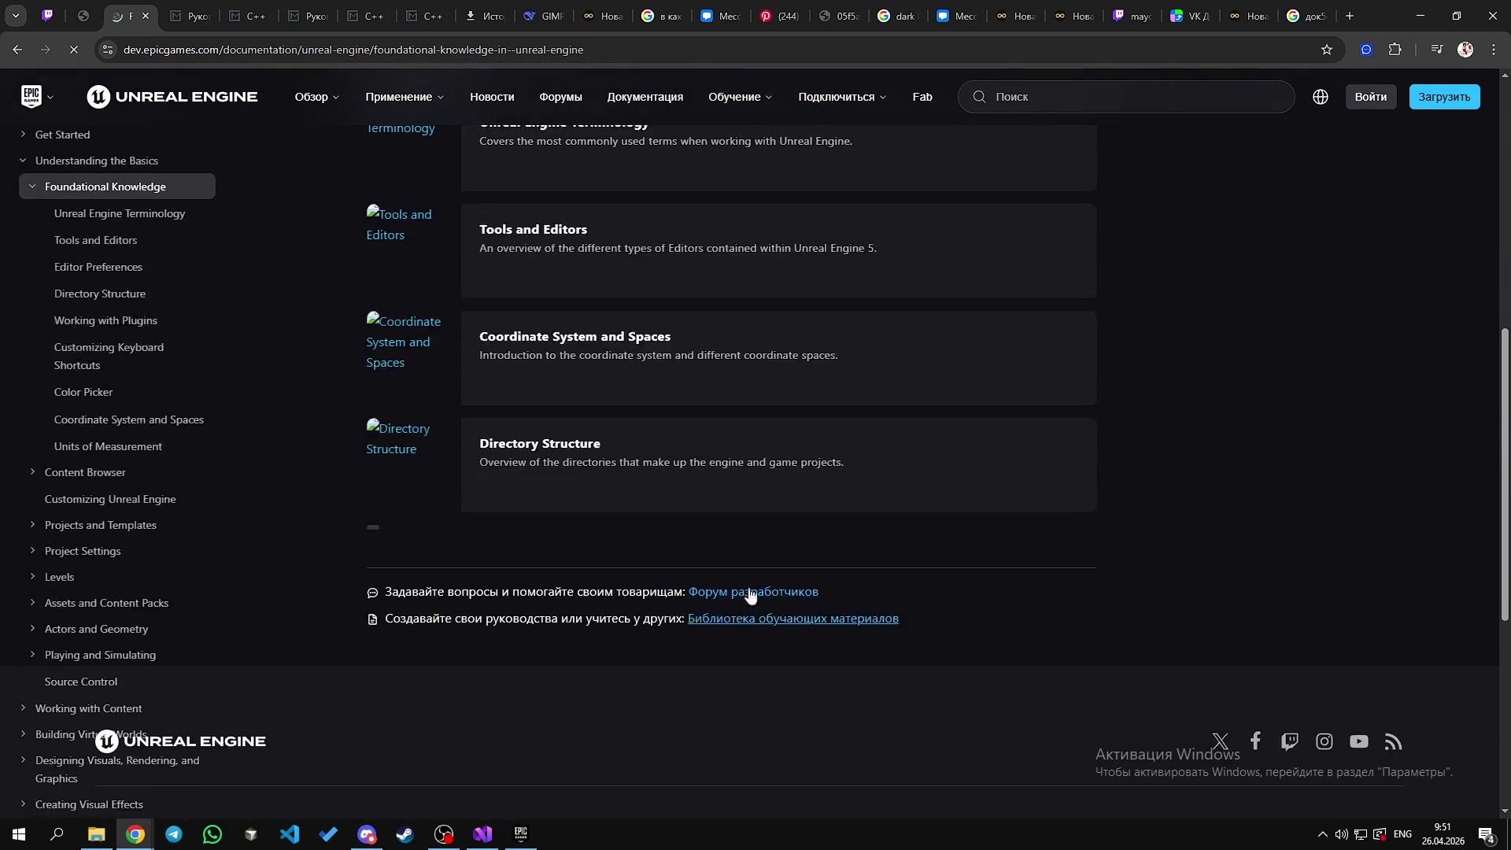
scroll(655, 602, "up", 4)
scroll(576, 526, "up", 2)
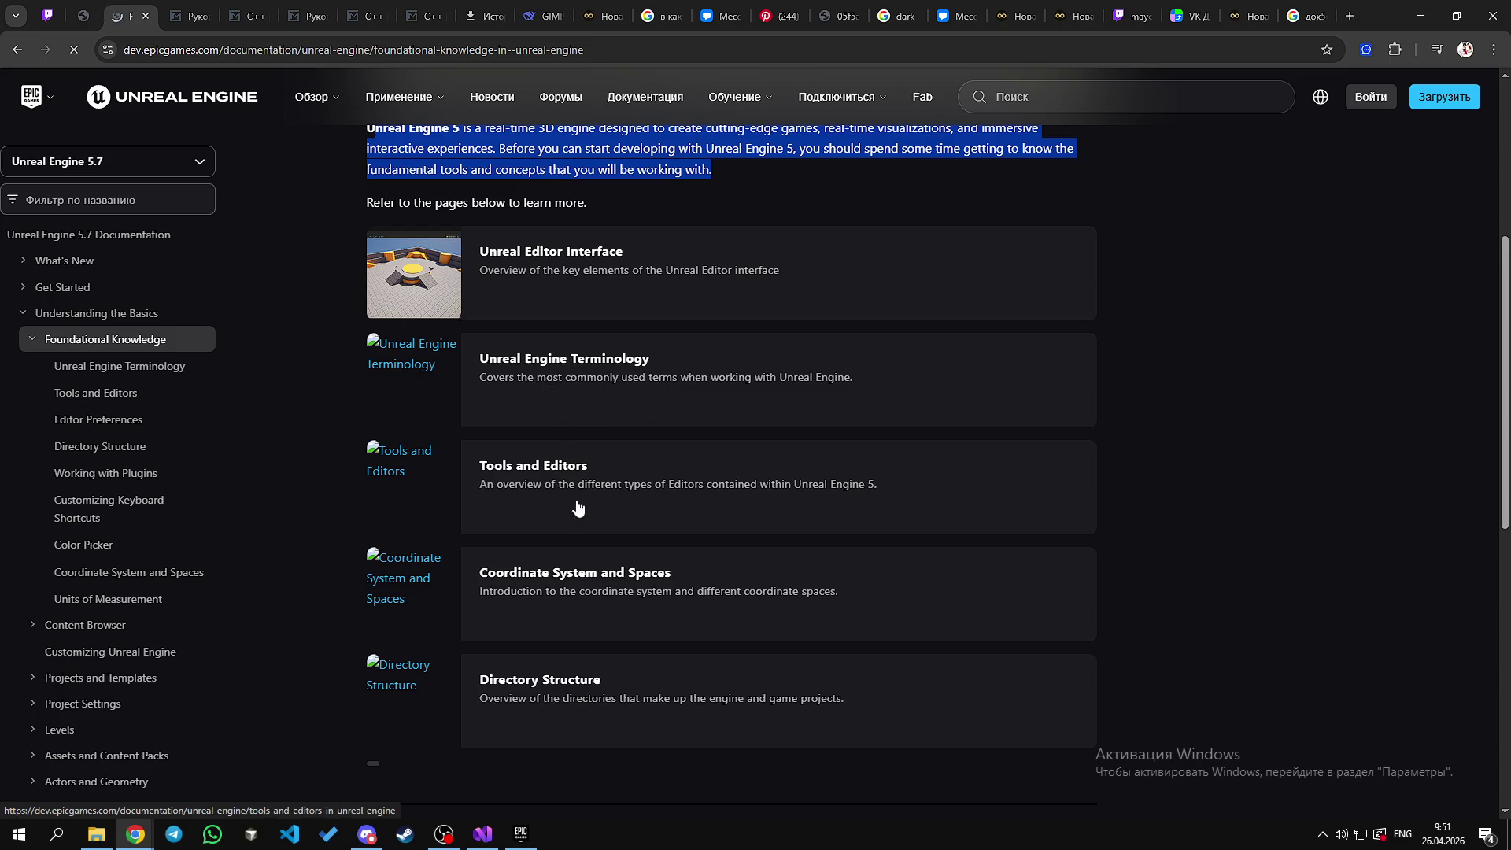
scroll(555, 581, "down", 3)
scroll(567, 551, "up", 3)
scroll(246, 528, "down", 5)
Step: Open Basic Components under Actors and Geometry, then Running Unreal Engine under Playing and Simulating
left_click(33, 472)
left_click(196, 498)
scroll(323, 550, "down", 9)
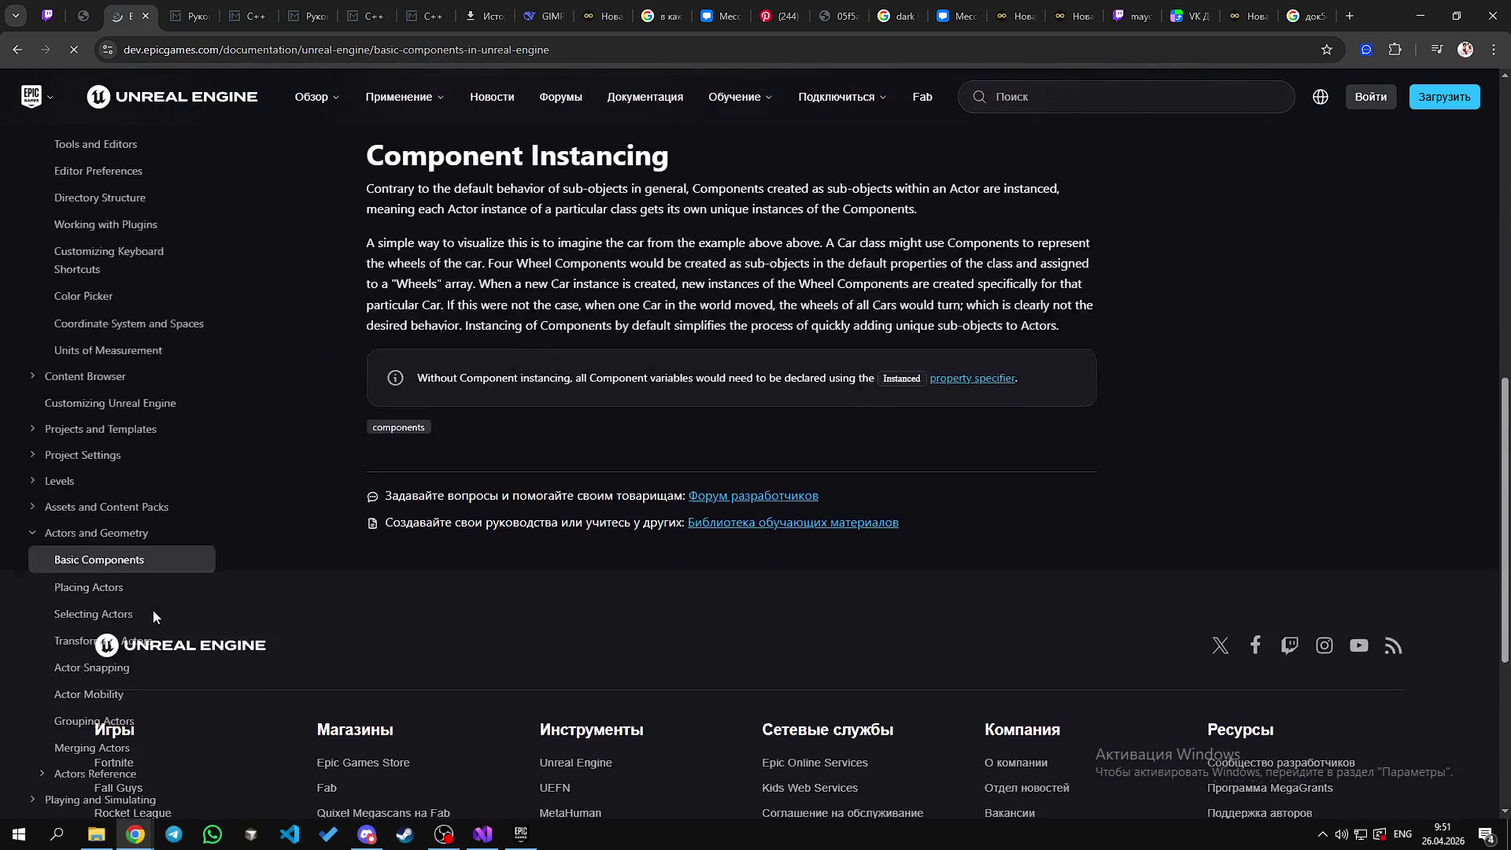
scroll(154, 611, "down", 3)
left_click(32, 557)
left_click(98, 587)
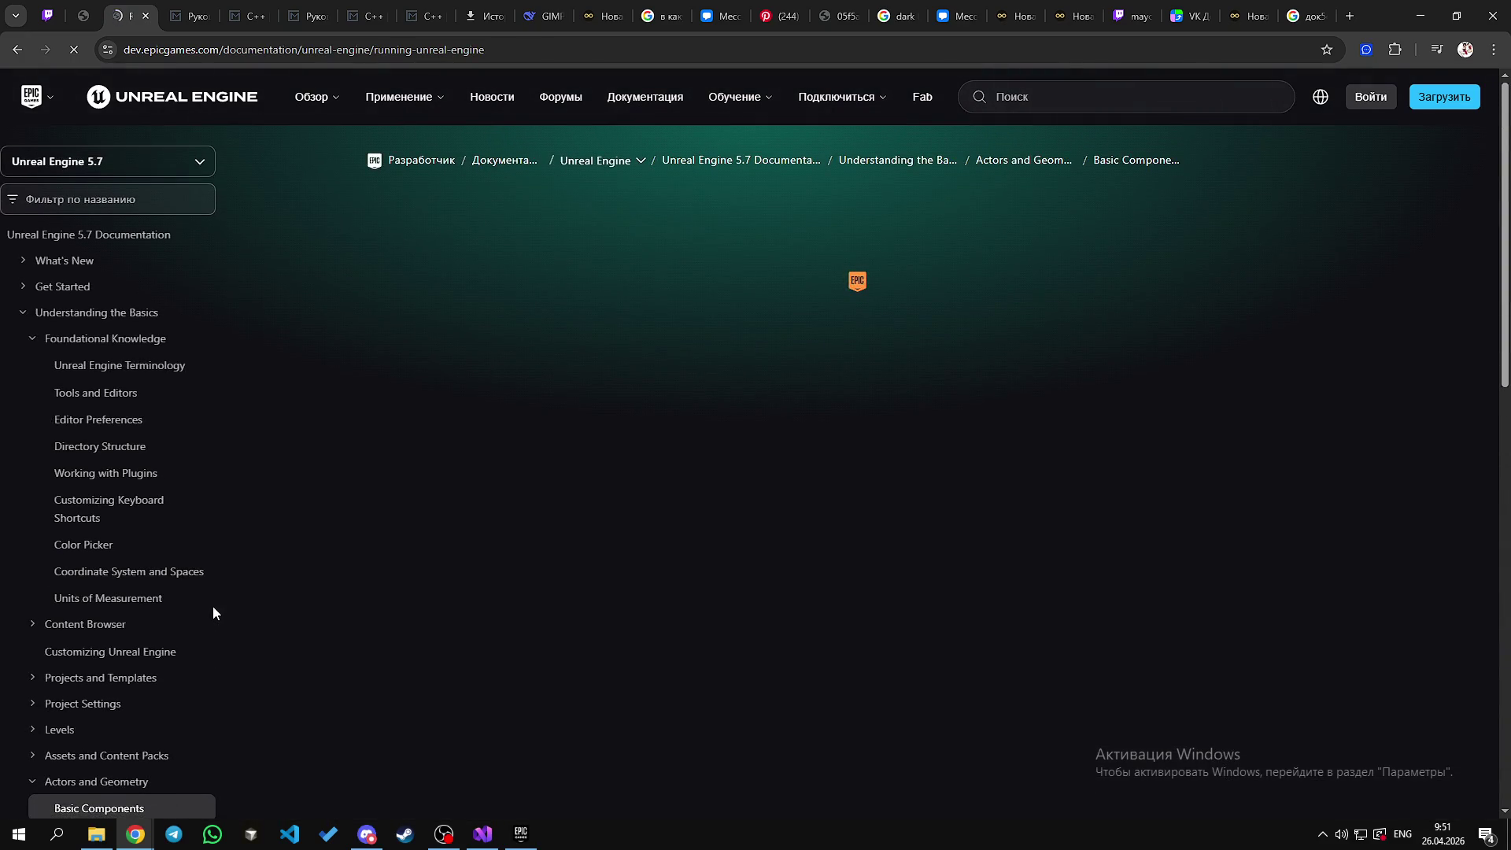
Step: Scroll down Running Unreal Engine and select the 'Running the Editor from the Executable' heading
scroll(587, 568, "down", 4)
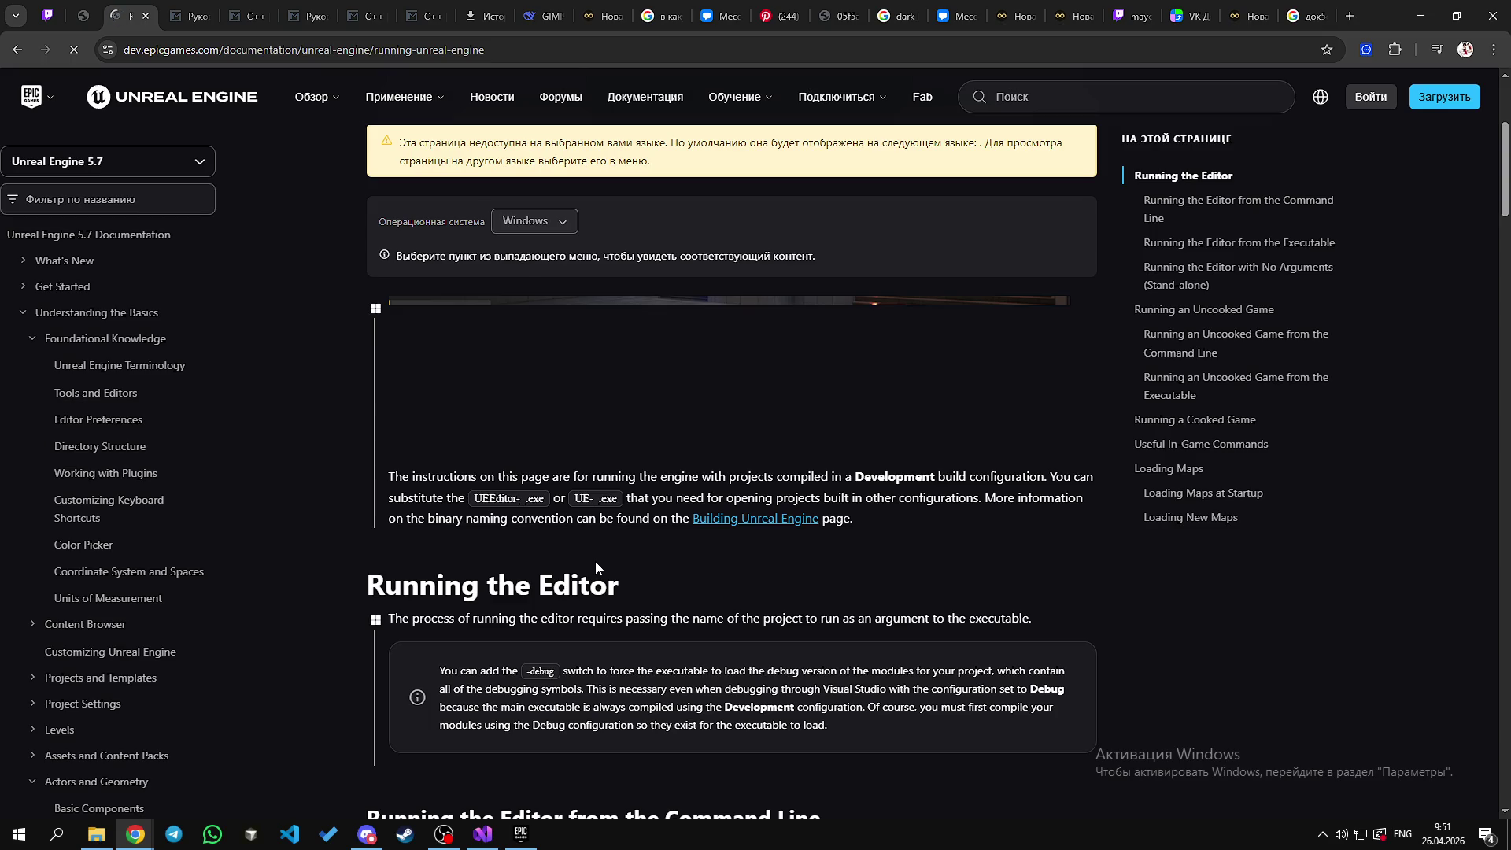
scroll(605, 521, "down", 5)
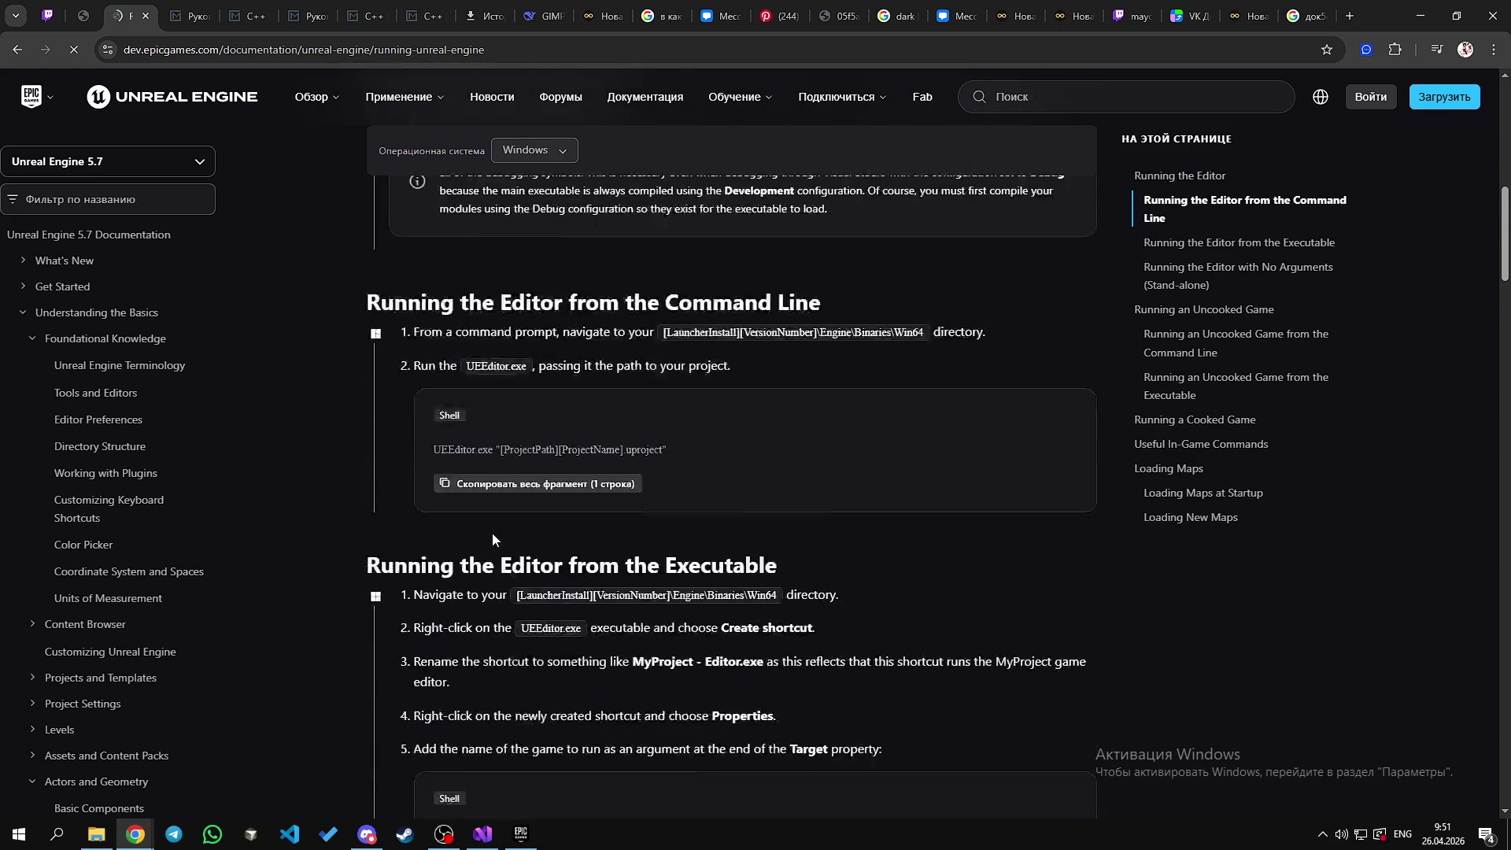
scroll(429, 518, "down", 3)
left_click_drag(371, 386, 673, 397)
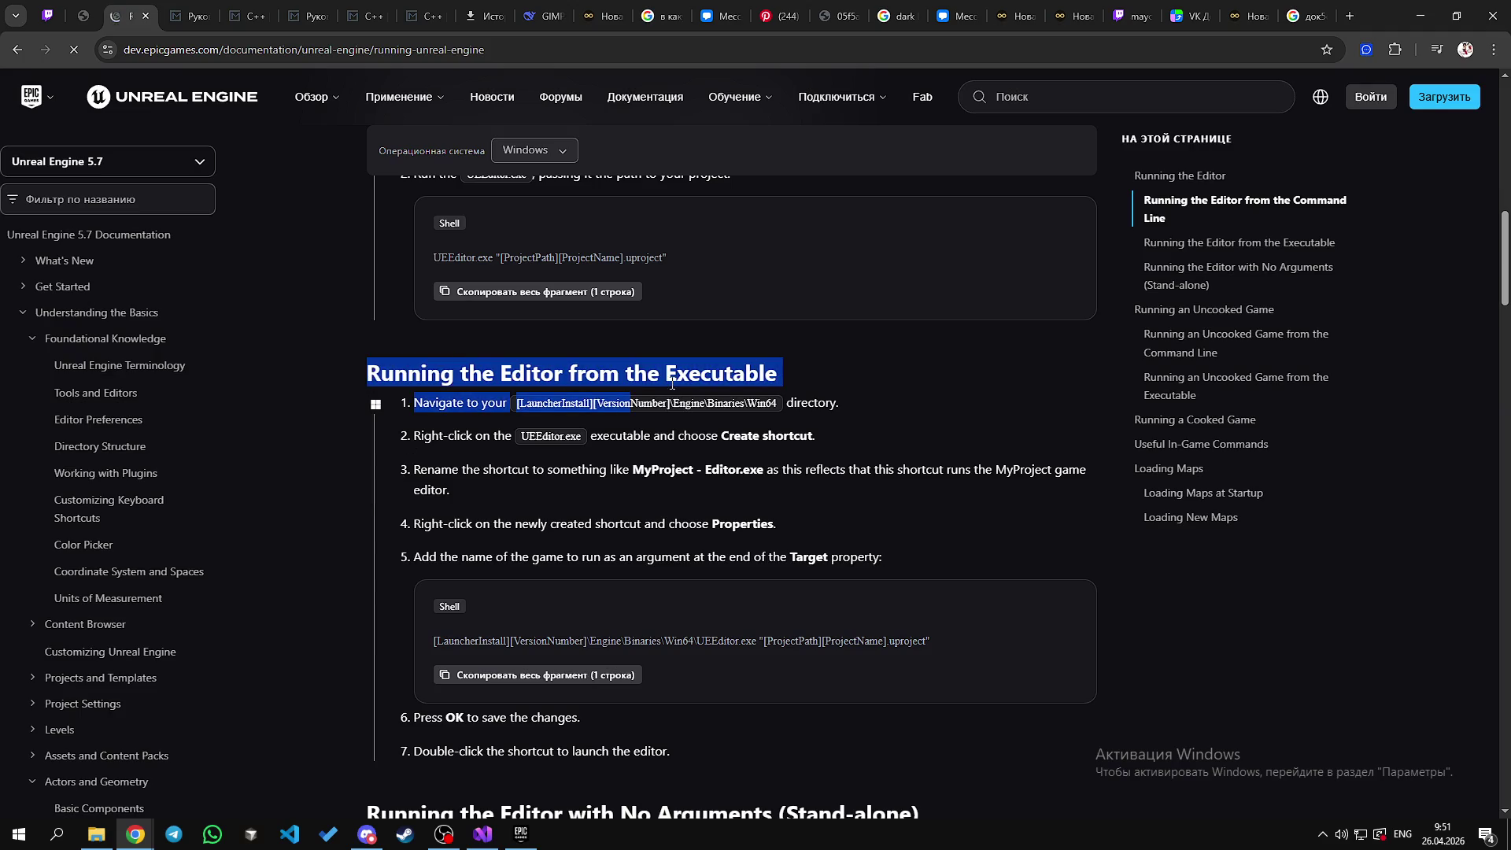
left_click(567, 373)
double_click(668, 375)
mouse_move(783, 376)
left_mouse_down()
mouse_move(367, 376)
mouse_move(795, 374)
left_mouse_up()
left_click(782, 370)
left_click_drag(368, 375, 718, 368)
Step: Skim back over the page's sections, then go to the Content Browser documentation page
scroll(649, 424, "up", 3)
left_click_drag(820, 347, 367, 346)
scroll(126, 313, "up", 3)
scroll(236, 499, "down", 8)
scroll(113, 634, "down", 8)
scroll(112, 453, "up", 2)
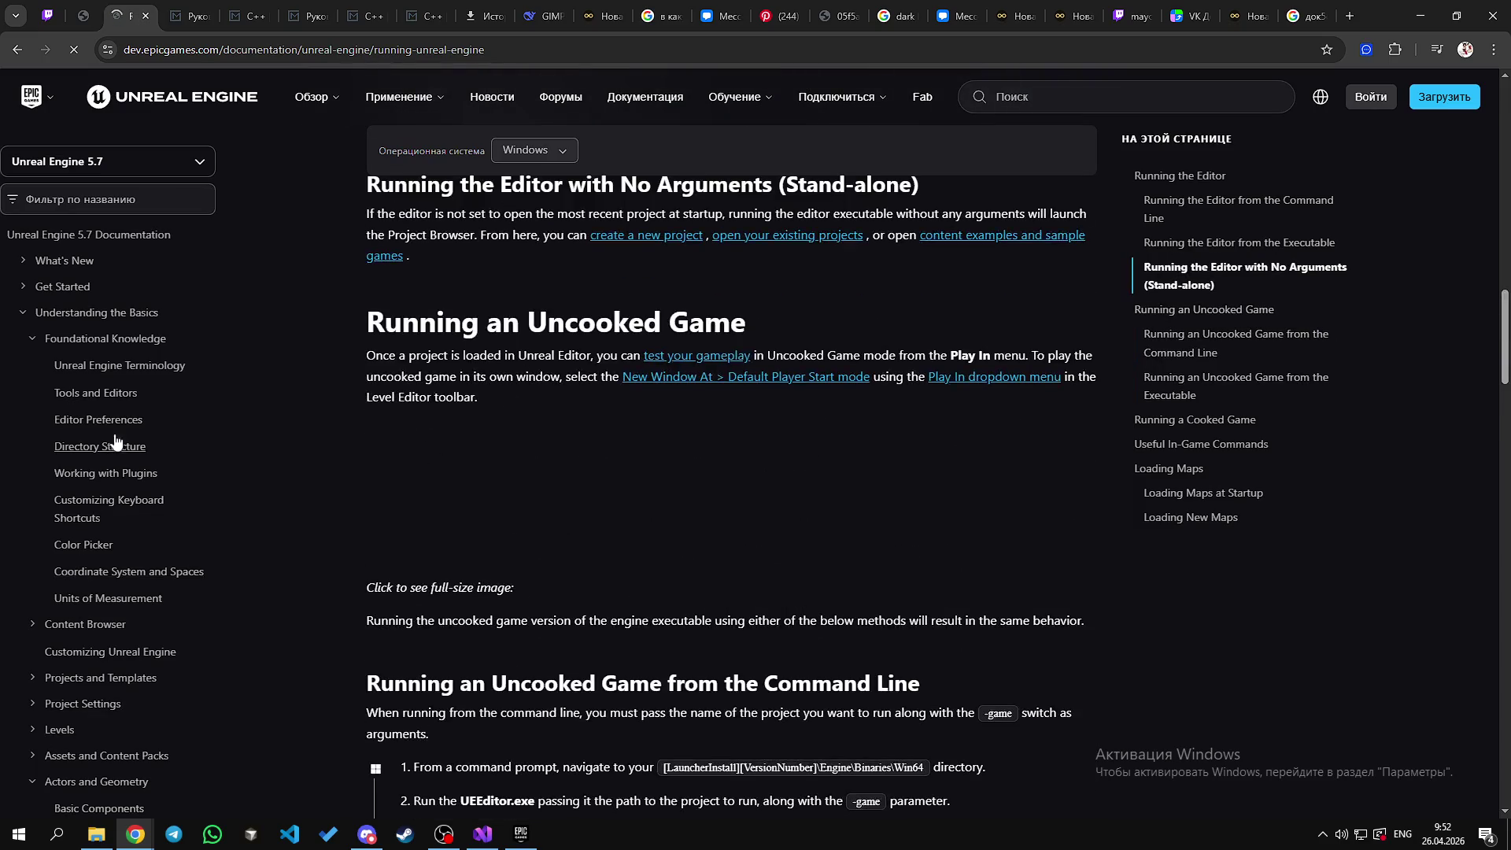
scroll(223, 593, "down", 15)
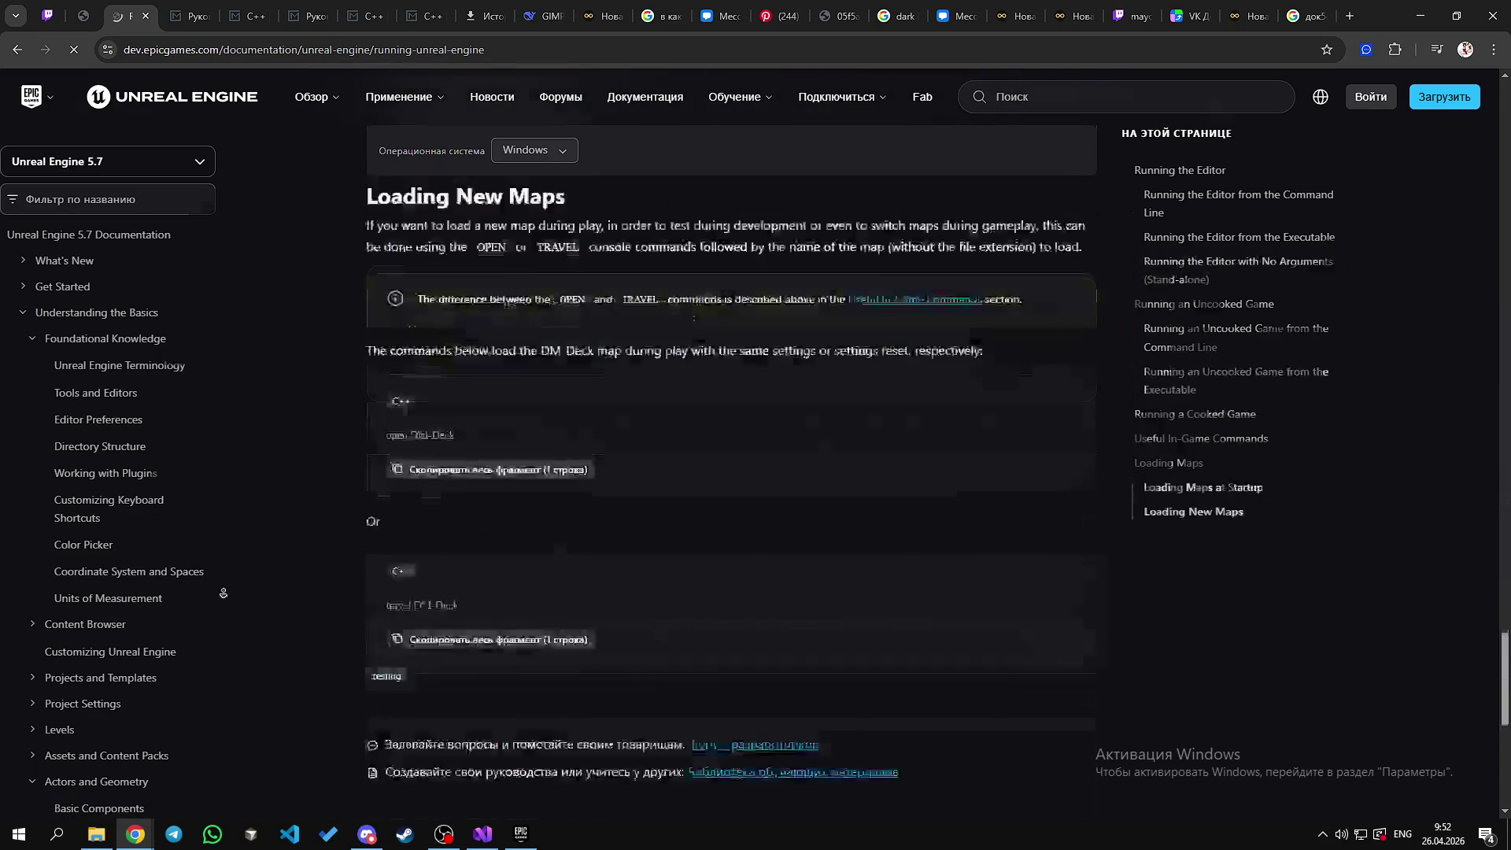
scroll(99, 526, "up", 2)
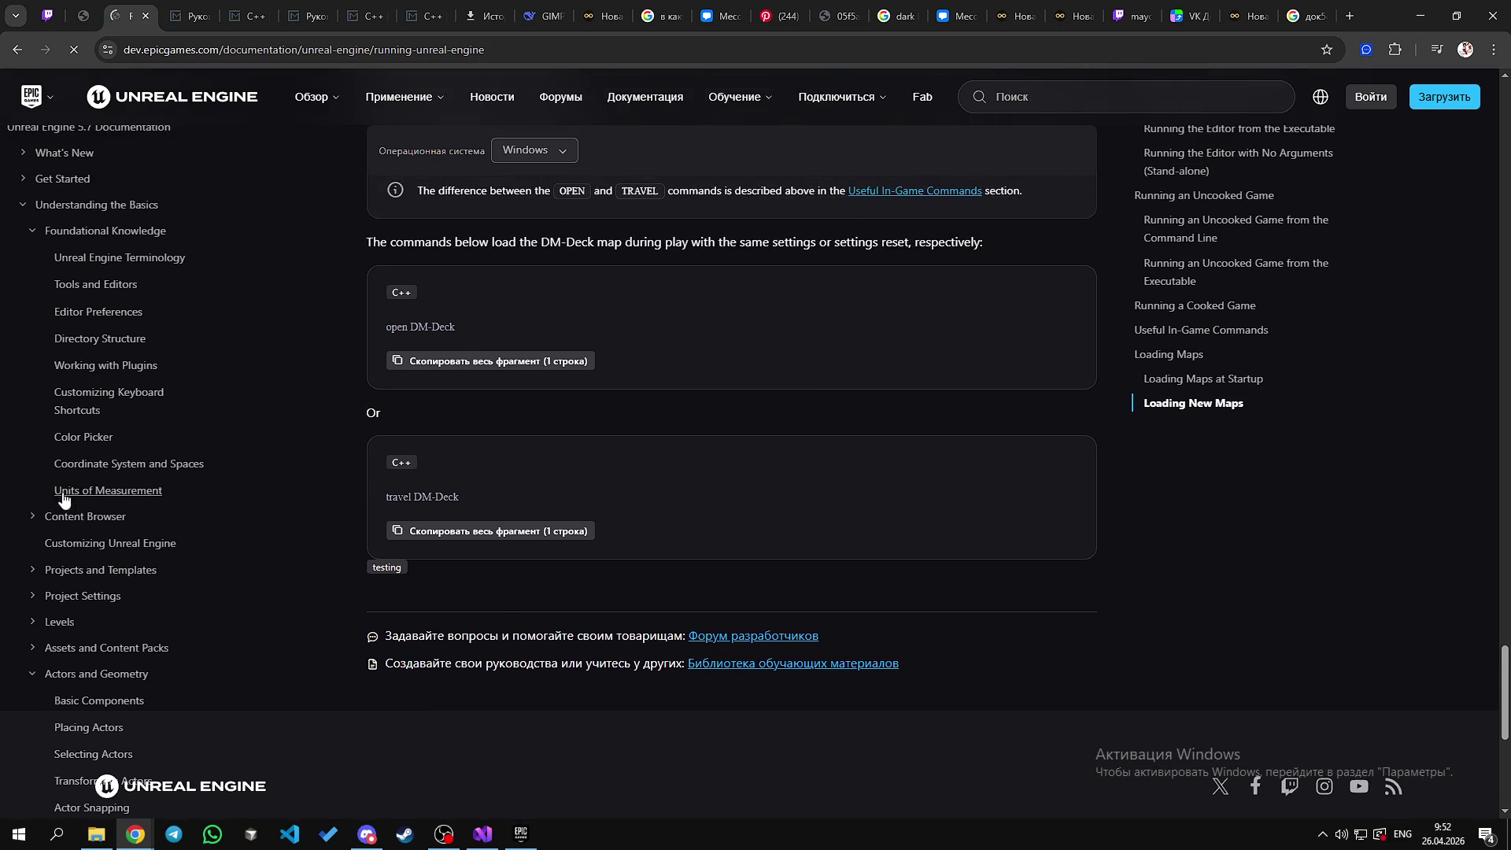
left_click(75, 517)
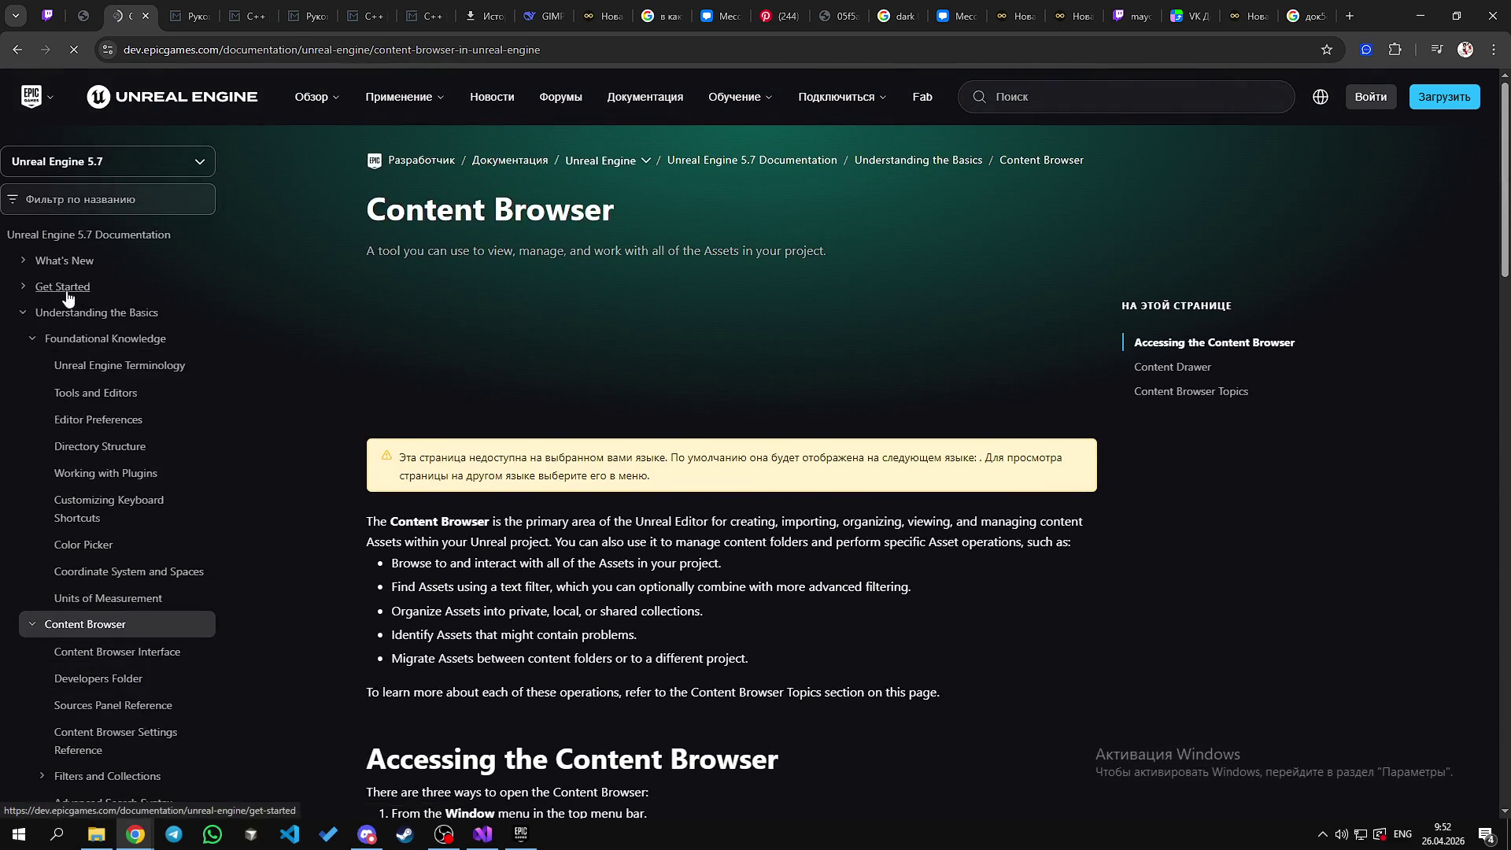
left_click(69, 294)
Step: In a new tab, search for 'c++ для гу5', fixing a wrong keyboard layout along the way
left_click(1348, 16)
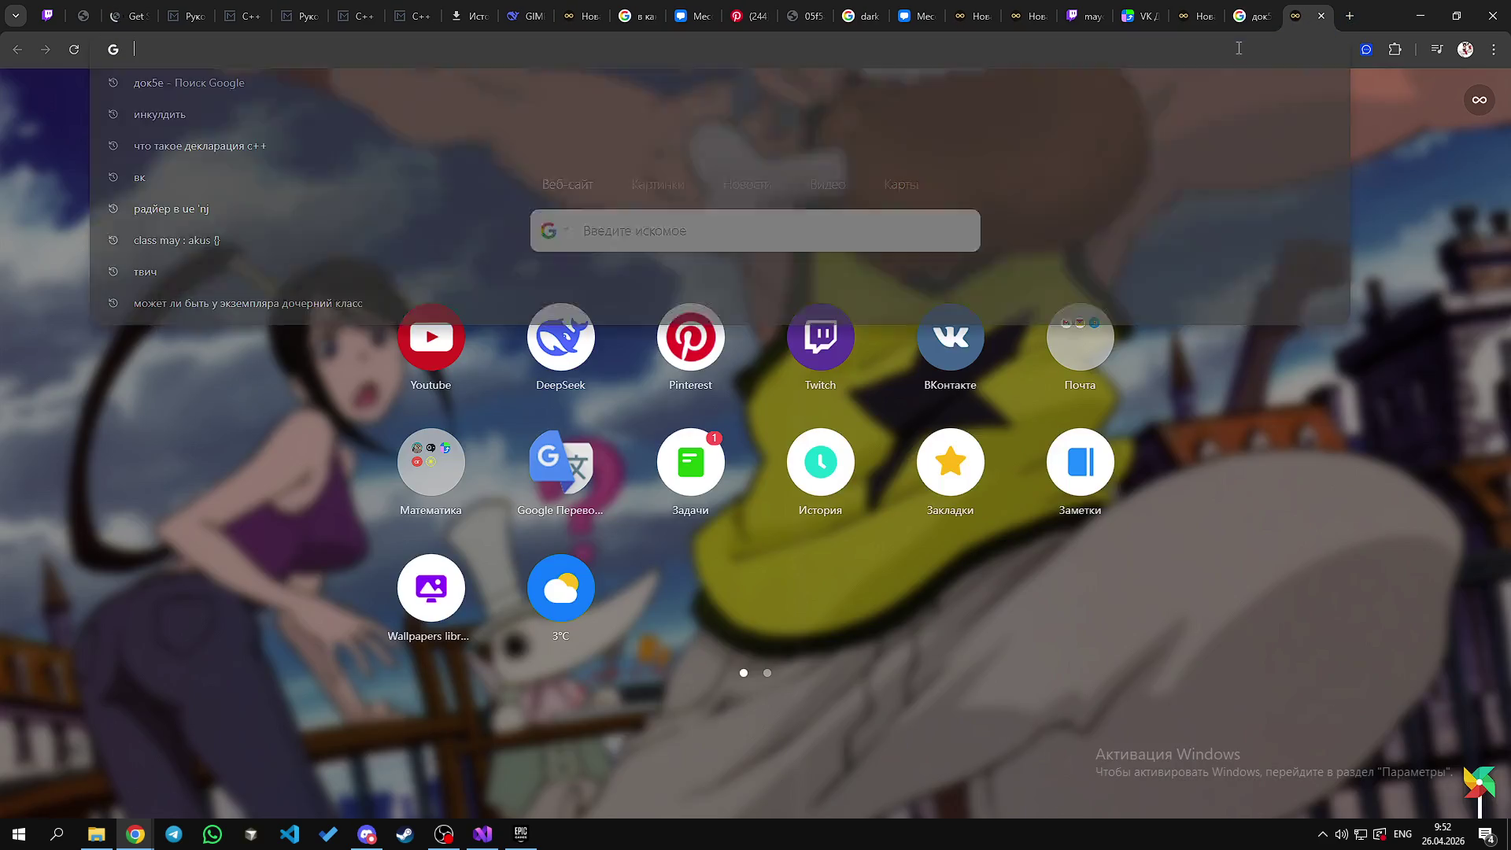
type("c++")
key("alt+shift")
key("alt+shift")
type("Ljrevtynfwbz")
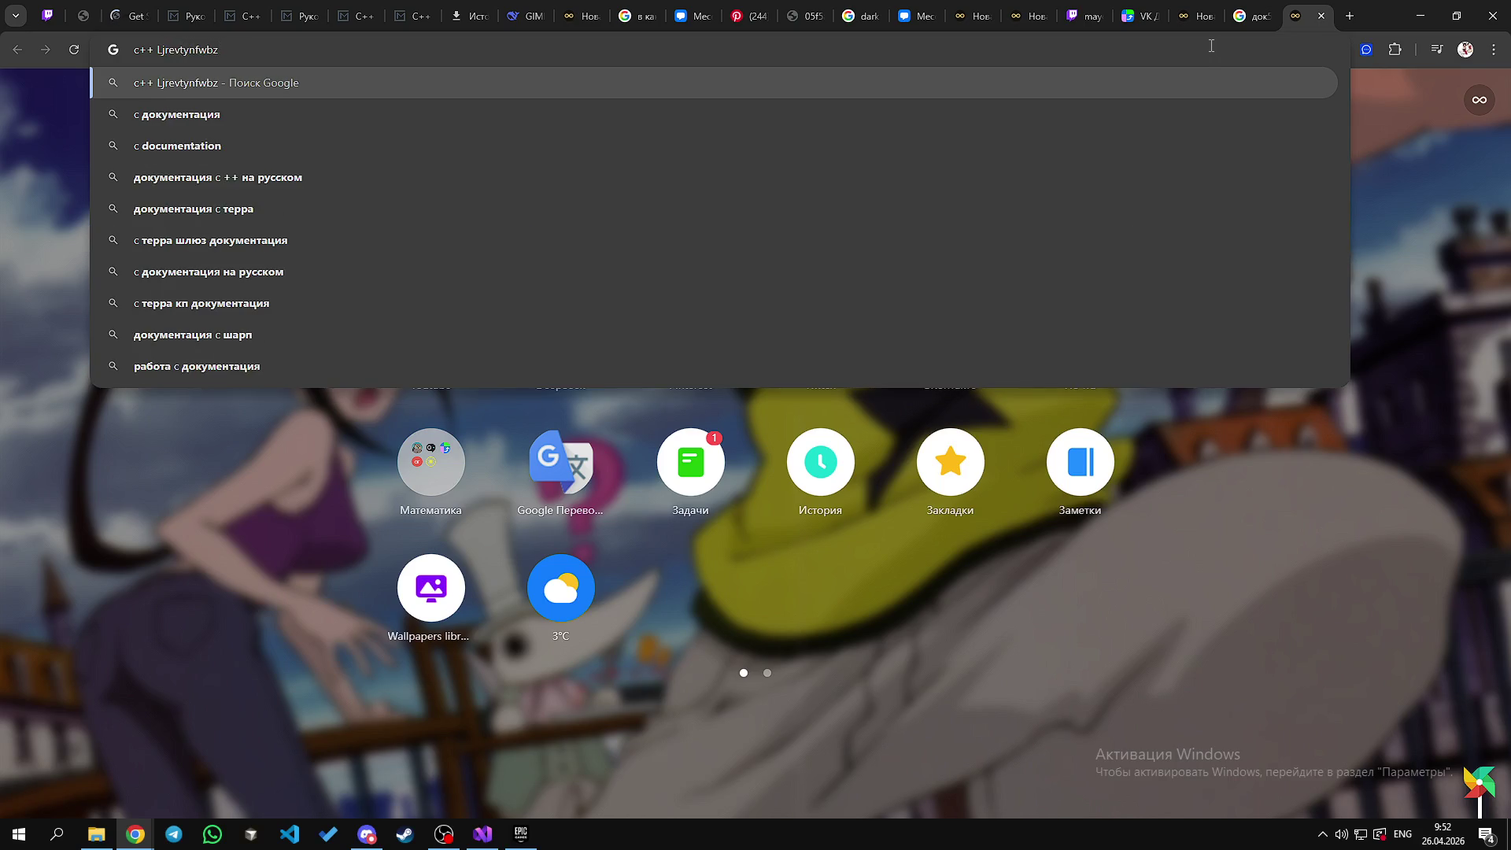
key("ctrl+BackSpace")
key("alt+shift")
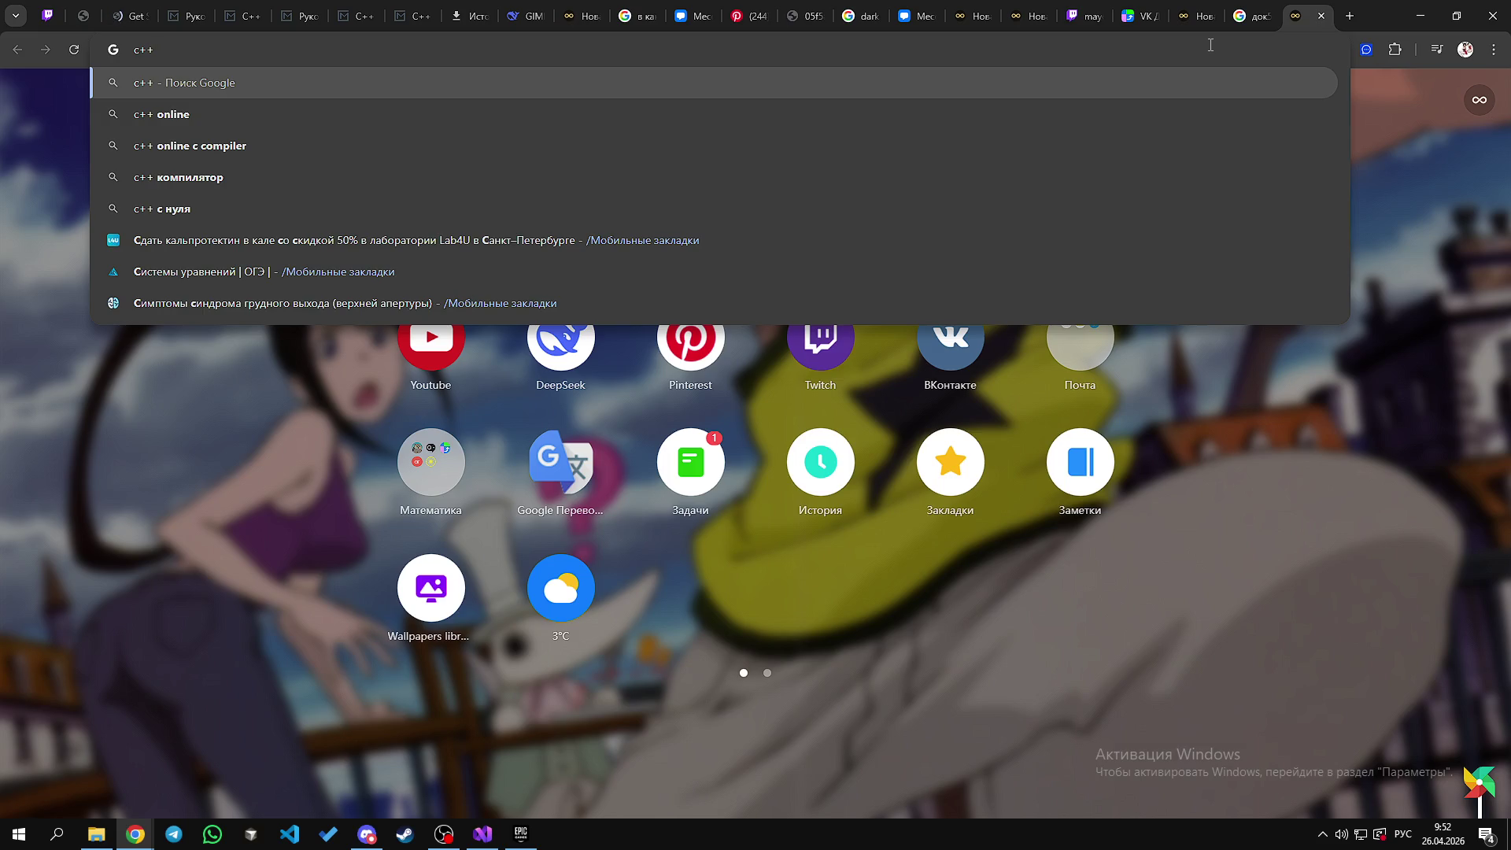
type(" для гу5")
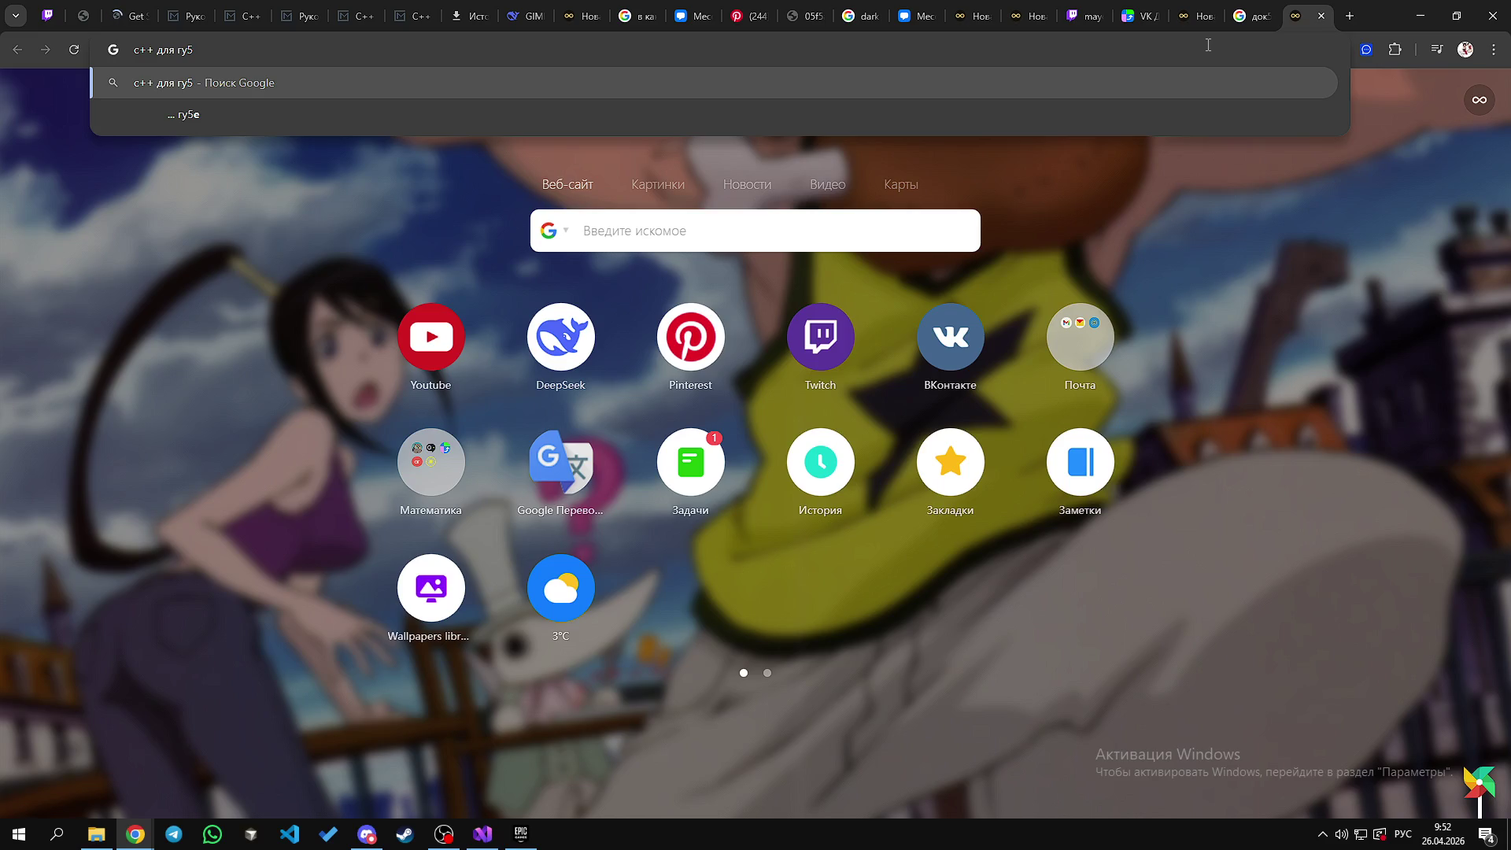
key("Return")
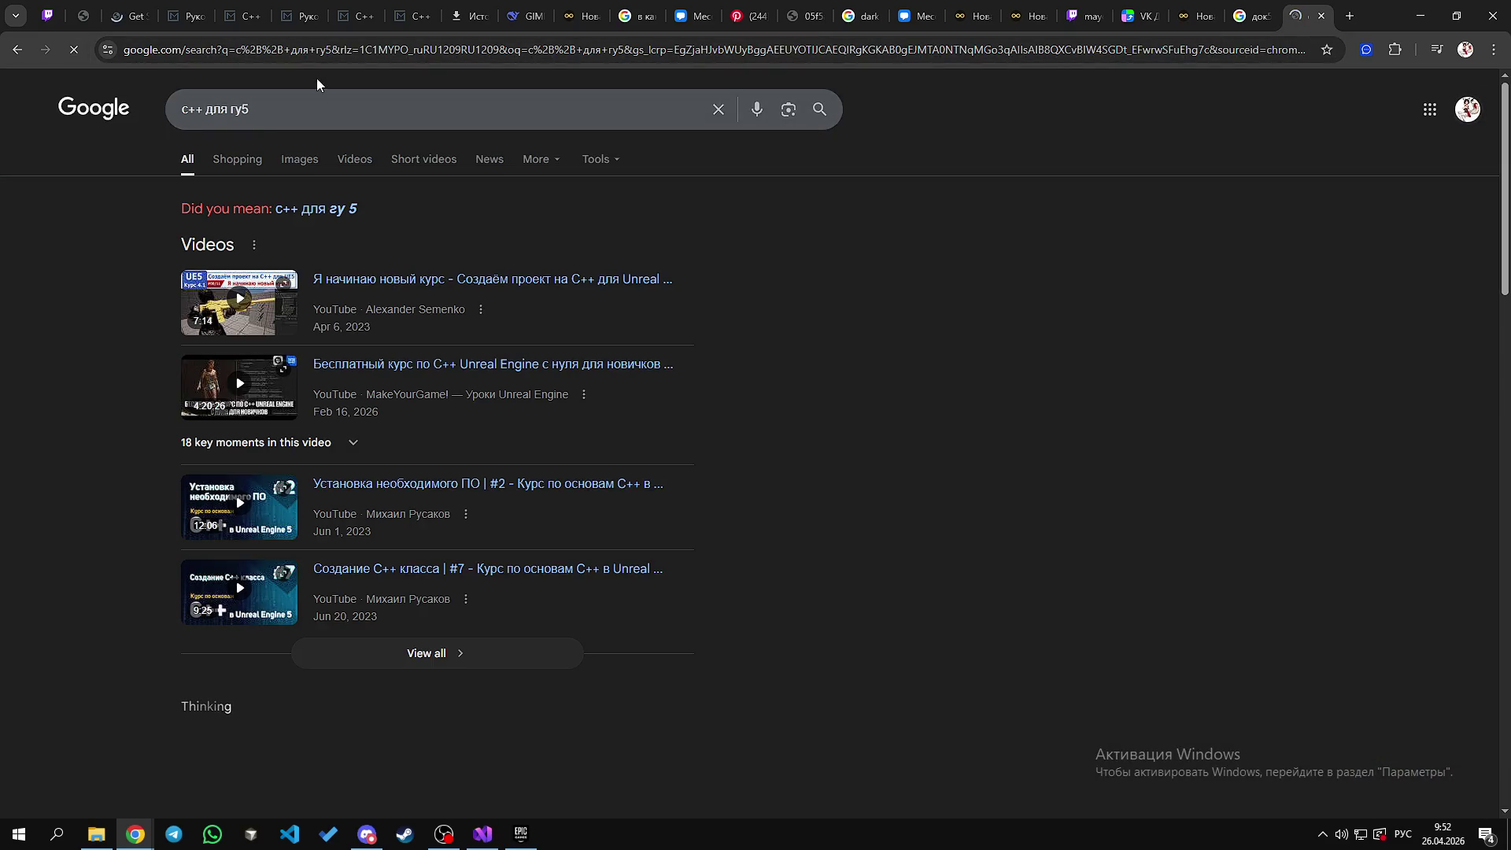
Step: Correct the query to 'c++ для ue5' and search again
left_click(238, 112)
key("BackSpace")
key("BackSpace")
key("BackSpace")
key("alt+shift")
type("ue5")
key("Return")
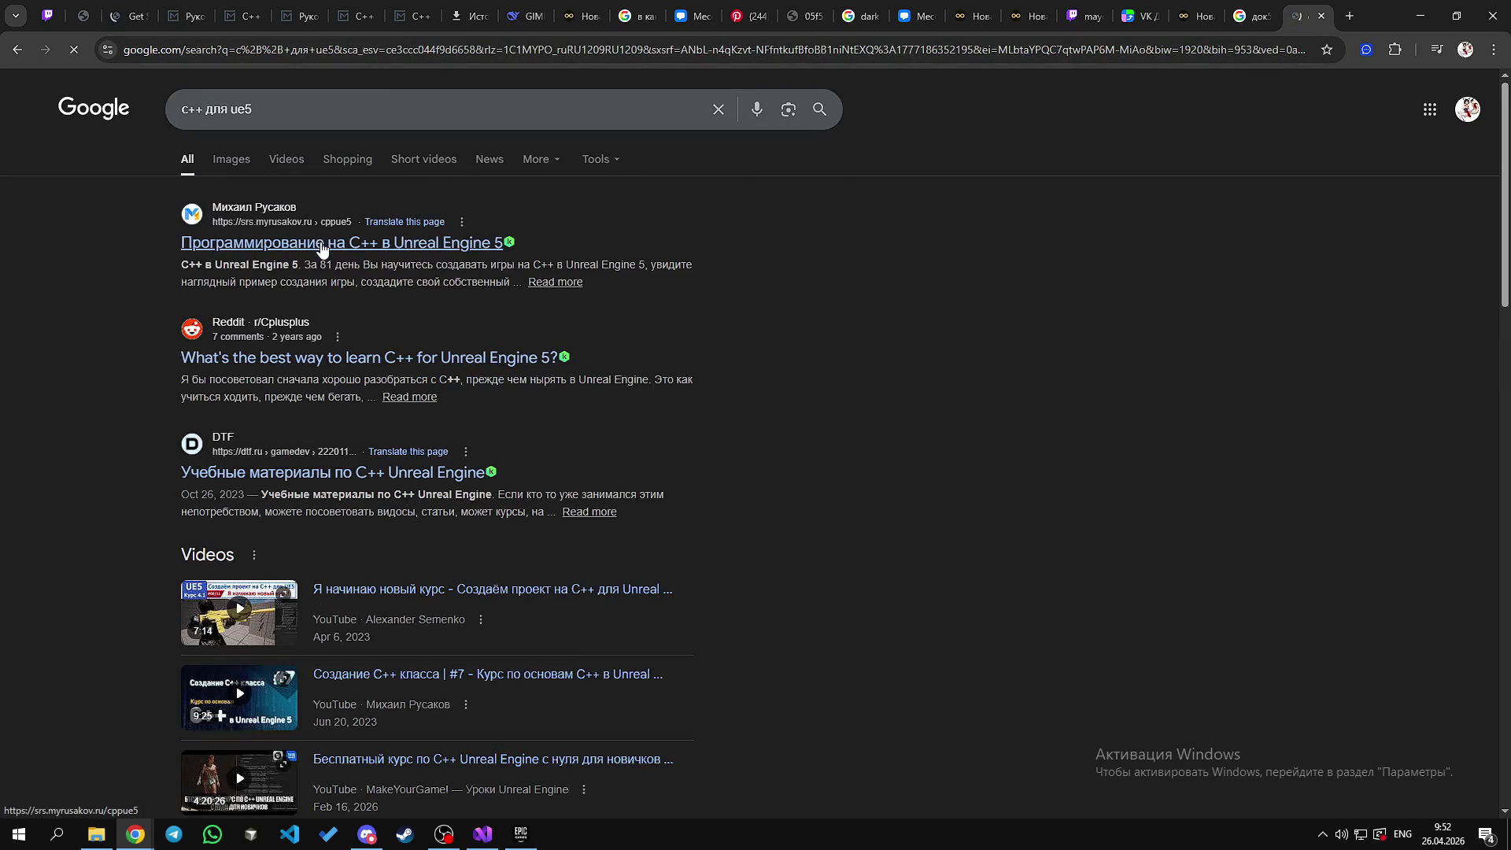
Step: Open the C++ in Unreal Engine 5 course, Reddit thread and DTF results in background tabs
middle_click(322, 247)
middle_click(290, 360)
middle_click(453, 474)
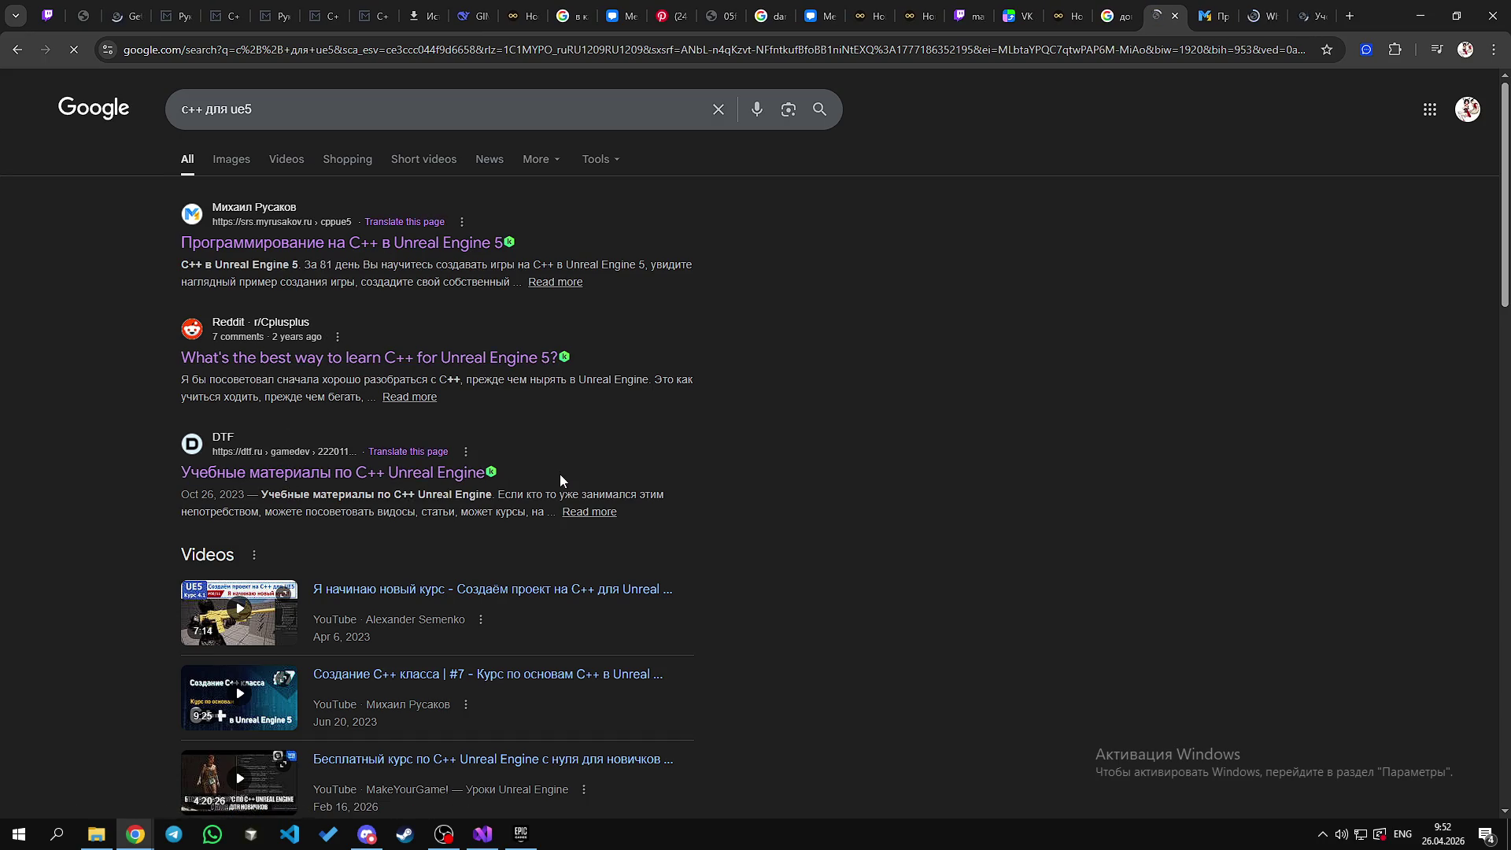
scroll(560, 482, "down", 1)
Step: Browse the course page, glance back at the results, then close the course tab with Ctrl+W
left_click(1210, 16)
scroll(674, 525, "down", 5)
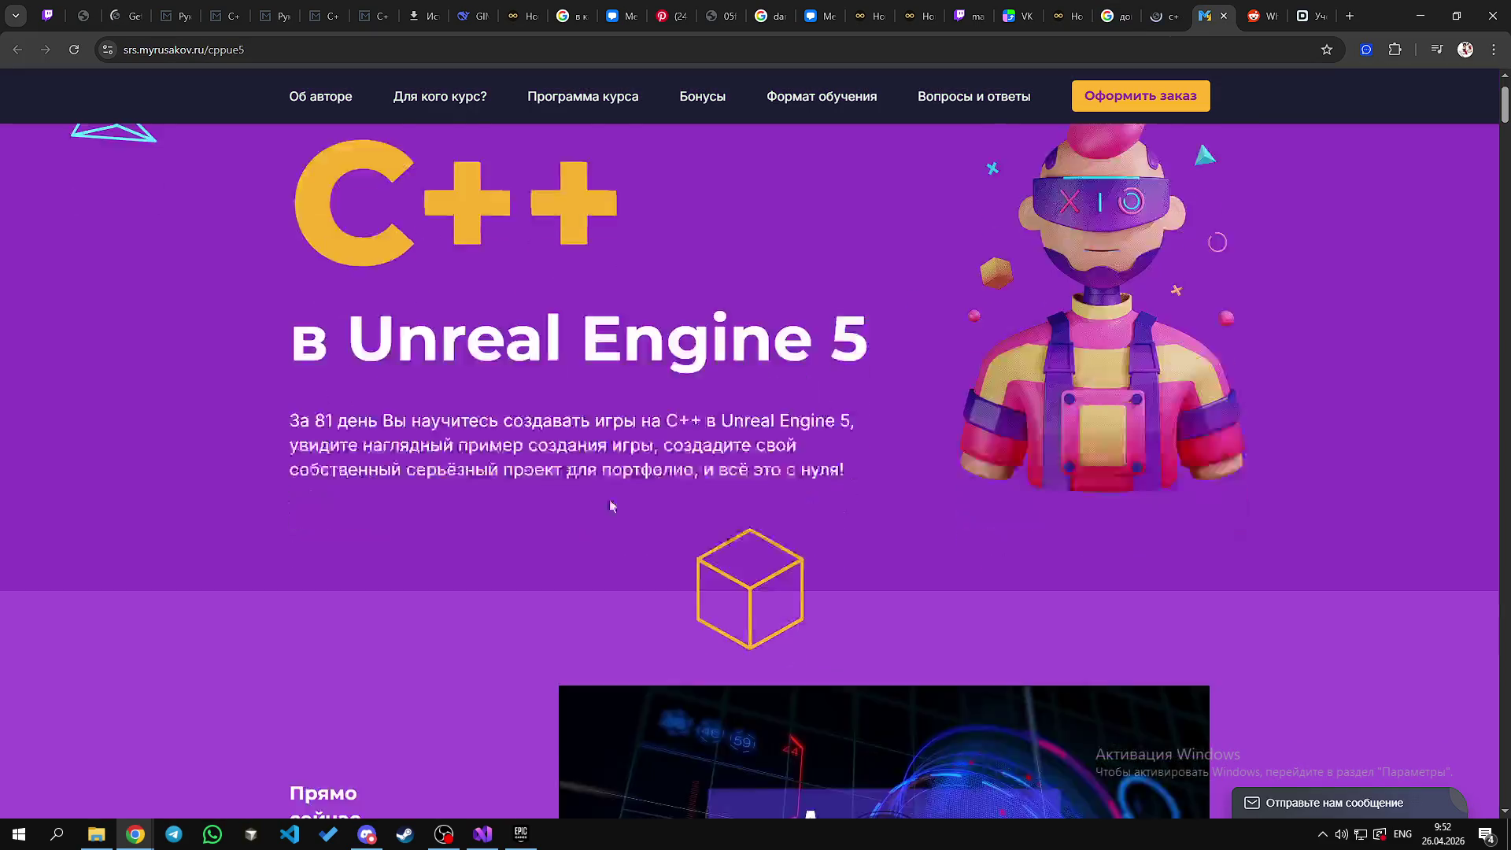
scroll(673, 526, "up", 7)
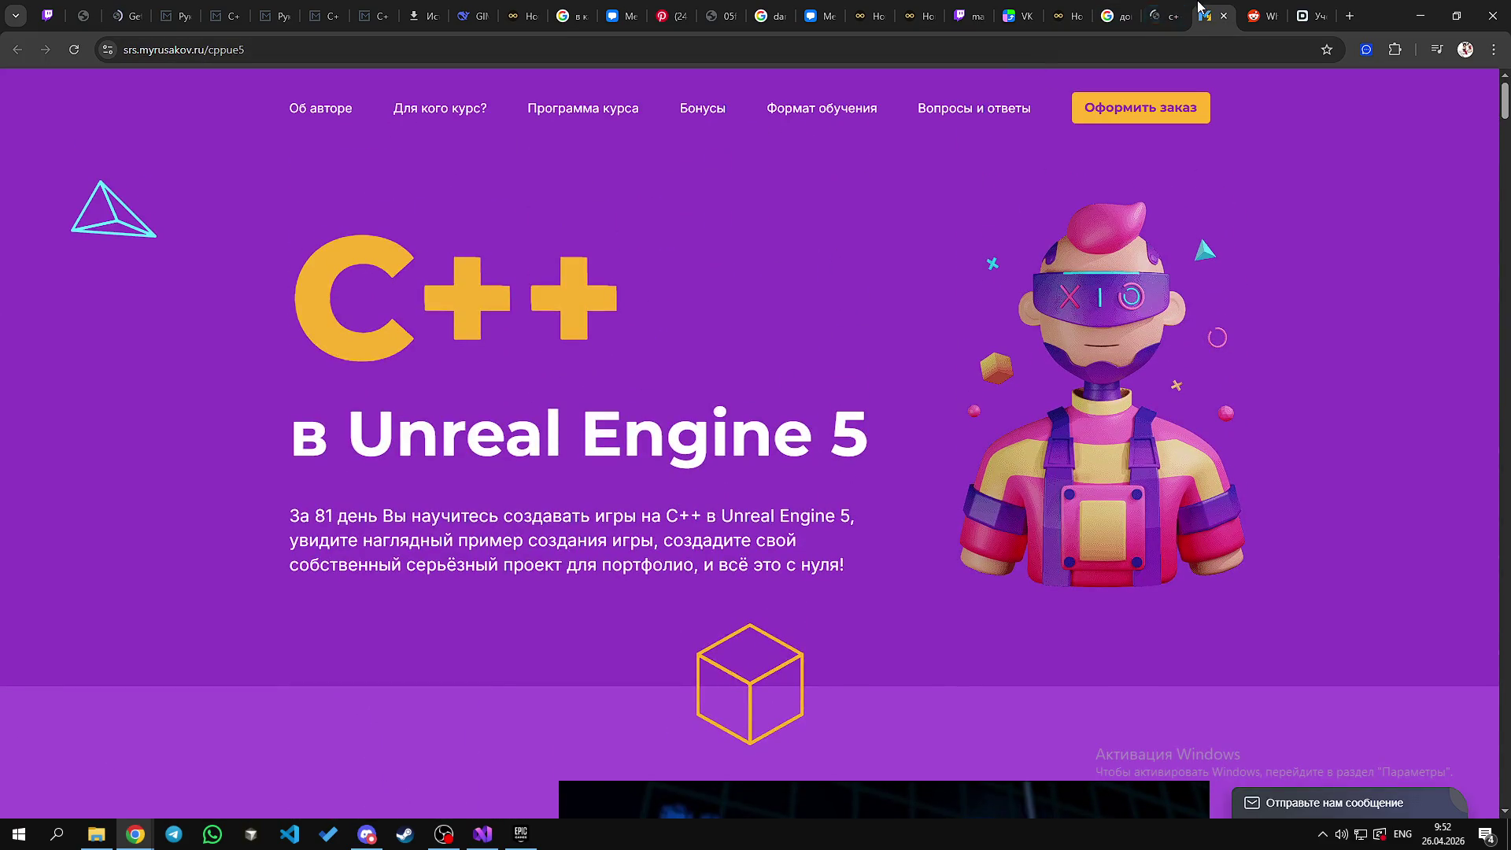
left_click(1169, 11)
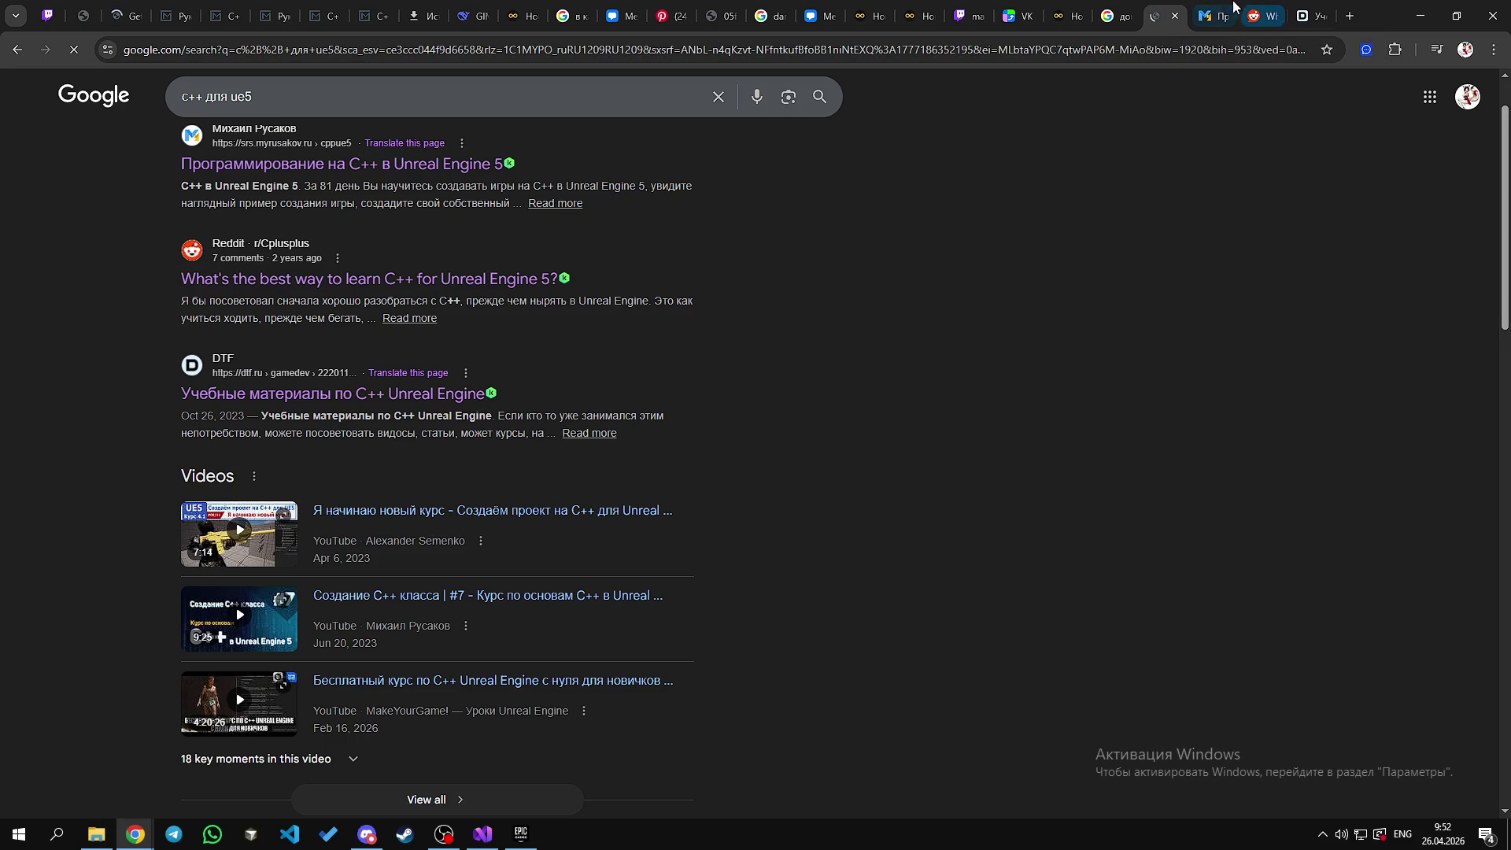
left_click(1237, 6)
scroll(957, 451, "down", 20)
scroll(898, 451, "up", 10)
scroll(830, 439, "down", 4)
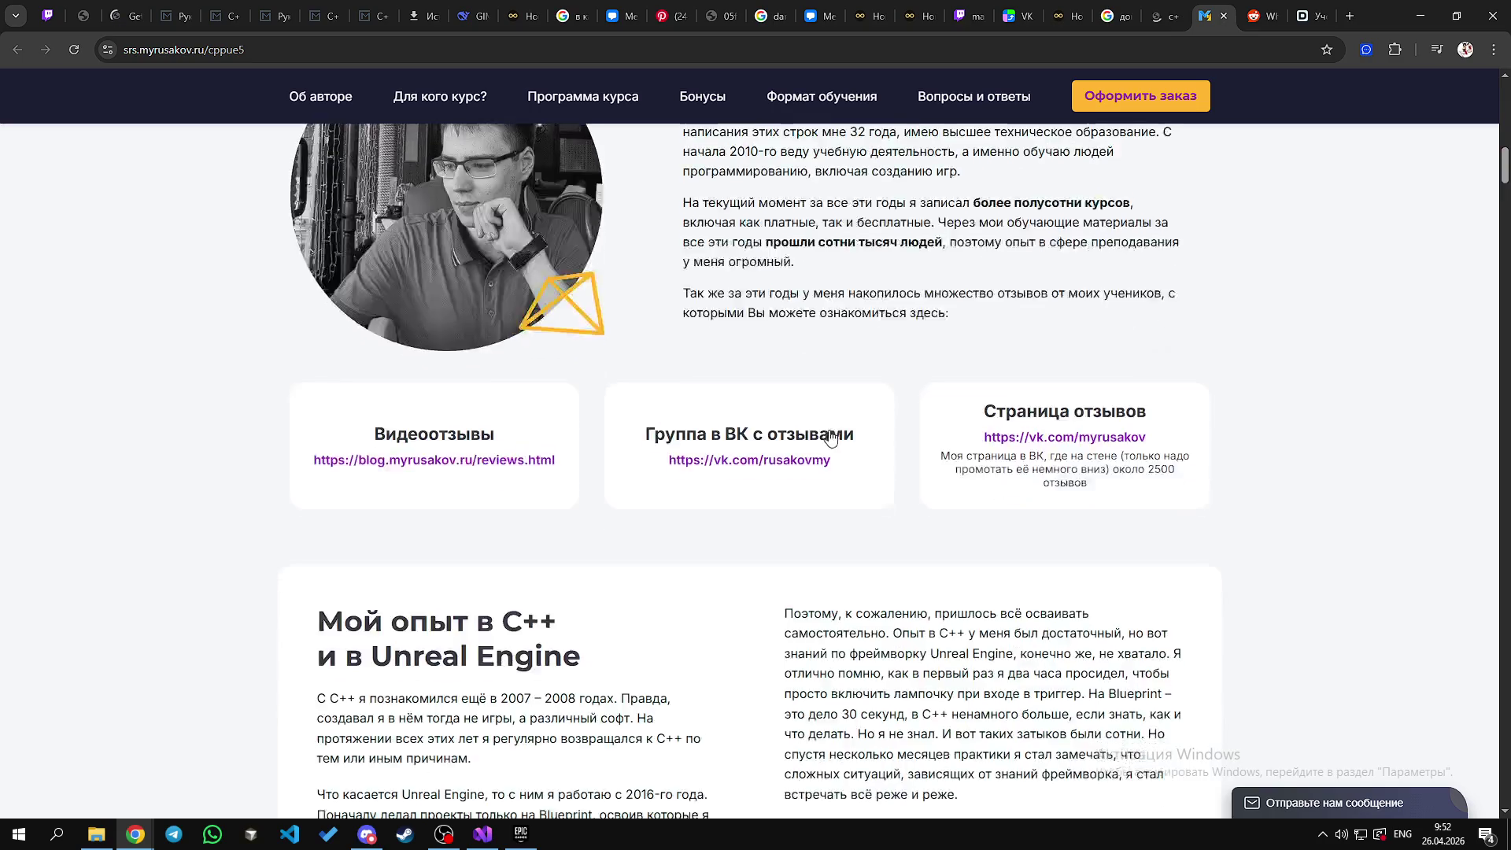
scroll(830, 439, "down", 10)
key("ctrl+w")
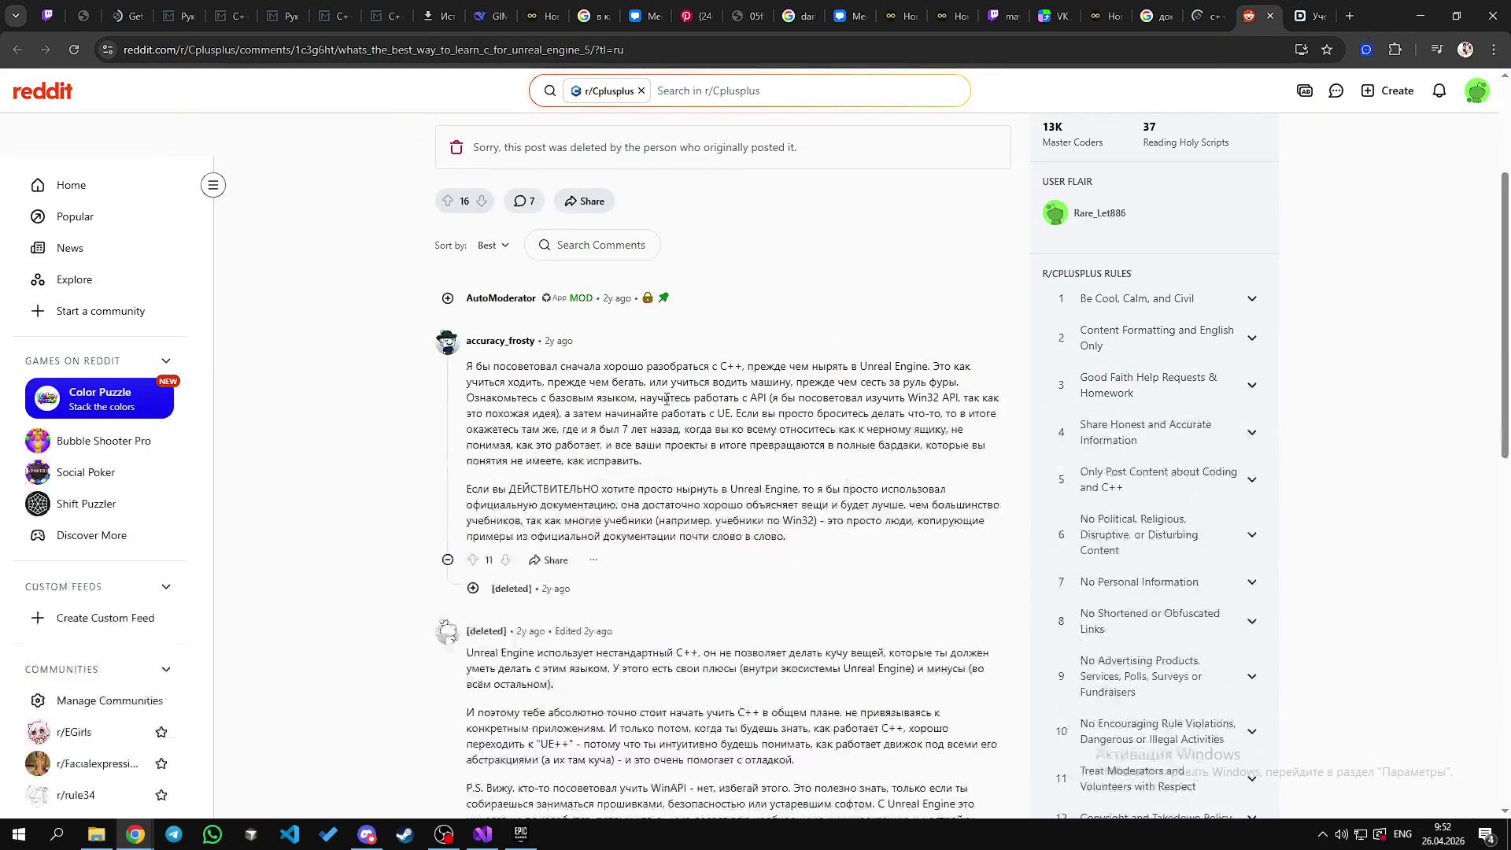
Step: Translate the Reddit thread into Russian with 'Перевести на русский' from the context menu
scroll(667, 399, "up", 3)
left_click_drag(454, 267, 844, 259)
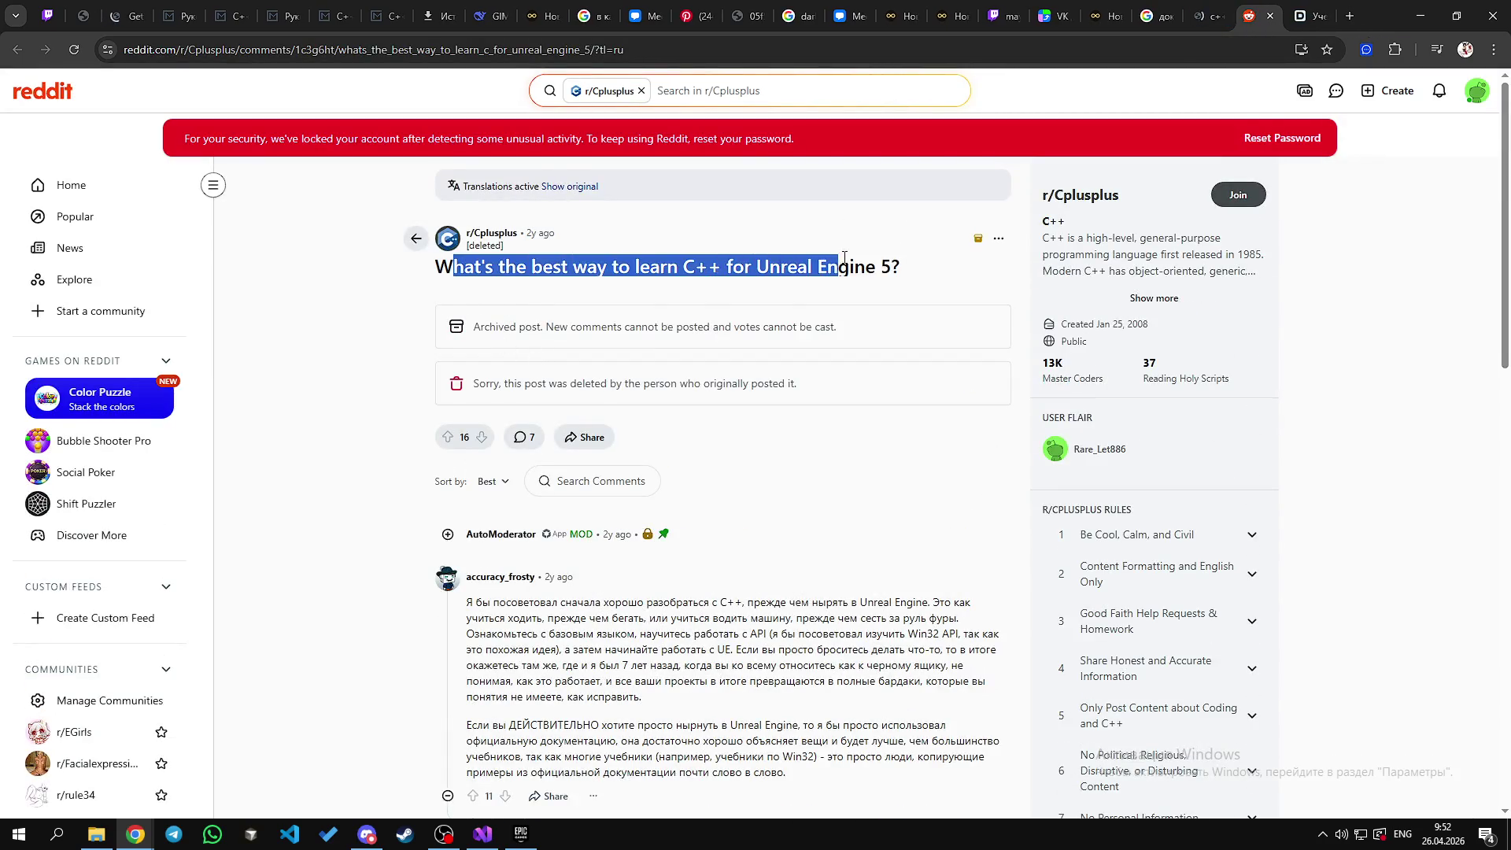
scroll(844, 258, "down", 3)
right_click(1365, 202)
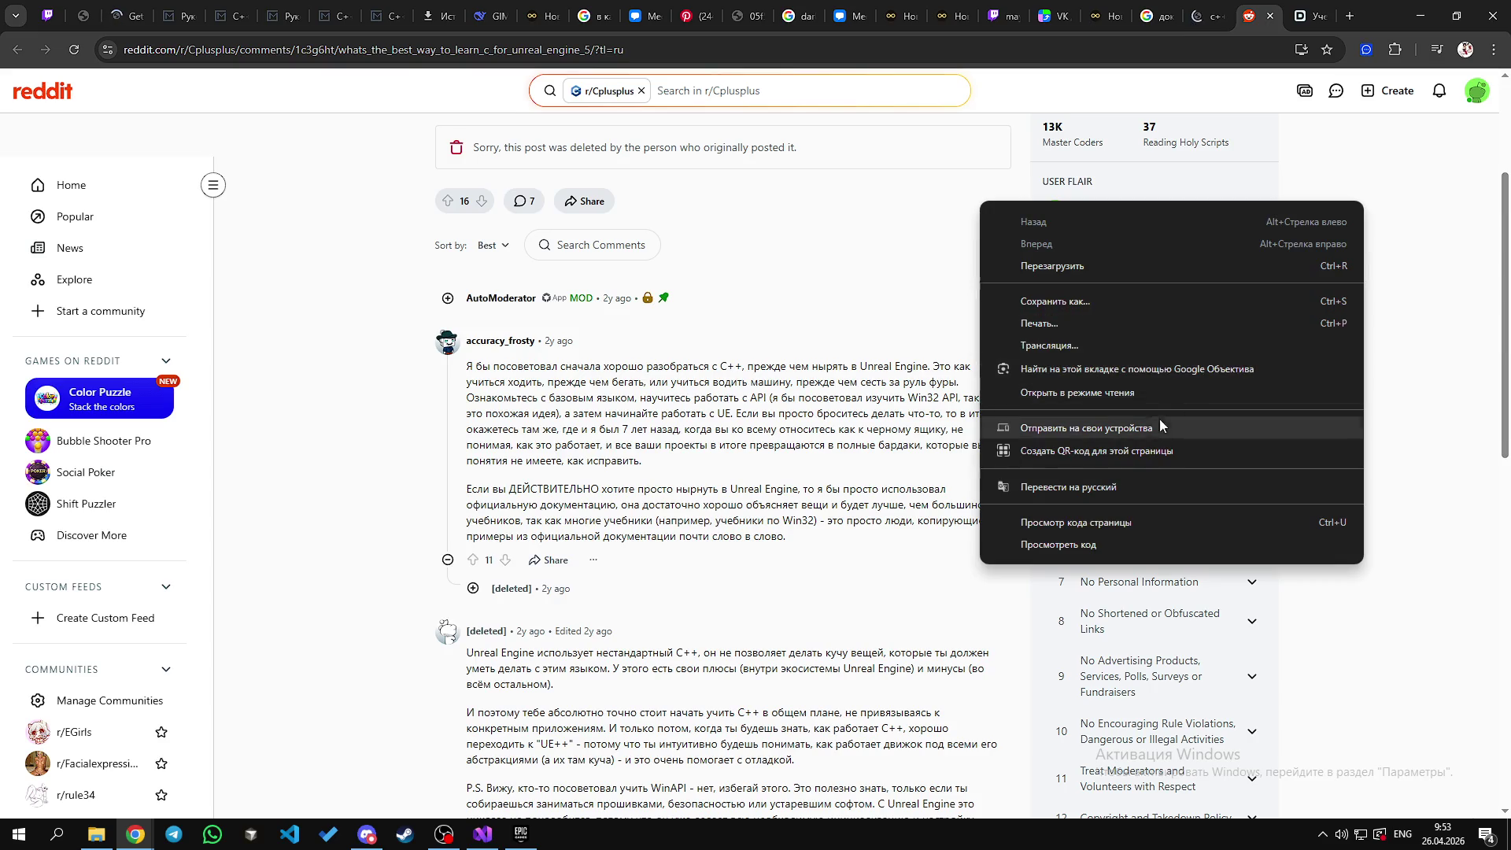
left_click(1106, 484)
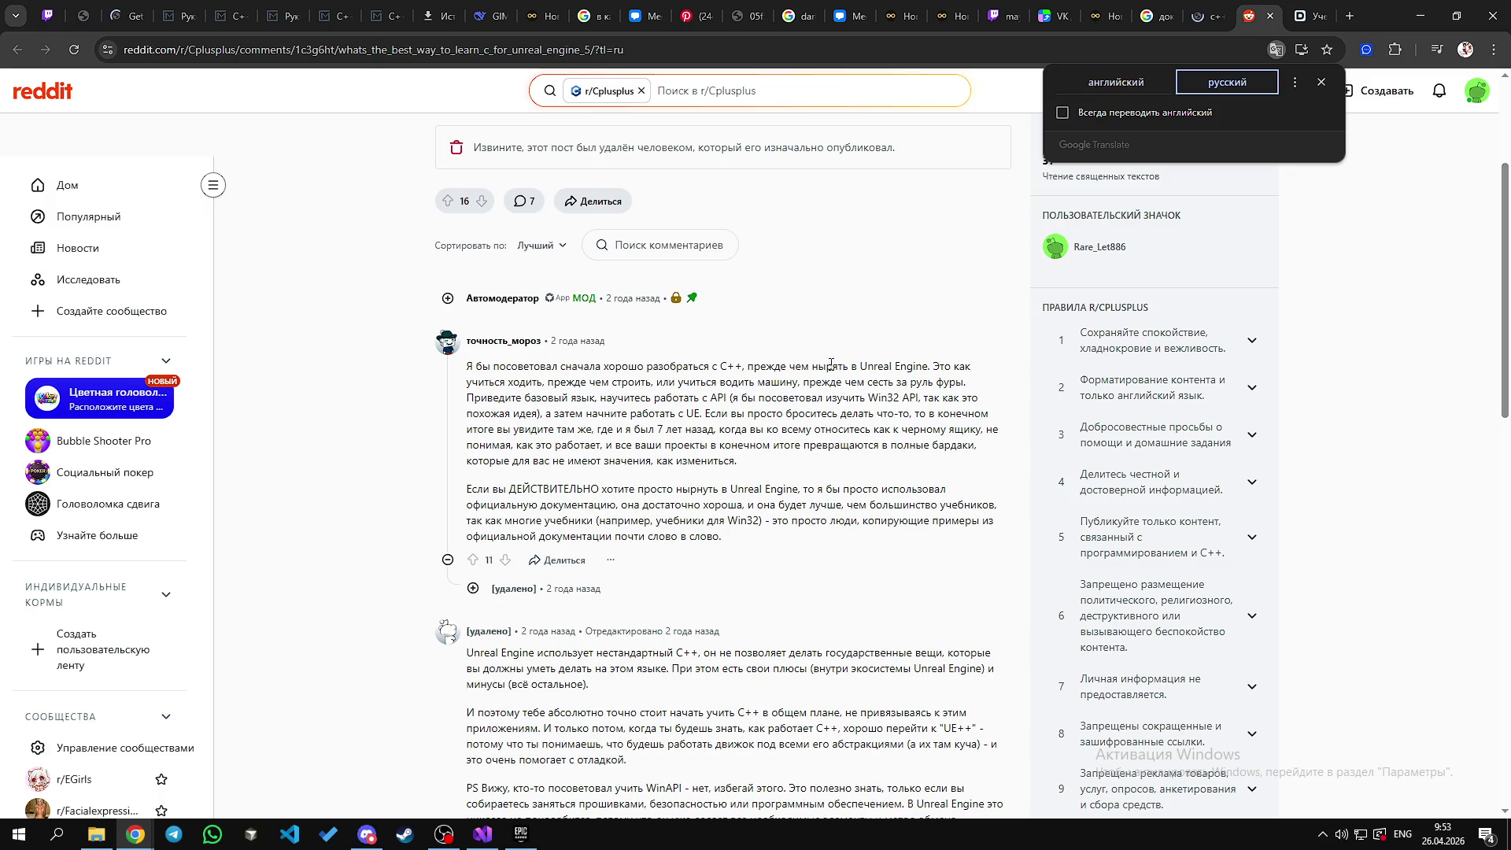
Step: Read the translated post and the start of the first comment, highlighting phrases
scroll(831, 370, "up", 3)
left_click_drag(487, 326, 690, 326)
scroll(606, 403, "down", 1)
scroll(606, 403, "down", 2)
left_click_drag(472, 364, 756, 370)
left_click_drag(733, 366, 820, 366)
left_click_drag(843, 366, 936, 363)
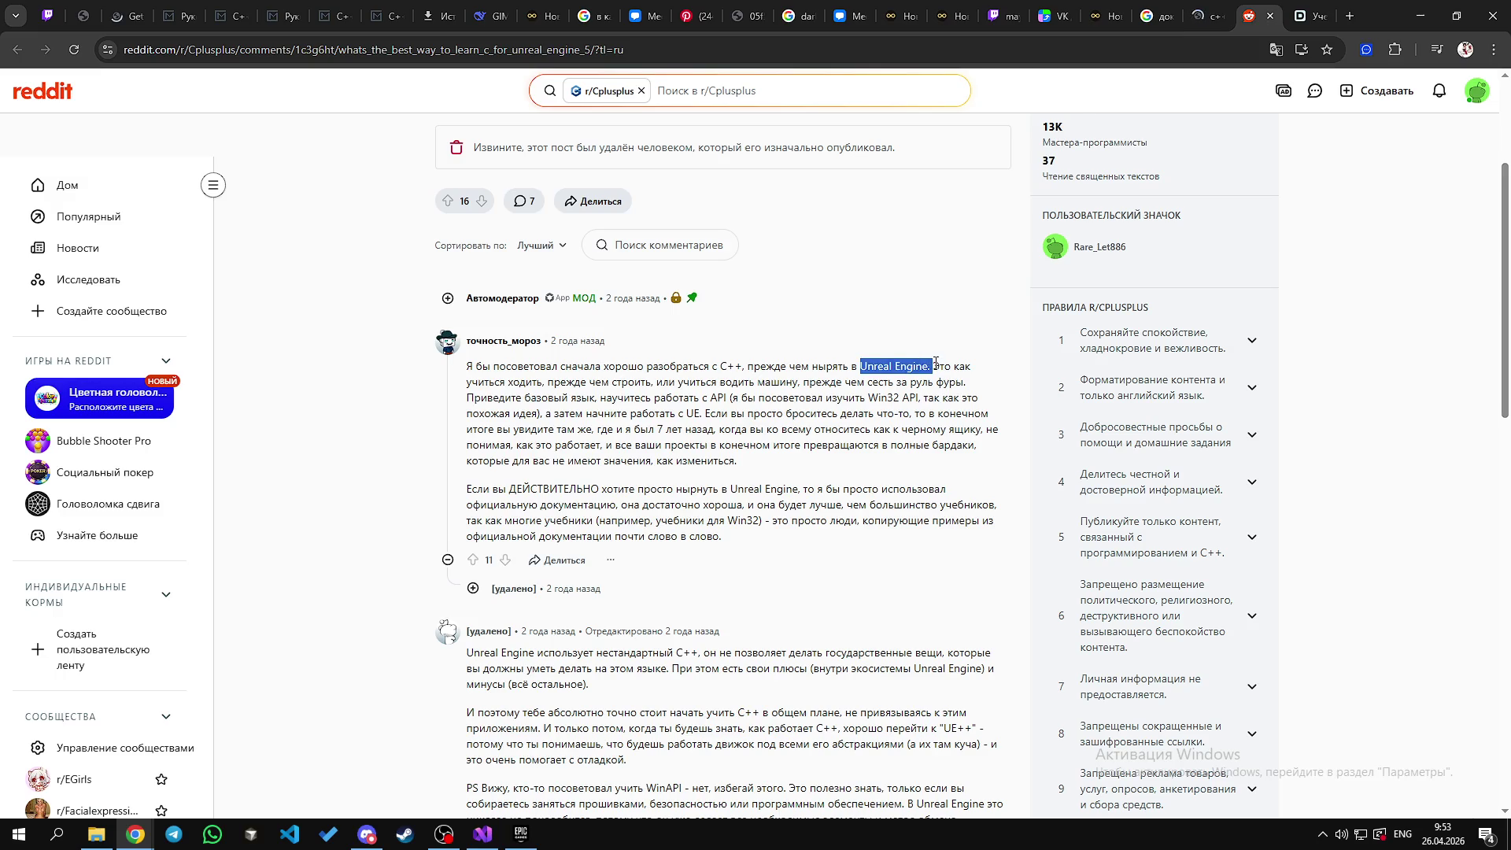
scroll(552, 372, "up", 3)
left_click_drag(529, 327, 689, 326)
scroll(725, 335, "down", 4)
left_click_drag(482, 410, 625, 411)
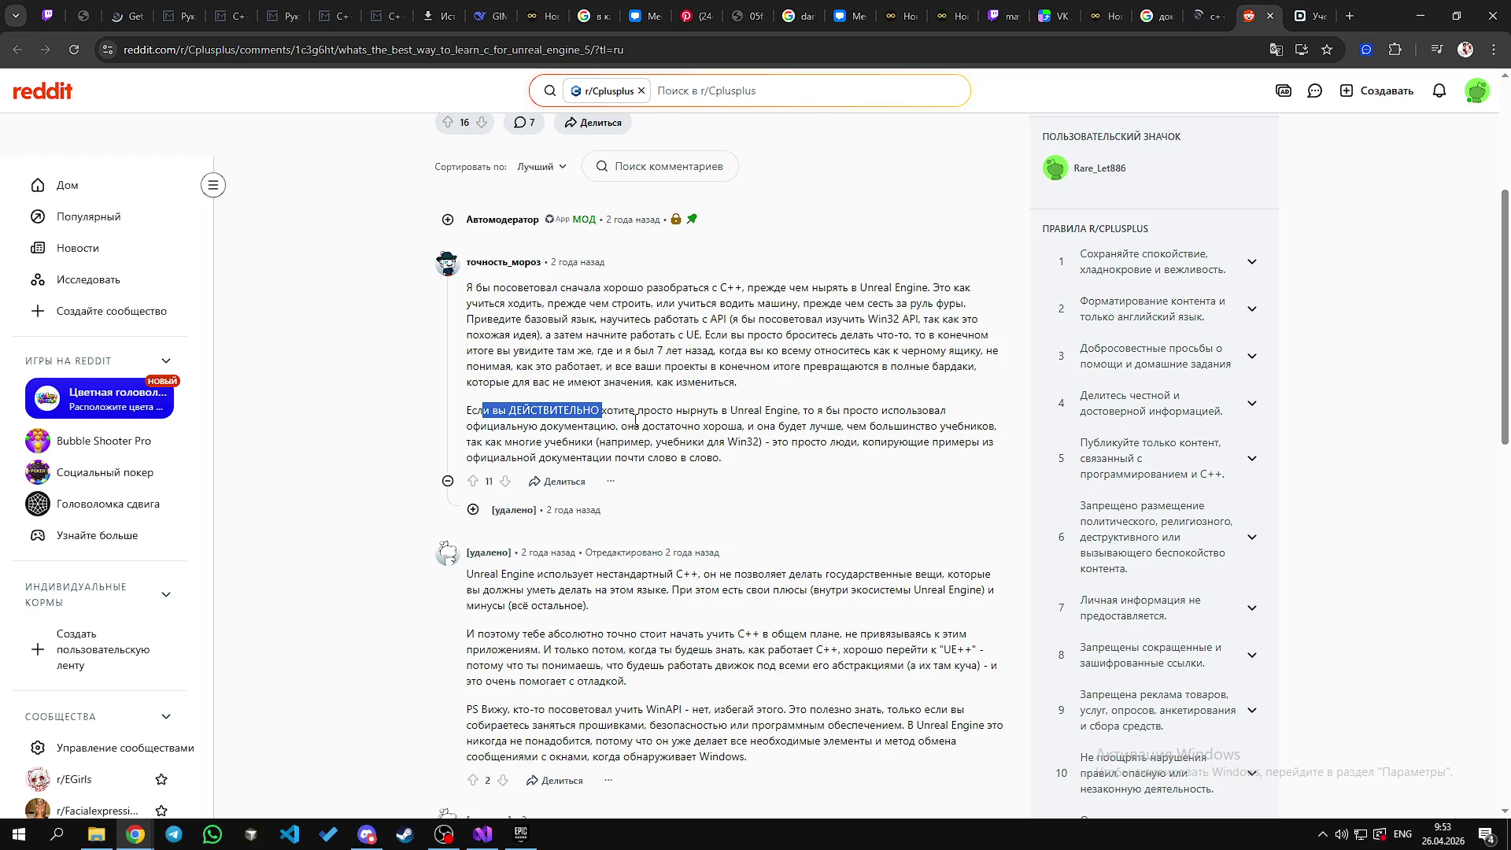
Step: Highlight the first comment's later lines, including its Win32 API advice
scroll(620, 410, "down", 3)
scroll(552, 440, "up", 5)
left_click(544, 461)
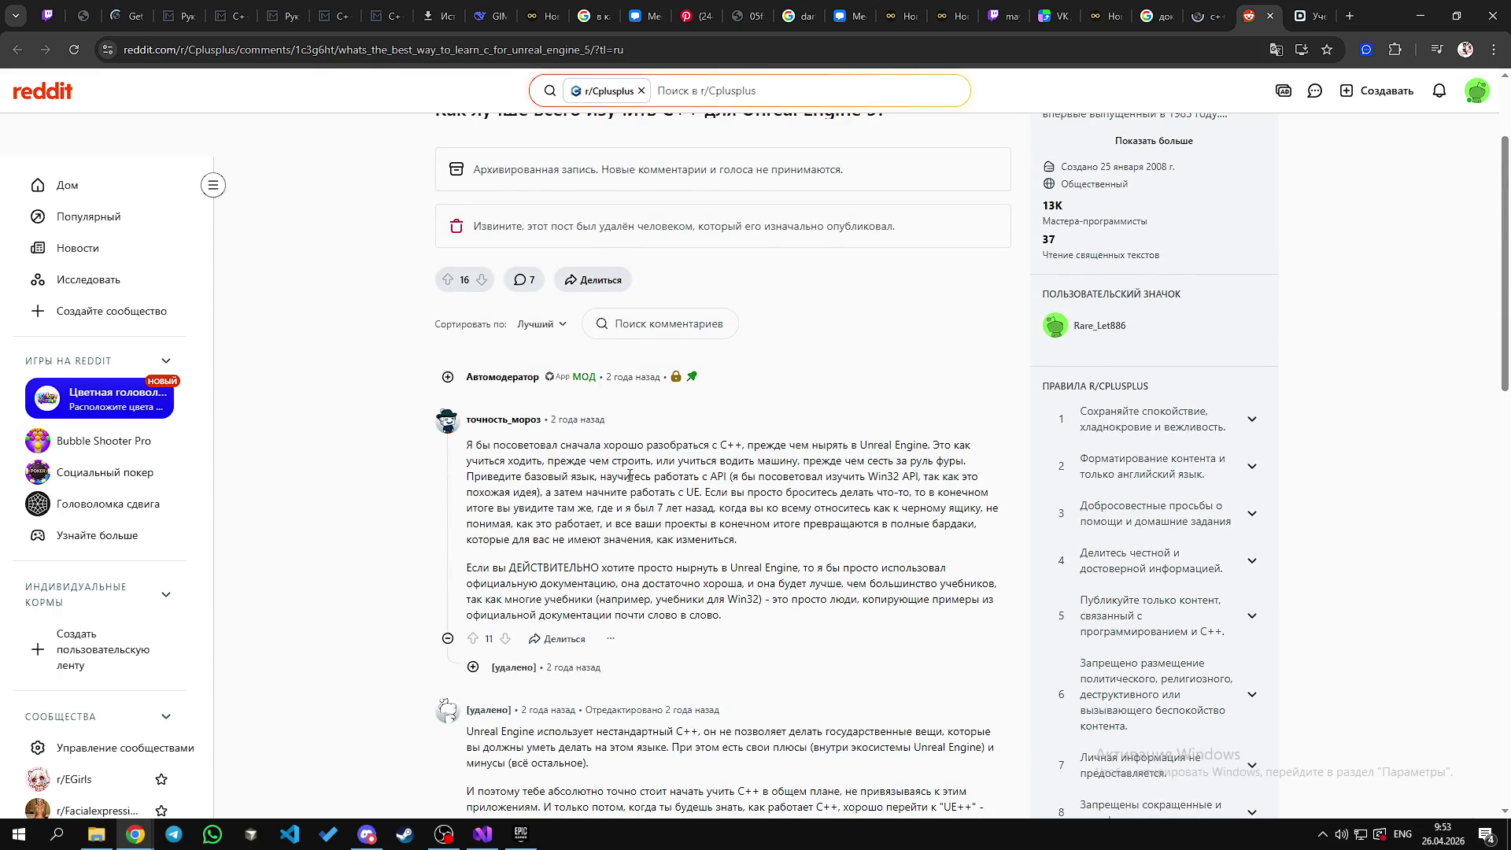
left_click_drag(703, 461, 945, 461)
left_click_drag(470, 476, 940, 476)
mouse_move(806, 476)
left_mouse_down()
mouse_move(825, 478)
mouse_move(629, 494)
mouse_move(850, 508)
left_mouse_up()
mouse_move(872, 508)
left_mouse_down()
mouse_move(950, 505)
mouse_move(881, 478)
left_mouse_up()
mouse_move(759, 542)
left_mouse_down()
mouse_move(866, 493)
mouse_move(834, 493)
left_mouse_up()
Step: Move on to the second comment and highlight its opening sentence
scroll(551, 464, "down", 2)
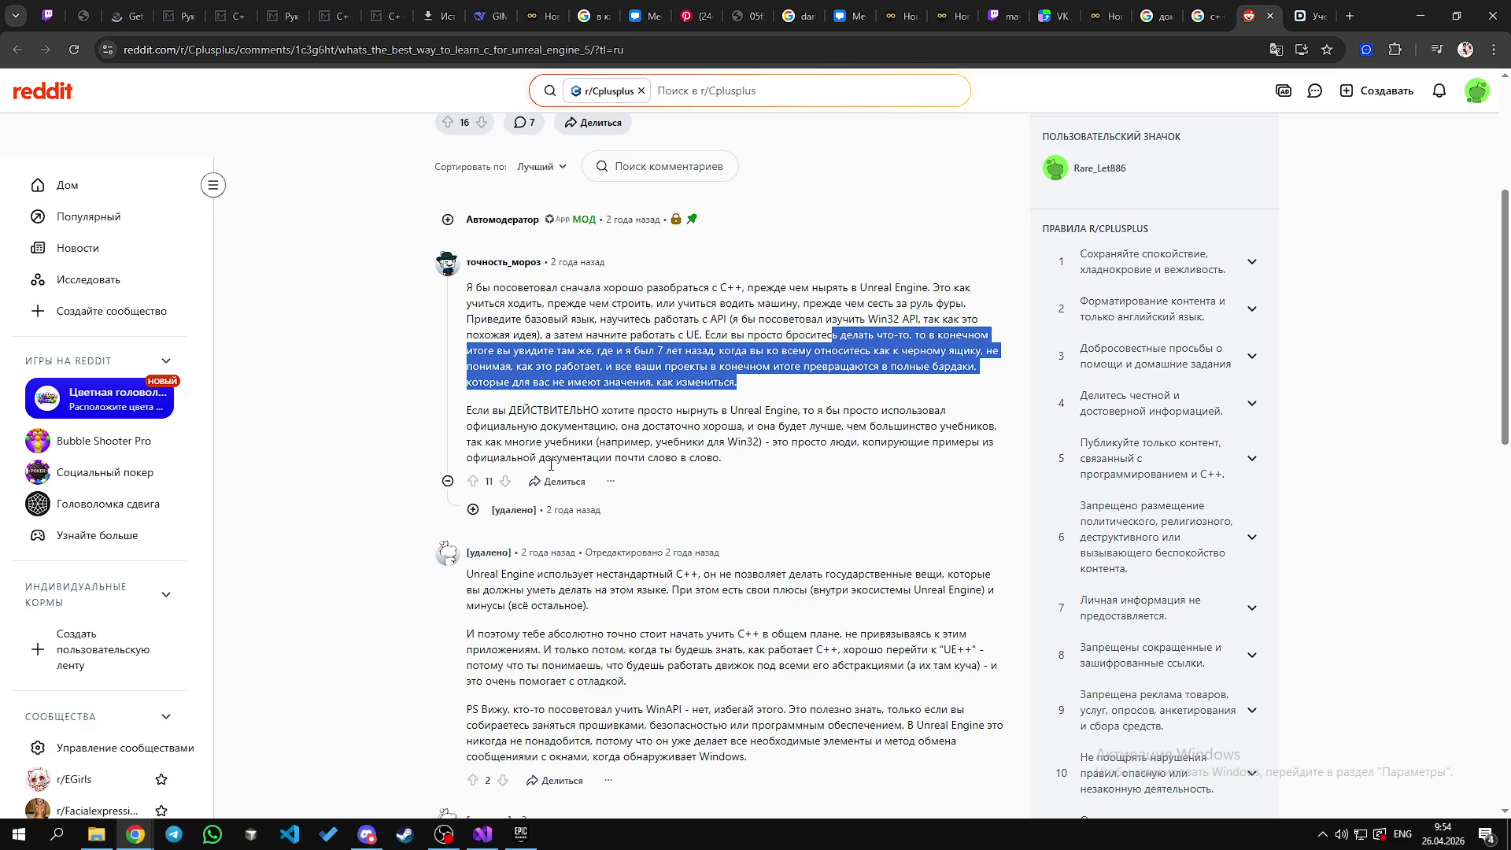
scroll(566, 464, "down", 2)
mouse_move(561, 419)
left_mouse_down()
mouse_move(467, 421)
mouse_move(810, 423)
left_mouse_up()
mouse_move(829, 423)
left_mouse_down()
mouse_move(945, 423)
mouse_move(589, 449)
left_mouse_up()
left_click_drag(692, 418, 842, 434)
left_click(674, 431)
mouse_move(690, 418)
left_mouse_down()
mouse_move(714, 434)
mouse_move(685, 418)
mouse_move(849, 433)
mouse_move(591, 449)
mouse_move(944, 434)
mouse_move(588, 449)
left_mouse_up()
scroll(580, 419, "down", 1)
scroll(557, 404, "down", 1)
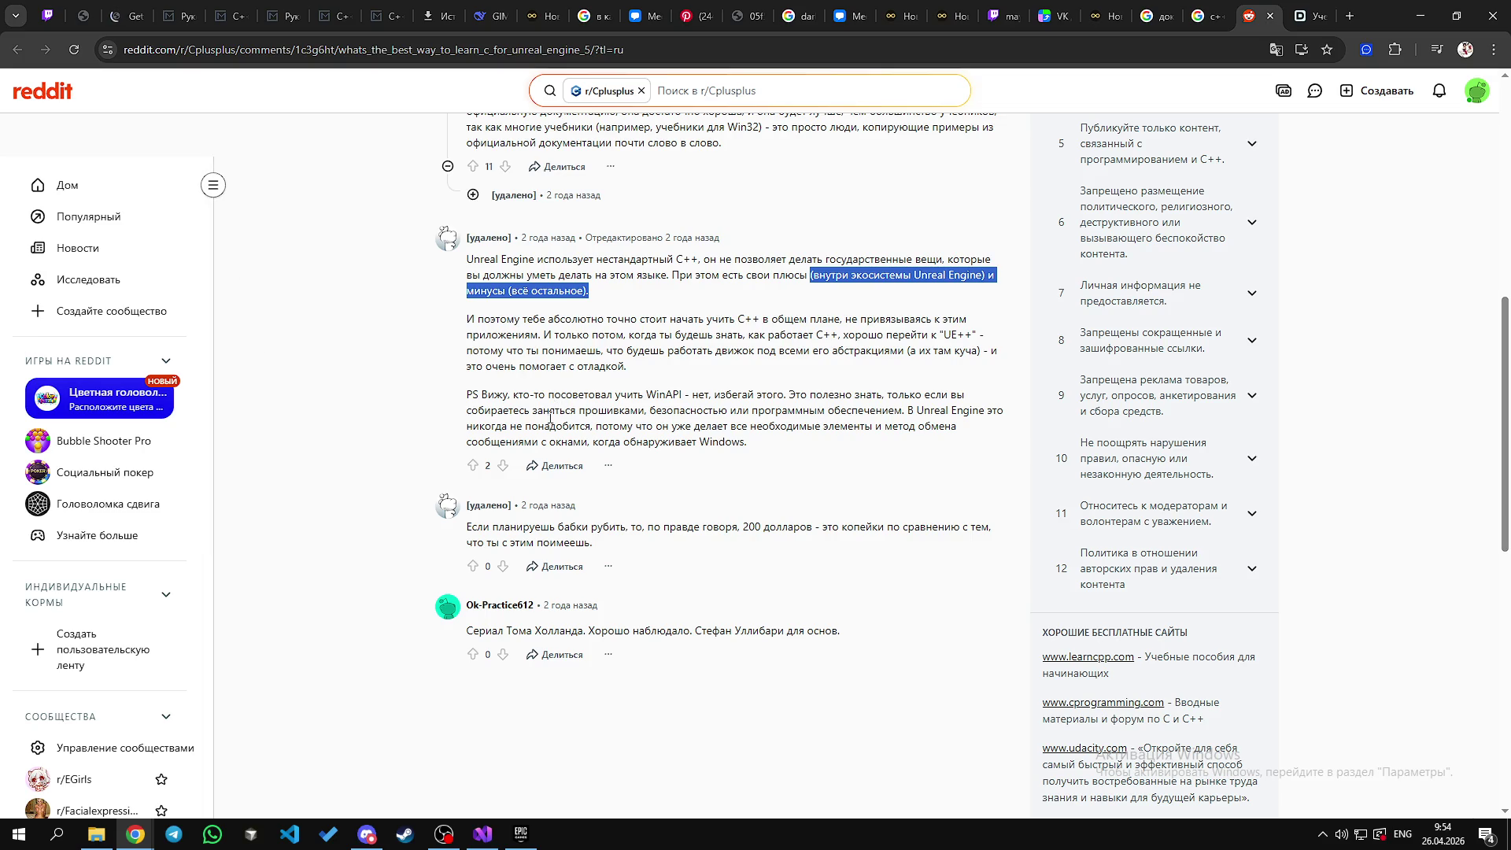
left_click_drag(753, 319, 745, 318)
left_click(745, 318)
double_click(744, 318)
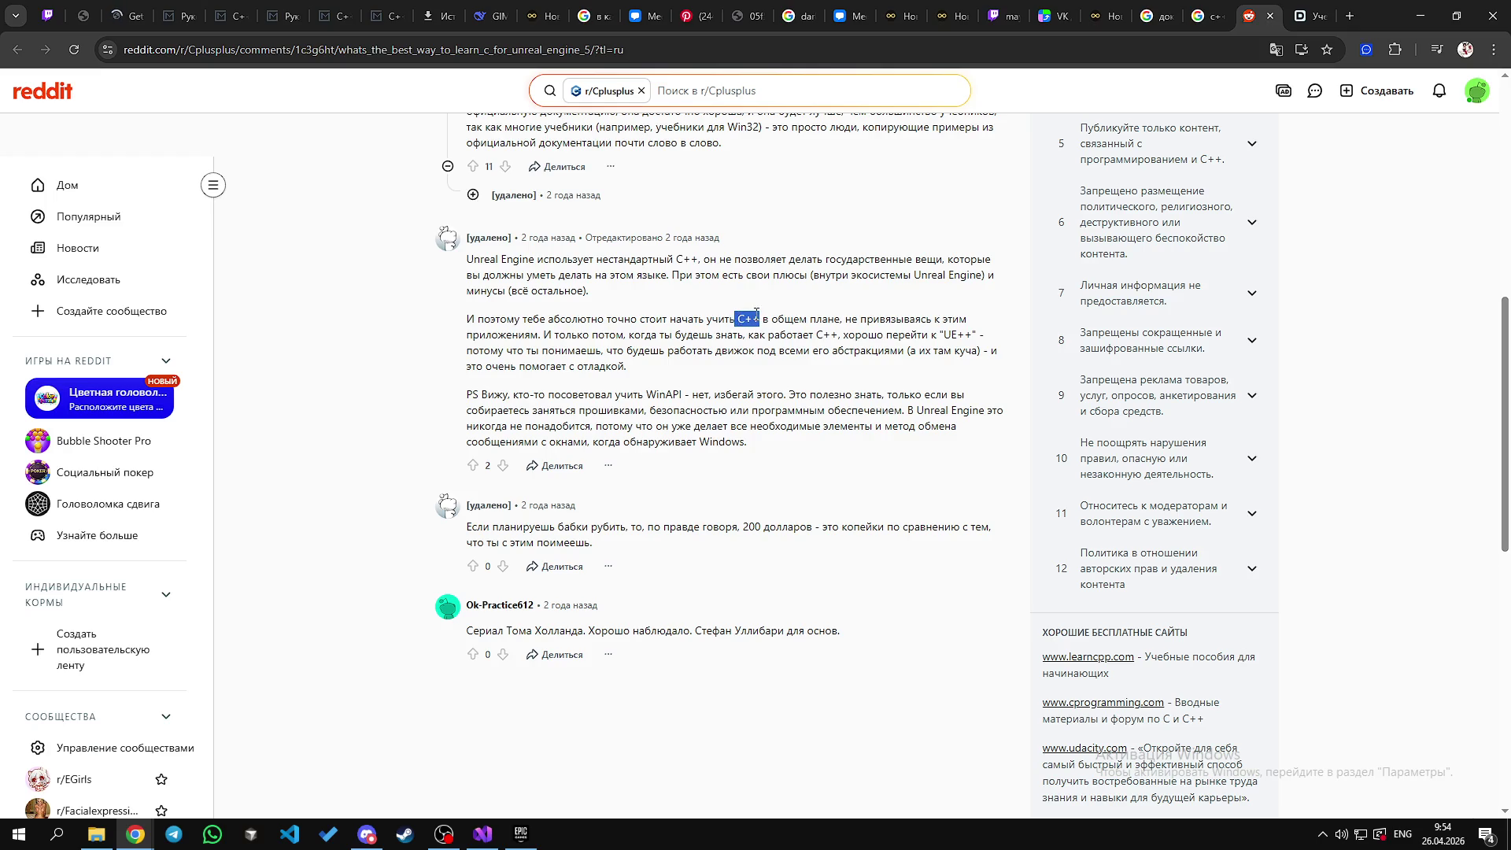
left_click(746, 318)
double_click(746, 319)
left_click_drag(746, 319, 770, 319)
left_click(771, 319)
scroll(708, 378, "down", 4)
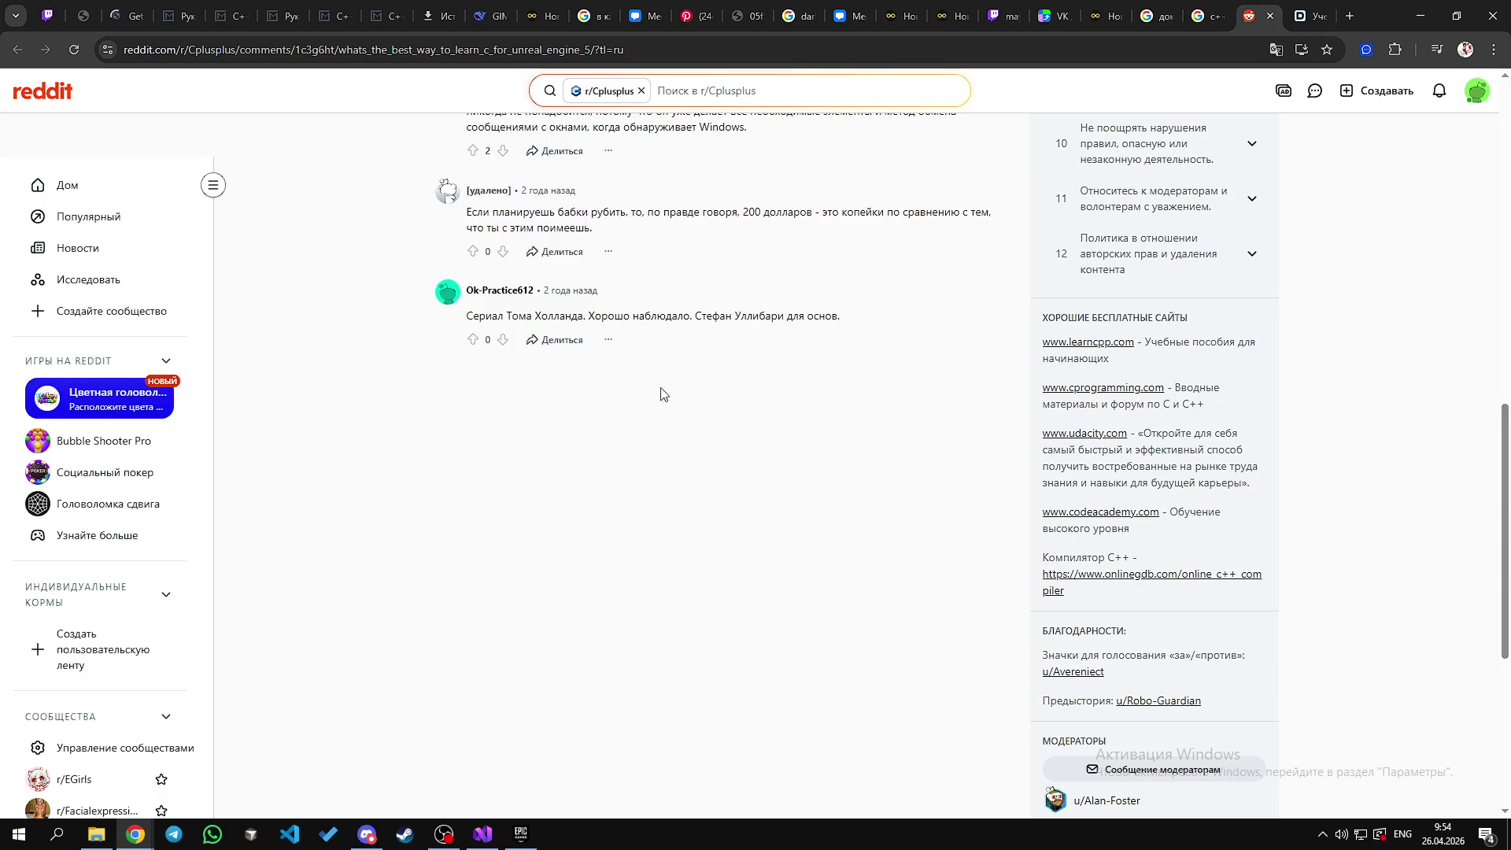
scroll(664, 395, "up", 4)
key("ctrl+shift+Tab")
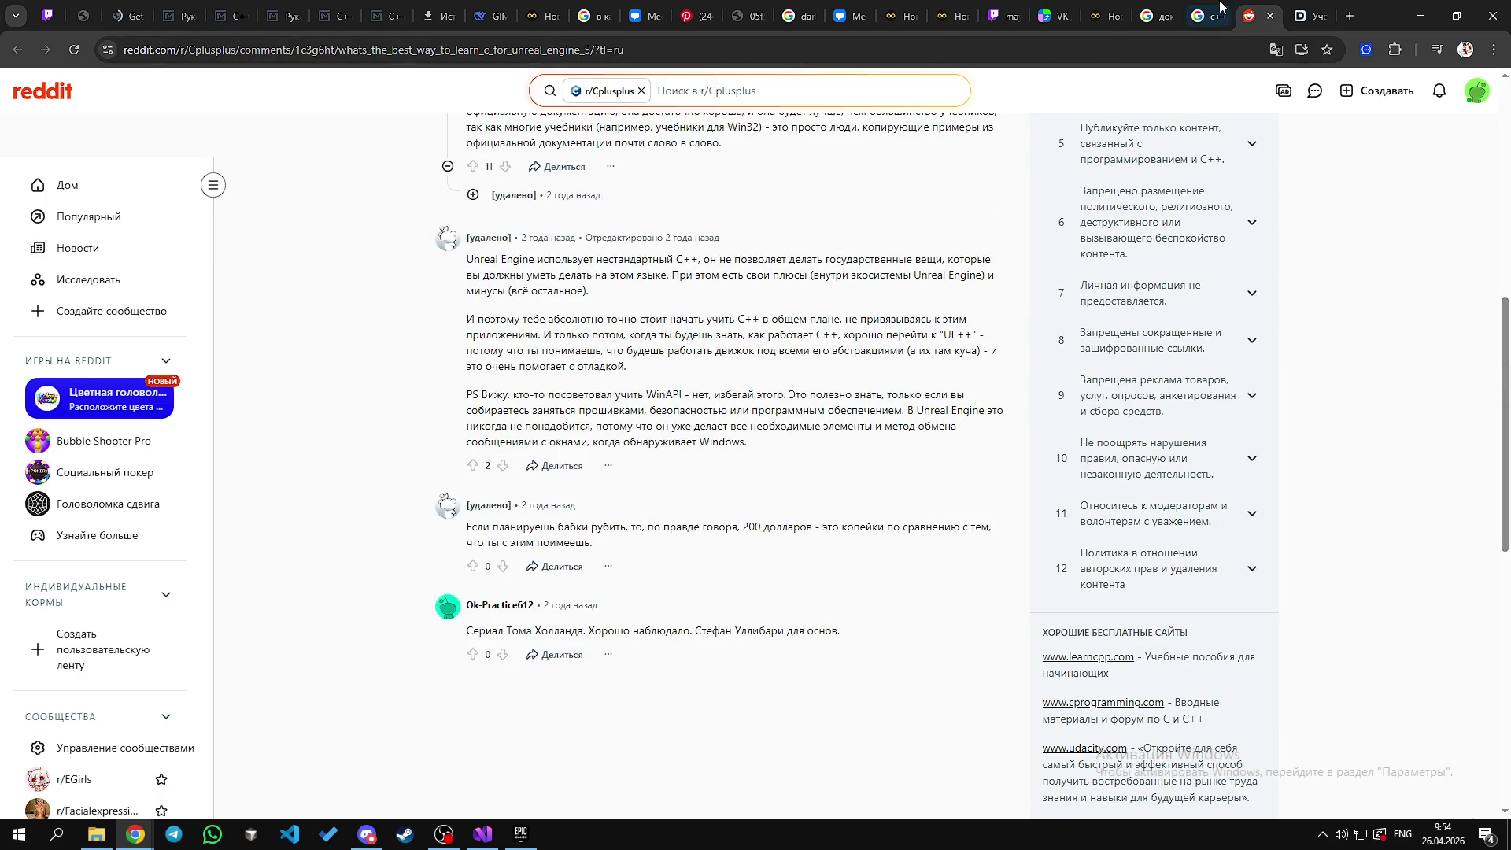
Step: Scroll the 'c++ для ue5' results down to the Epic Games, Stepik and Habr tutorial links
scroll(605, 488, "down", 3)
scroll(605, 488, "up", 4)
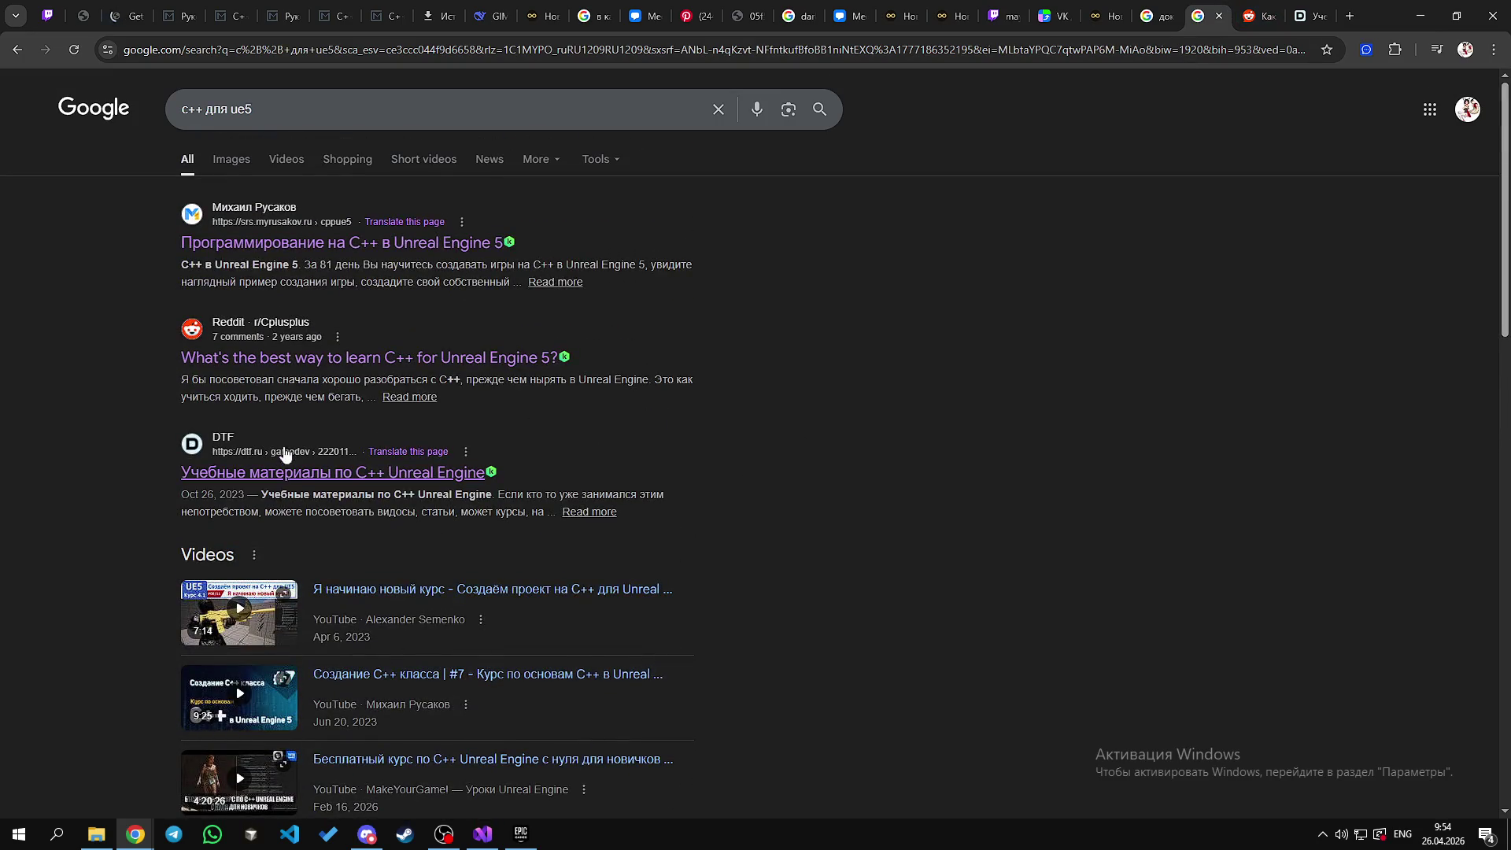
scroll(279, 457, "down", 8)
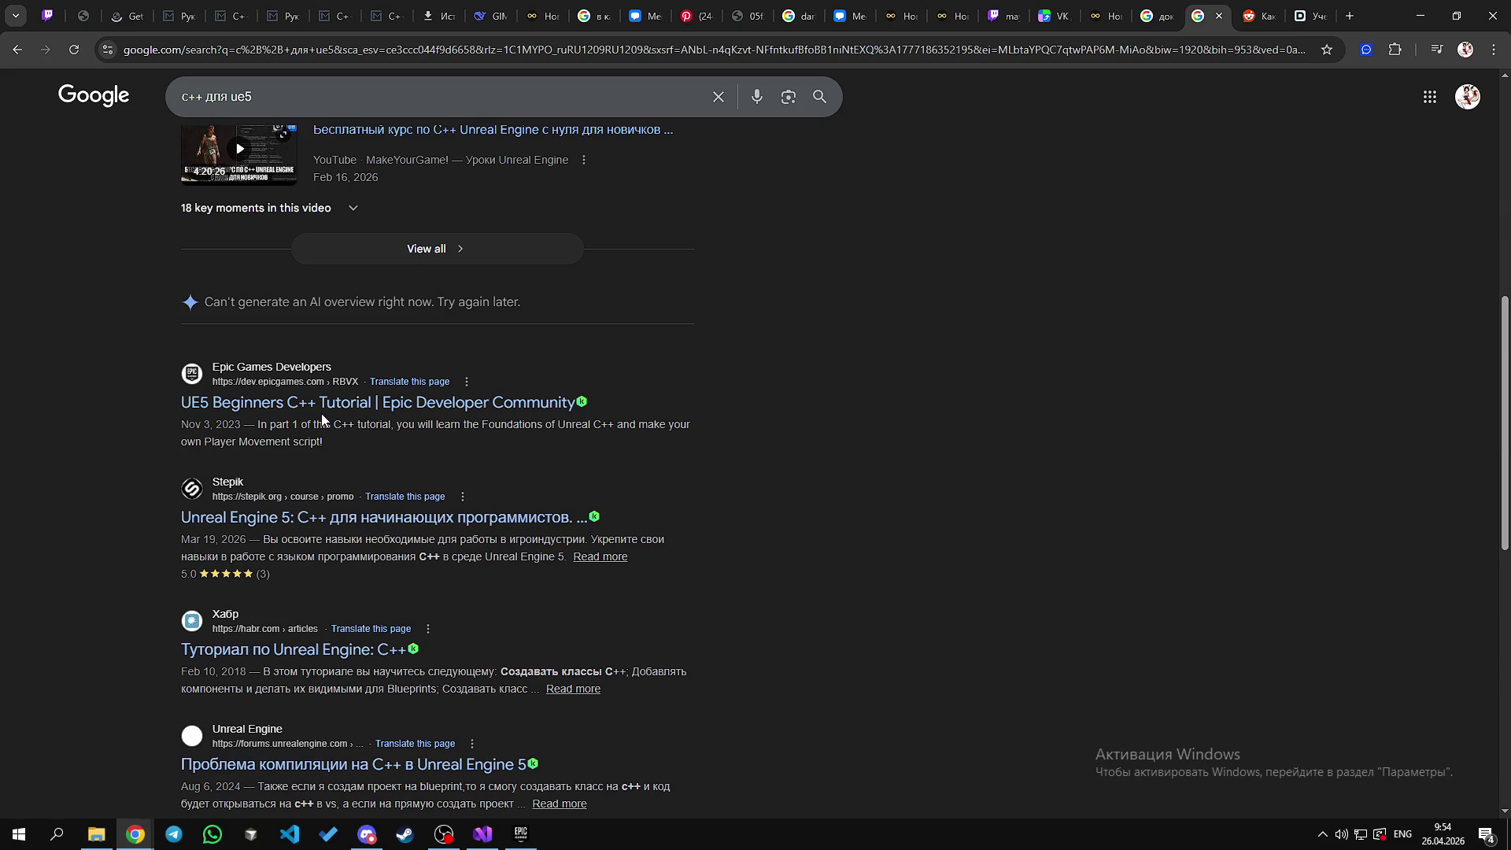
scroll(611, 486, "up", 8)
scroll(432, 628, "down", 7)
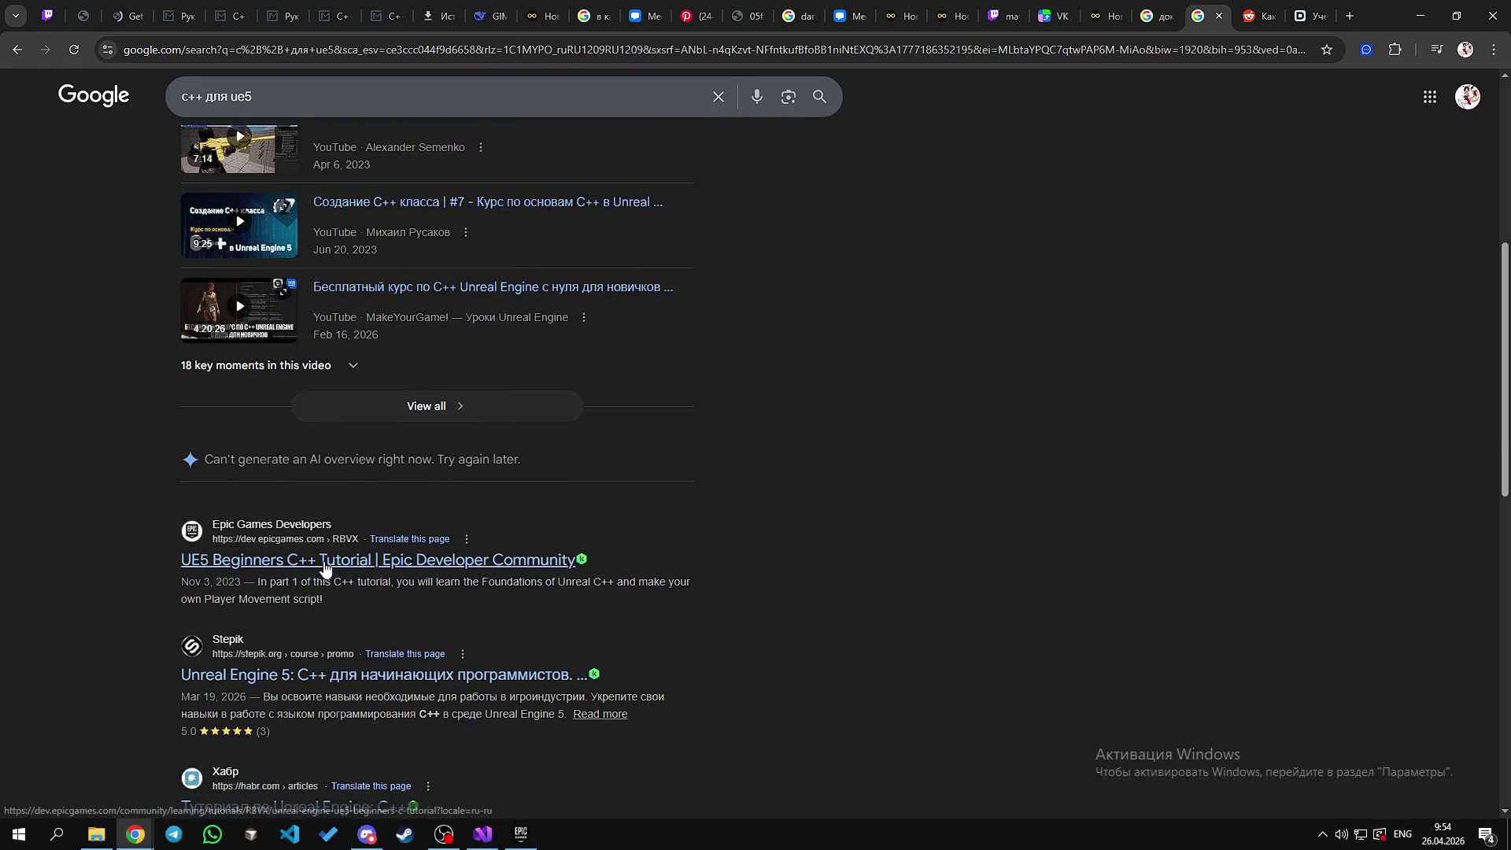
scroll(290, 566, "down", 1)
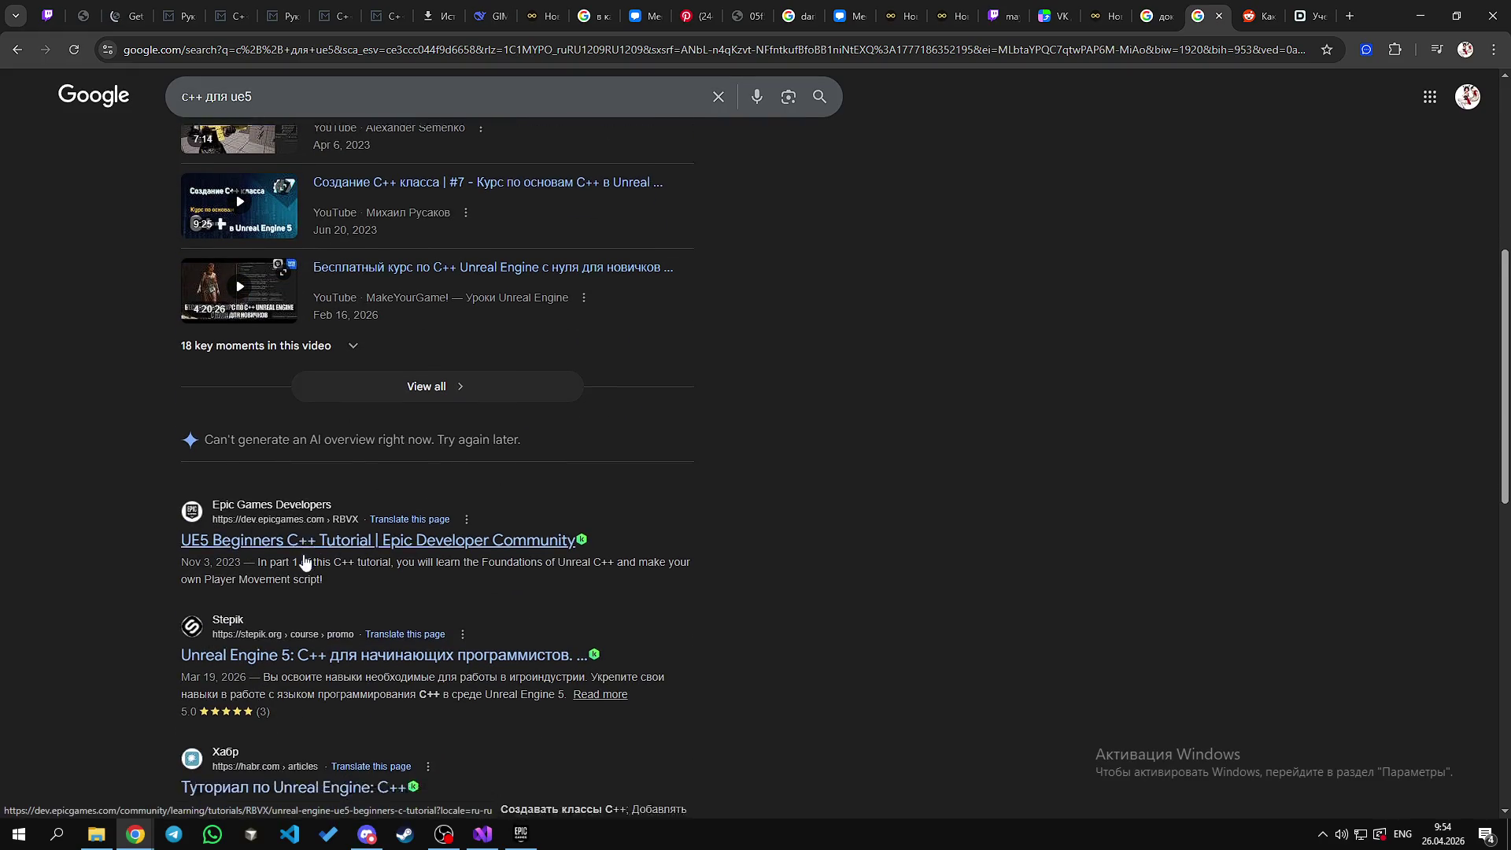
scroll(294, 581, "down", 2)
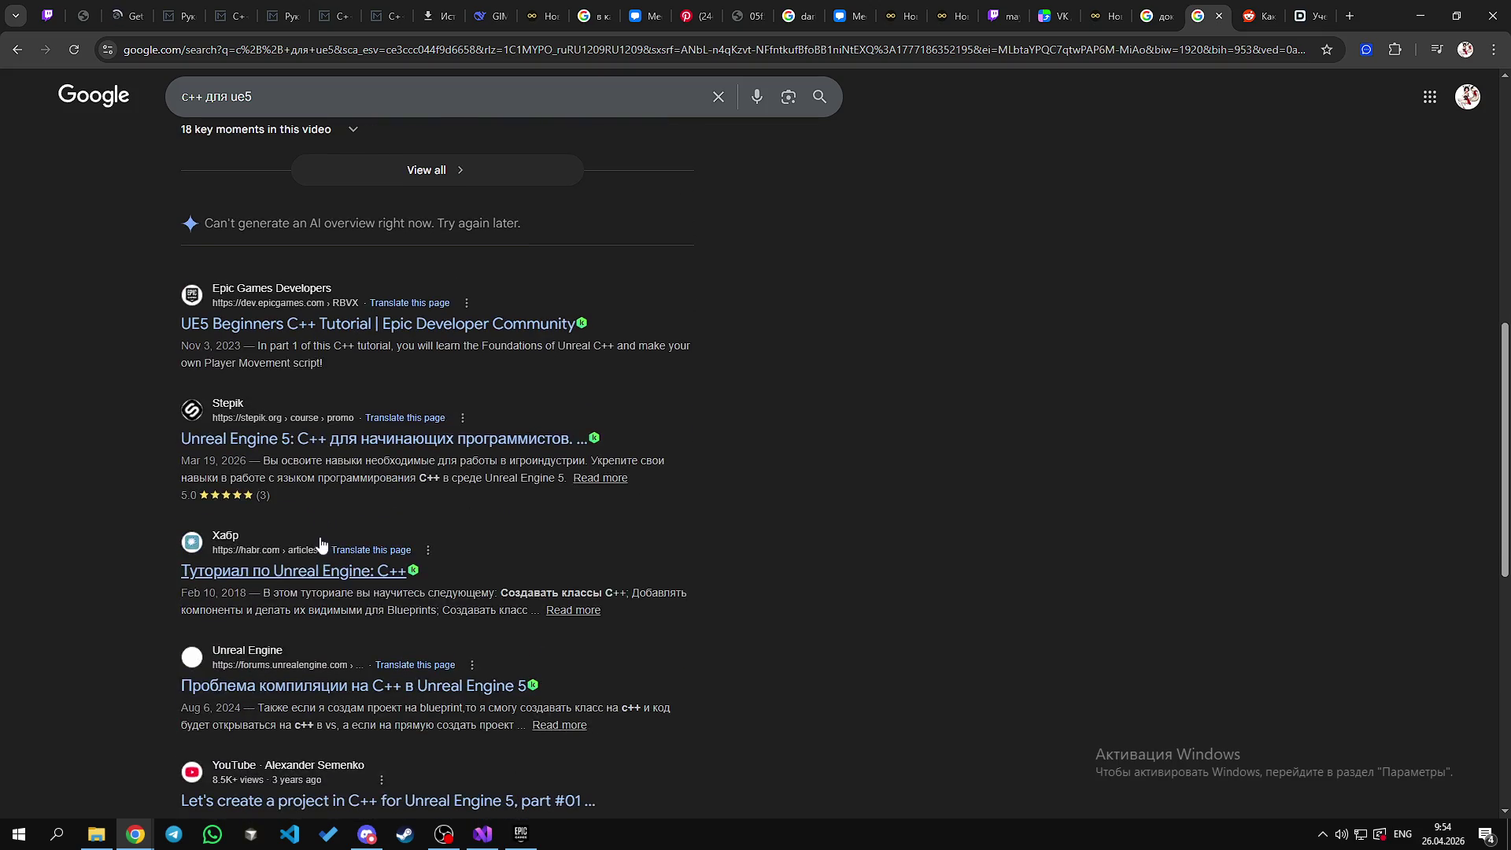
scroll(236, 453, "down", 1)
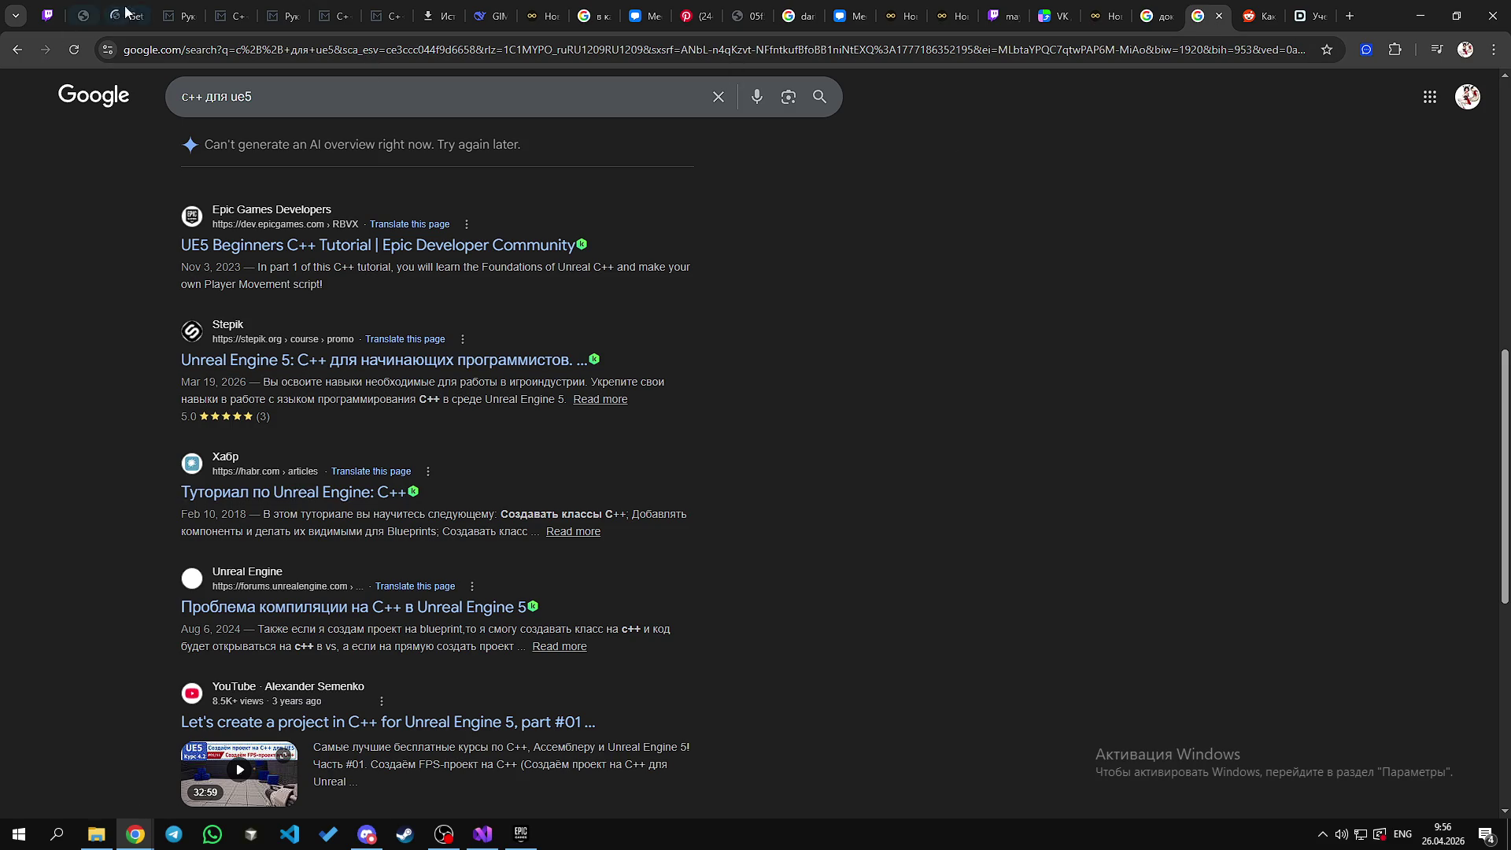
Step: Check the Twitch popout chat, then switch to the mayches channel page
left_click(48, 16)
scroll(320, 152, "down", 3)
left_click(1004, 9)
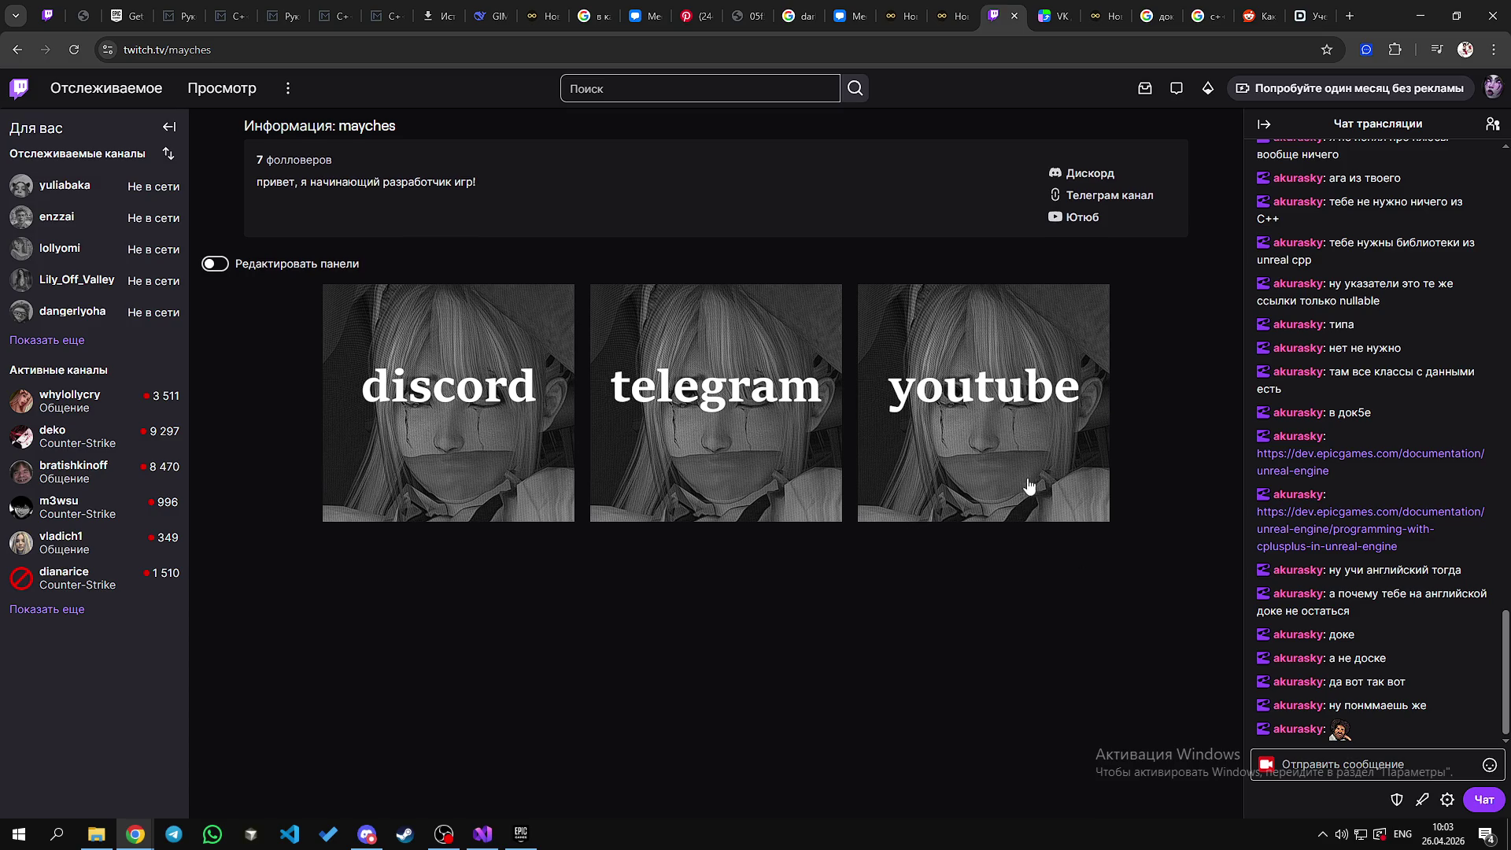
scroll(1012, 441, "up", 4)
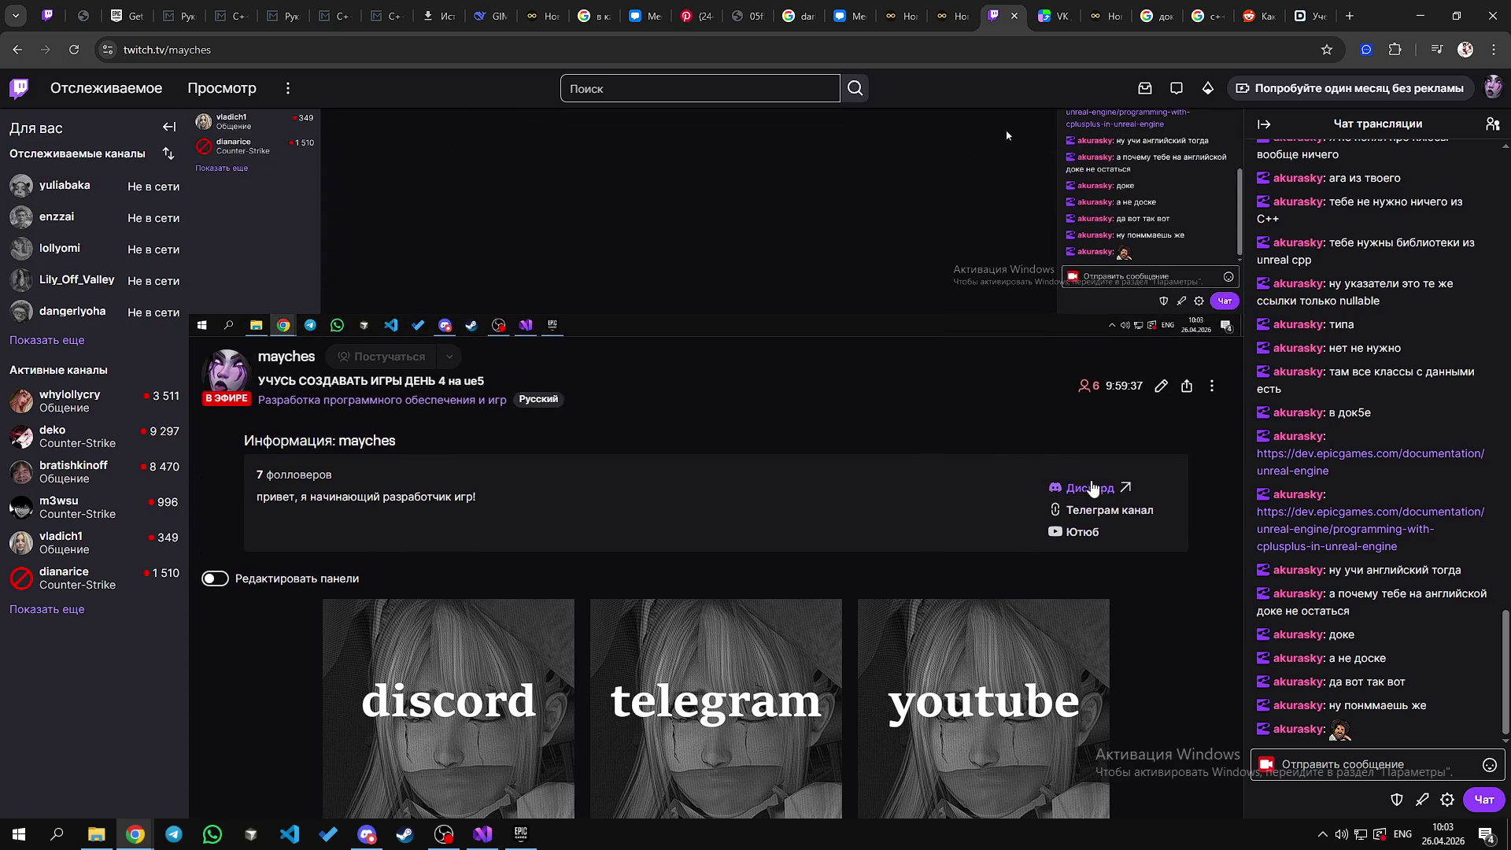
scroll(1023, 496, "down", 4)
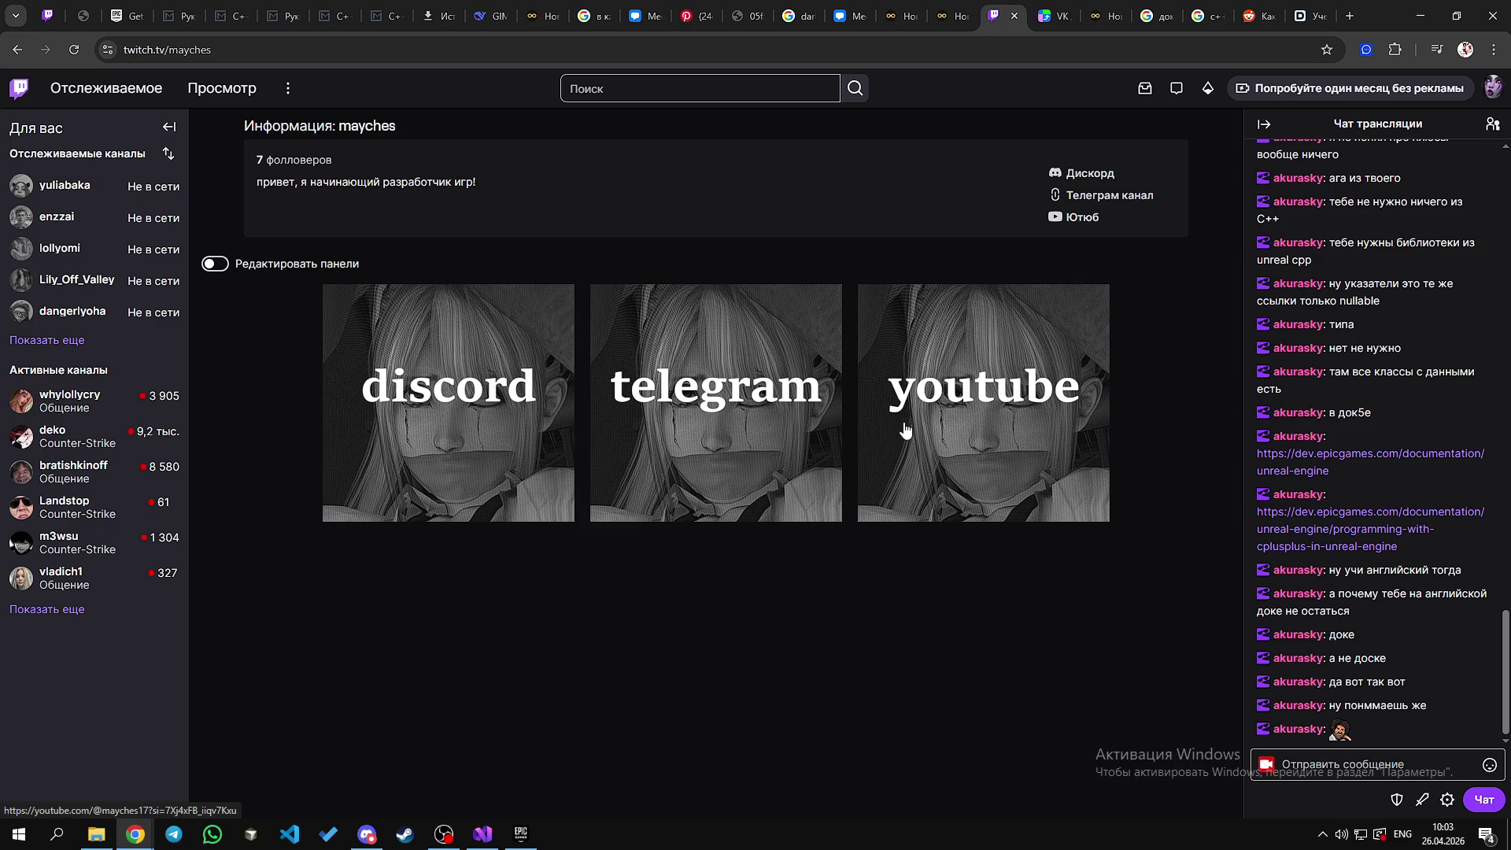
scroll(904, 429, "up", 3)
scroll(904, 429, "down", 3)
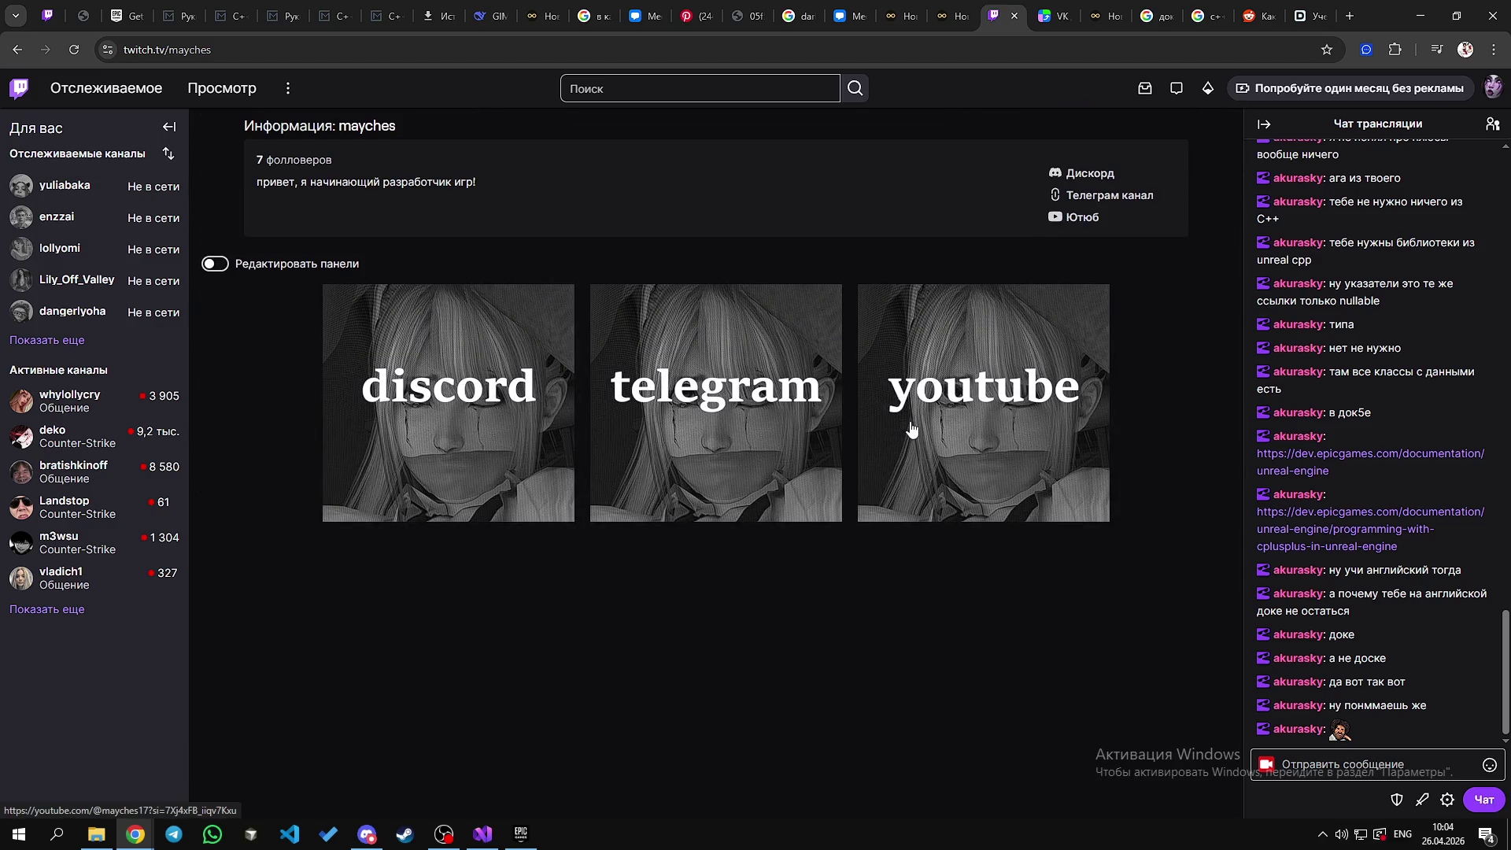